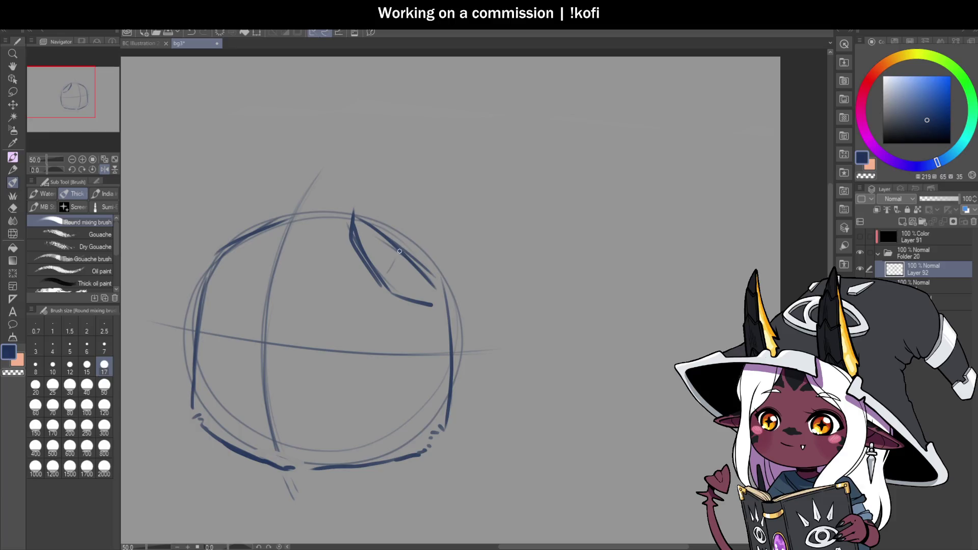
Sketch the right ear's edge and curved tip above the head, redoing the overlong stroke.
drag(407, 197, 414, 128)
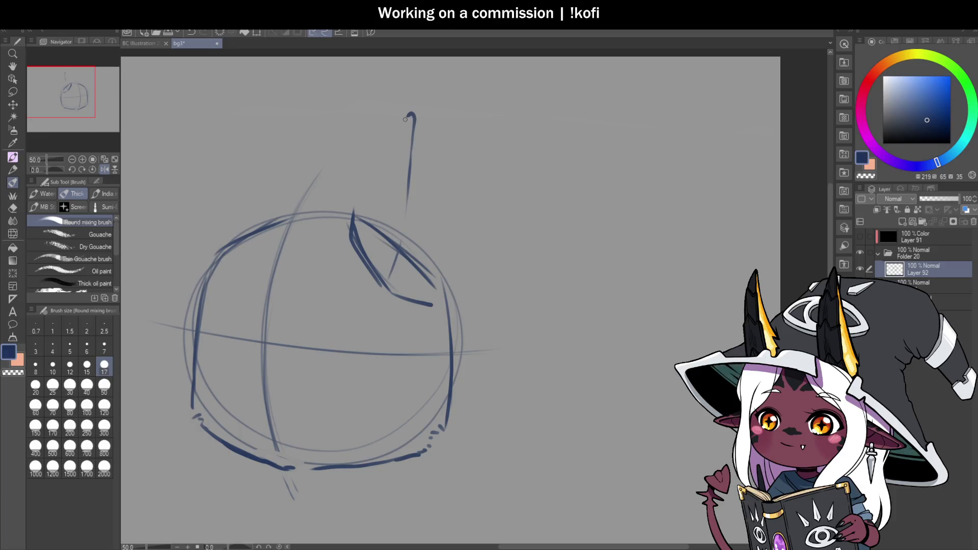
key(ctrl+z)
drag(419, 115, 404, 117)
mouse_move(351, 216)
mouse_down()
mouse_move(402, 112)
mouse_move(452, 212)
mouse_move(453, 285)
mouse_up()
scroll(503, 217, down, 3)
scroll(333, 194, up, 3)
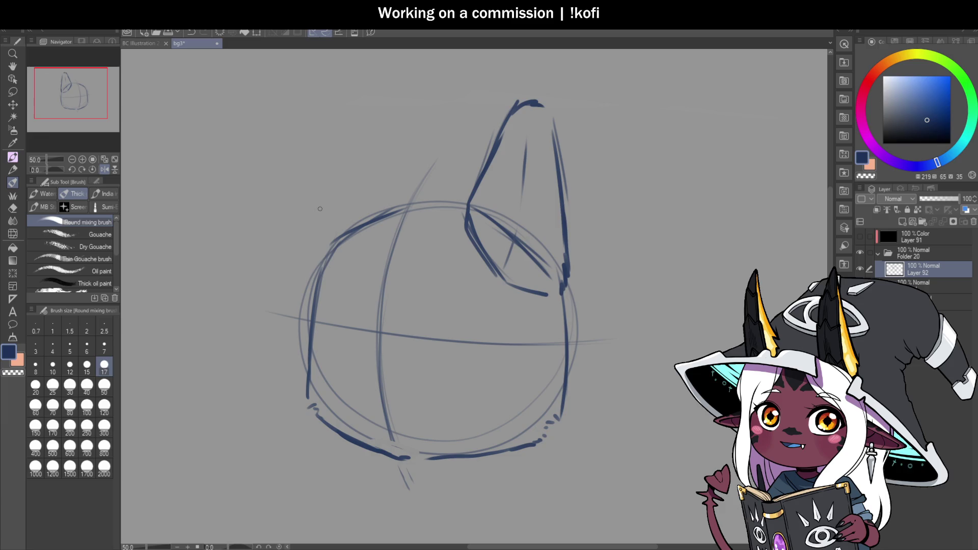
Draw the left ear's outer edge to a hooked tip and its inner edge.
drag(310, 254, 312, 187)
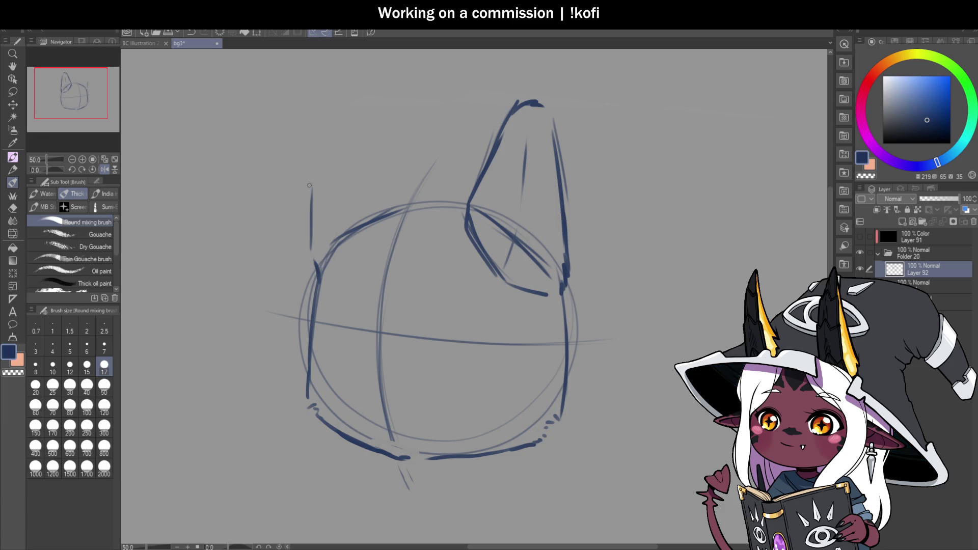
key(ctrl+z)
mouse_move(308, 250)
mouse_down()
mouse_move(307, 99)
mouse_move(332, 92)
mouse_move(374, 163)
mouse_move(422, 194)
mouse_up()
drag(353, 124, 387, 197)
scroll(445, 219, down, 3)
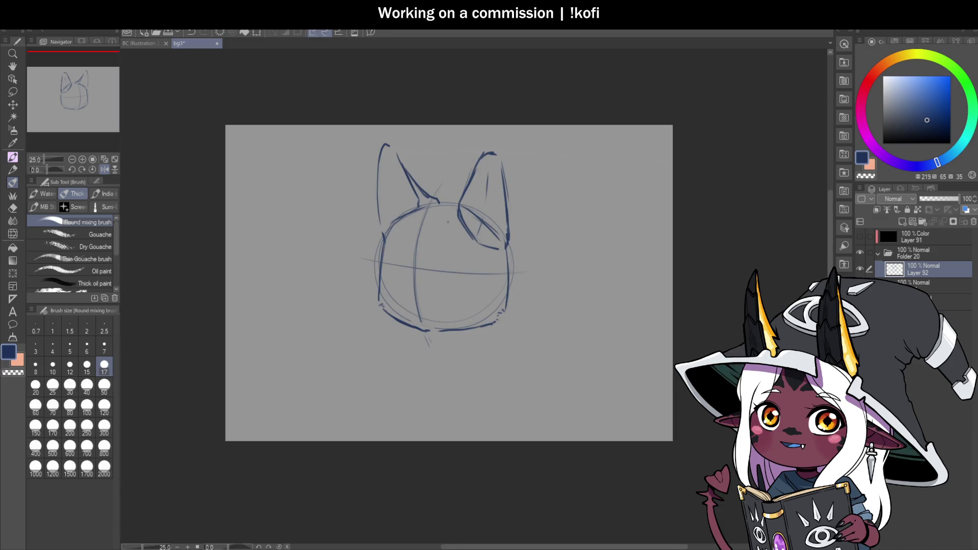
Redraw the head's left contour and erase its stray bits with the transparent colour.
scroll(409, 213, up, 3)
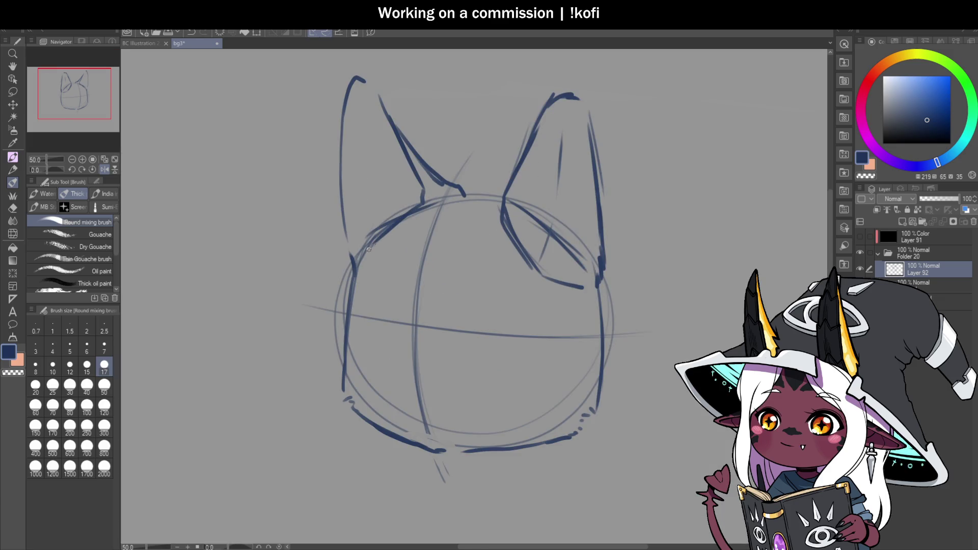
scroll(363, 264, down, 3)
scroll(358, 319, up, 3)
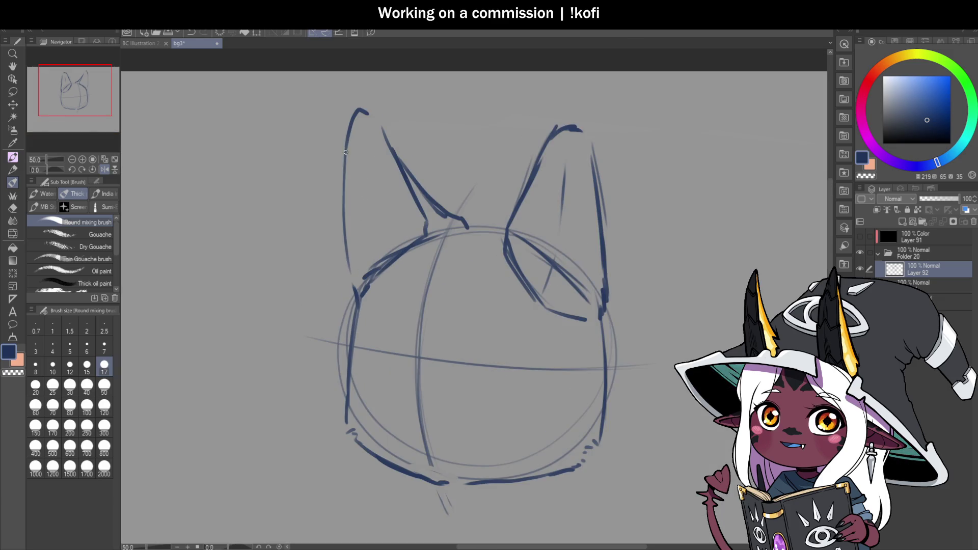
drag(358, 319, 343, 420)
key(c)
mouse_move(357, 337)
mouse_down()
mouse_move(338, 429)
mouse_move(347, 373)
mouse_move(336, 410)
mouse_move(354, 437)
mouse_up()
Retrace the left ear's inner edge and the right ear's outer edge, softening lines inside the right ear.
scroll(414, 321, down, 2)
scroll(540, 413, up, 1)
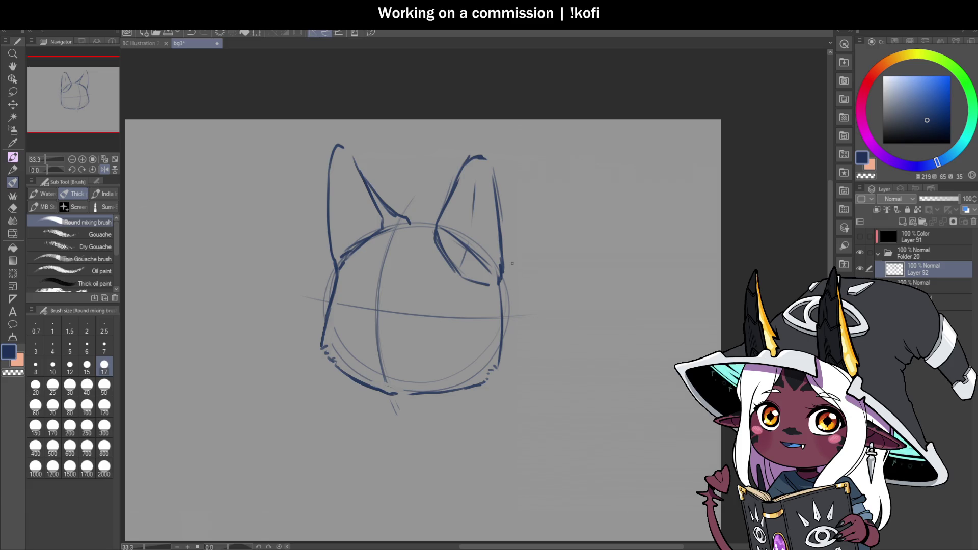
scroll(462, 262, down, 1)
scroll(454, 247, up, 2)
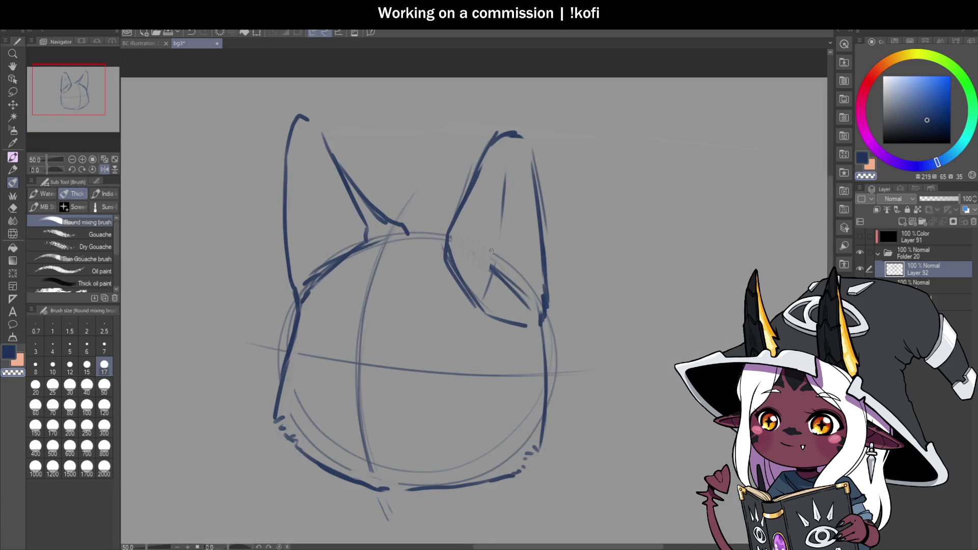
drag(509, 265, 515, 300)
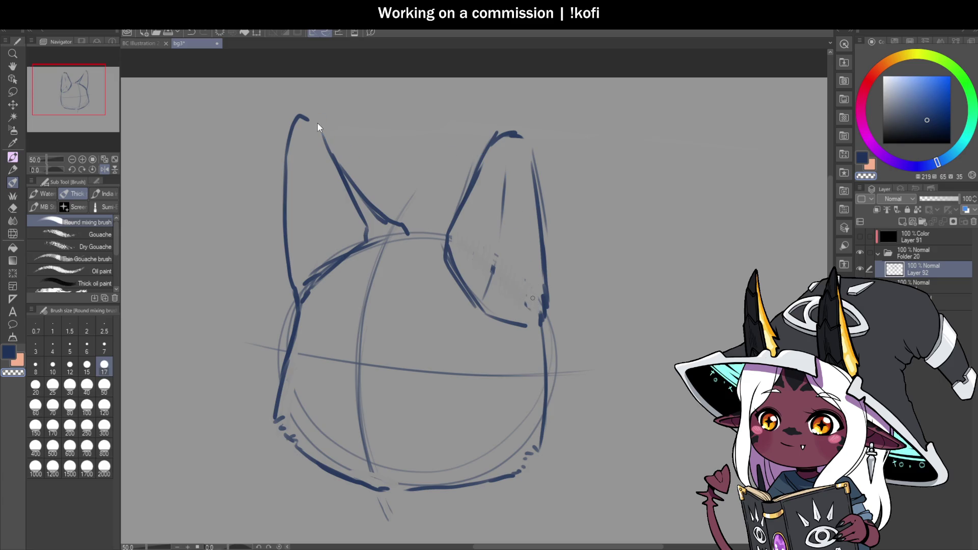
drag(311, 120, 379, 208)
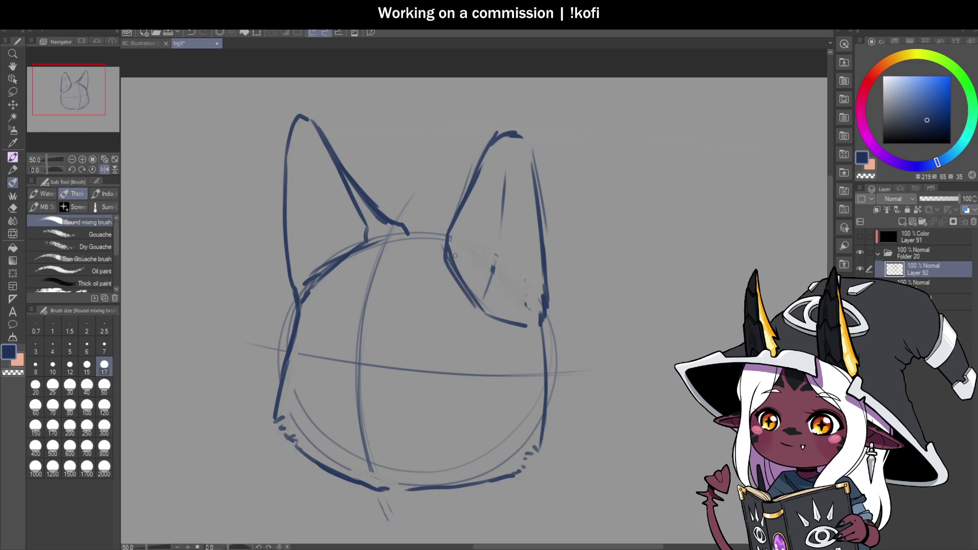
mouse_move(444, 248)
mouse_down()
mouse_move(492, 141)
mouse_move(519, 129)
mouse_move(539, 199)
mouse_move(543, 281)
mouse_move(523, 261)
mouse_up()
mouse_move(518, 219)
mouse_down()
mouse_move(512, 259)
mouse_move(516, 192)
mouse_up()
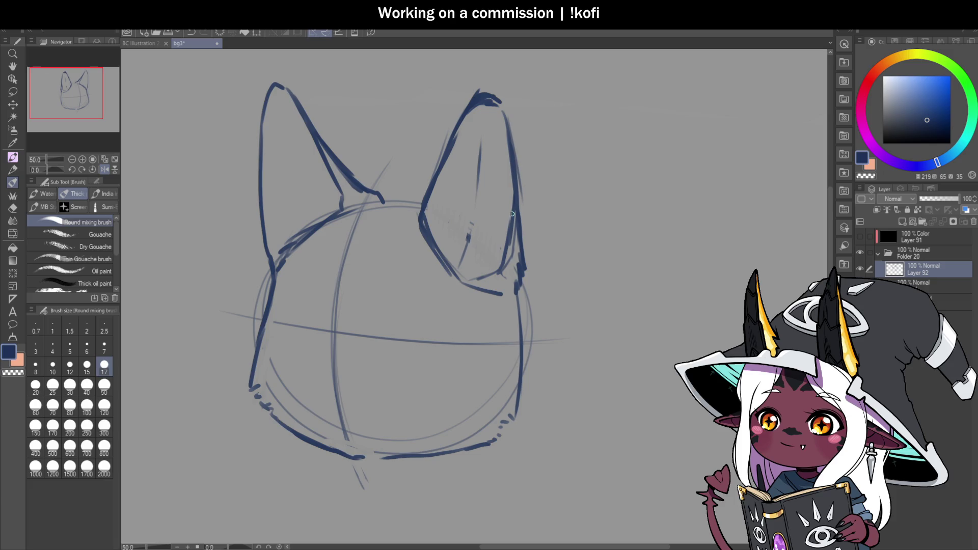
mouse_move(330, 192)
mouse_down()
mouse_move(332, 214)
mouse_move(281, 252)
mouse_up()
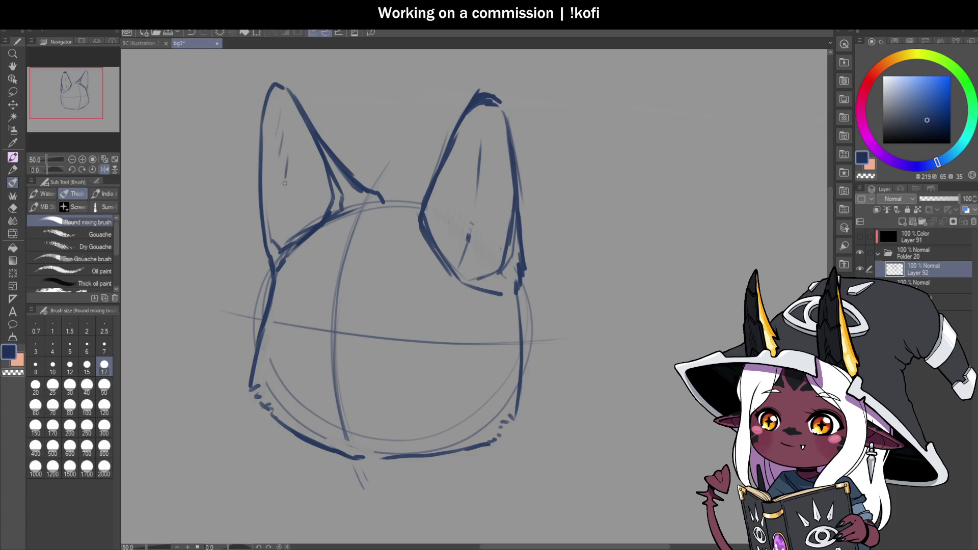
Draw a line down the right ear's inner edge and a short stroke at its base, saving.
scroll(357, 223, down, 5)
scroll(386, 249, up, 5)
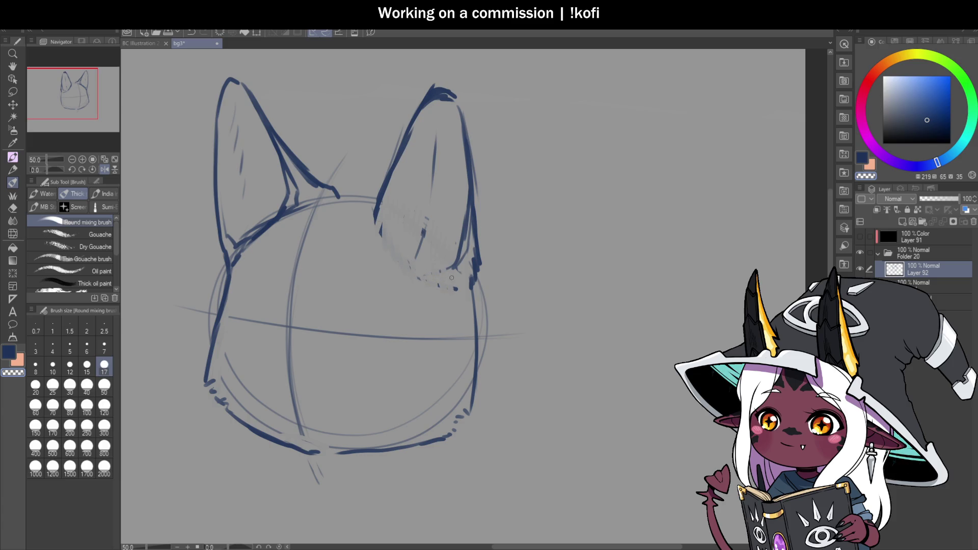
key(ctrl+s)
mouse_move(400, 153)
mouse_down()
mouse_move(385, 211)
mouse_move(406, 249)
mouse_up()
key(c)
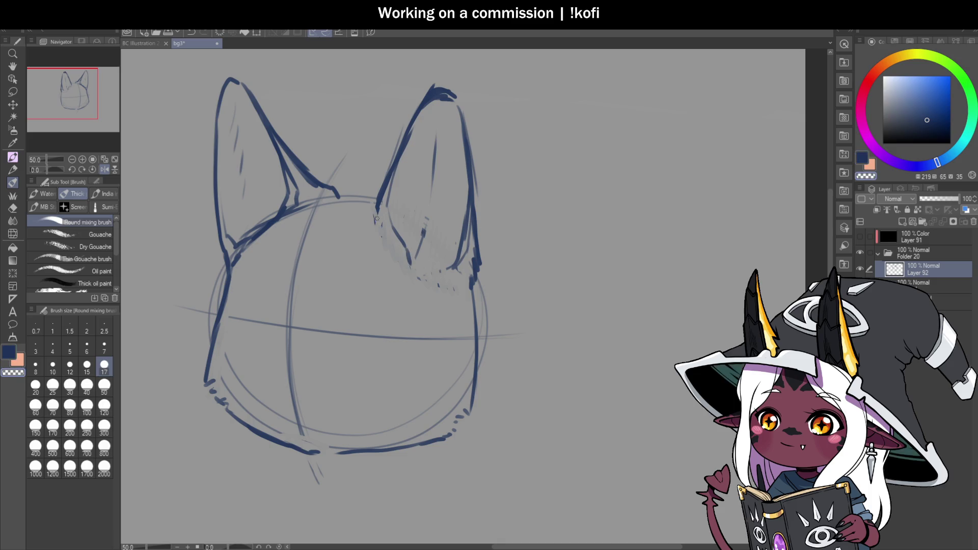
key(ctrl+s)
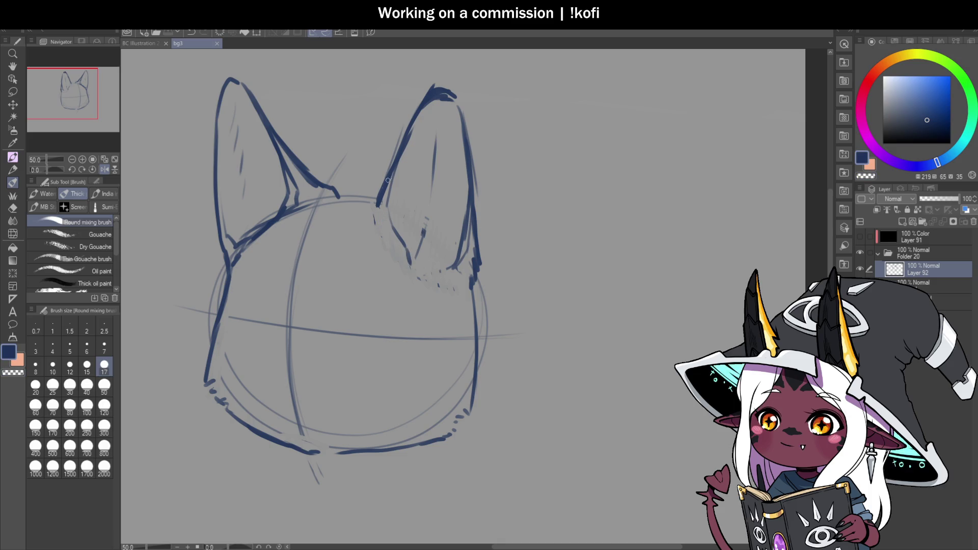
mouse_move(375, 202)
mouse_down()
mouse_move(376, 238)
mouse_move(424, 204)
mouse_move(435, 137)
mouse_up()
Save again and add a stroke along the left ear's base.
scroll(447, 188, down, 4)
key(ctrl+s)
scroll(472, 270, up, 3)
scroll(470, 161, up, 3)
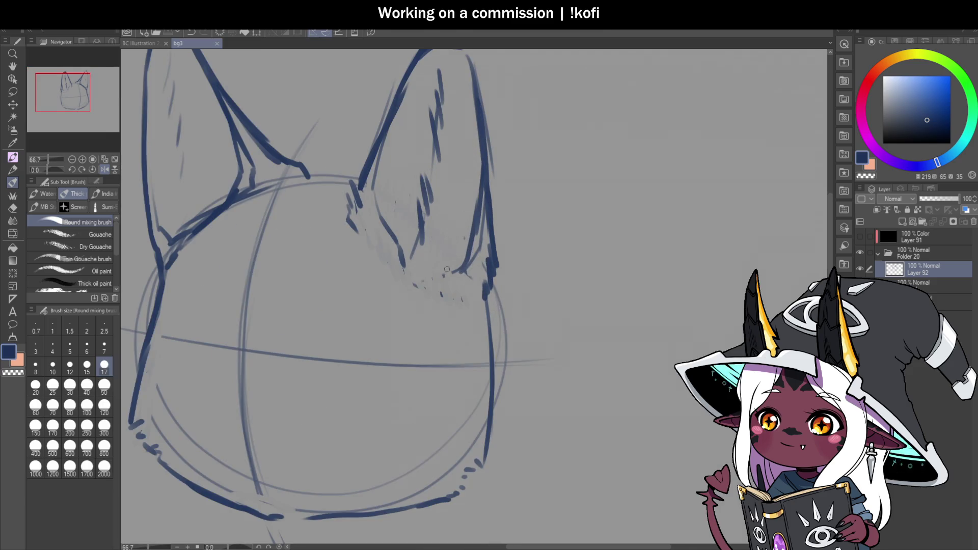
scroll(470, 161, down, 2)
scroll(304, 179, up, 1)
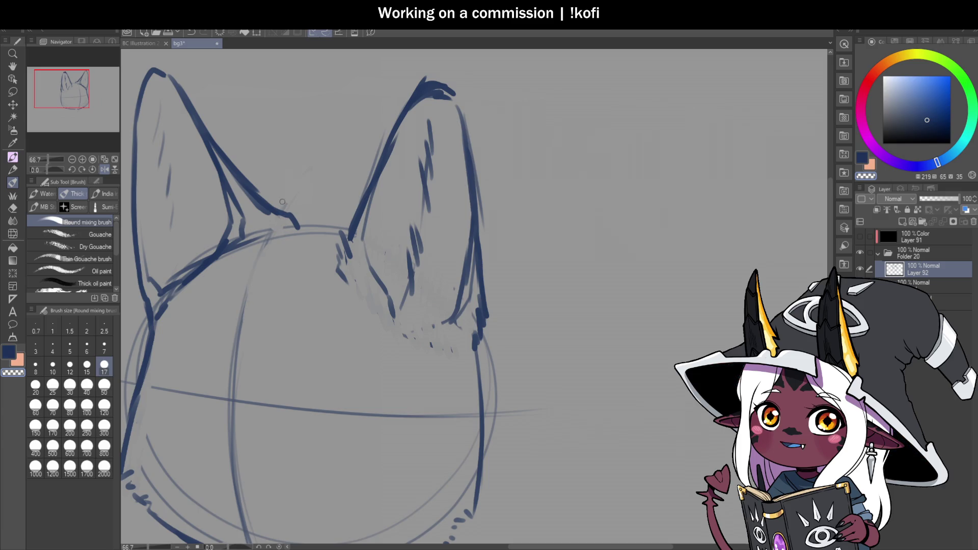
drag(281, 228, 300, 226)
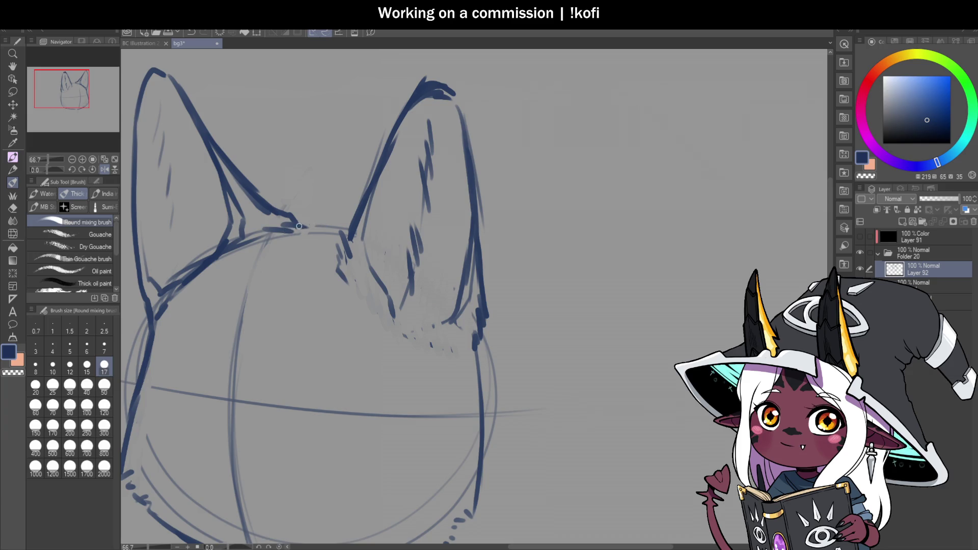
Draw the right ear's inner edge, then partly erase it toward the tip with the transparent colour.
scroll(395, 252, down, 3)
scroll(457, 294, up, 1)
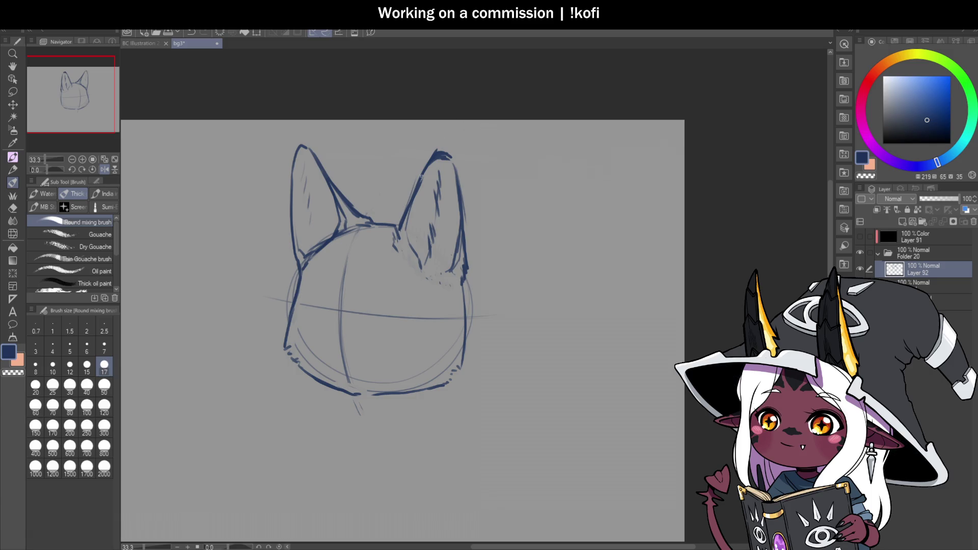
scroll(391, 250, up, 1)
mouse_move(392, 251)
mouse_down()
mouse_move(398, 214)
mouse_move(466, 140)
mouse_up()
key(c)
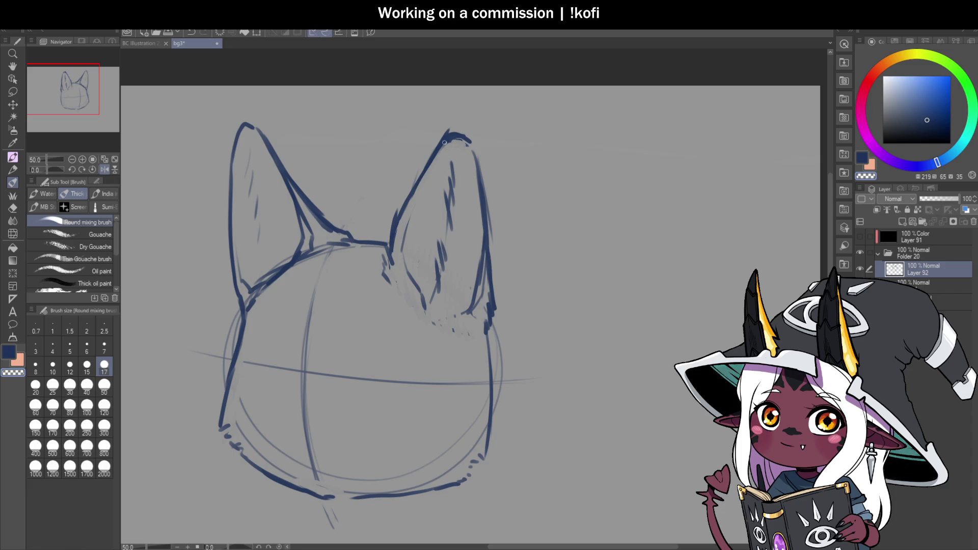
drag(391, 224, 399, 212)
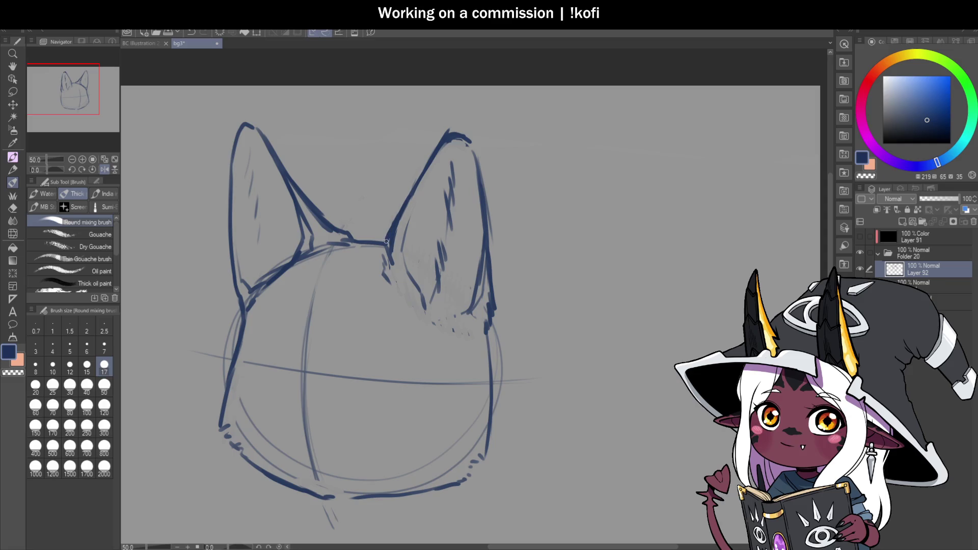
drag(393, 261, 434, 163)
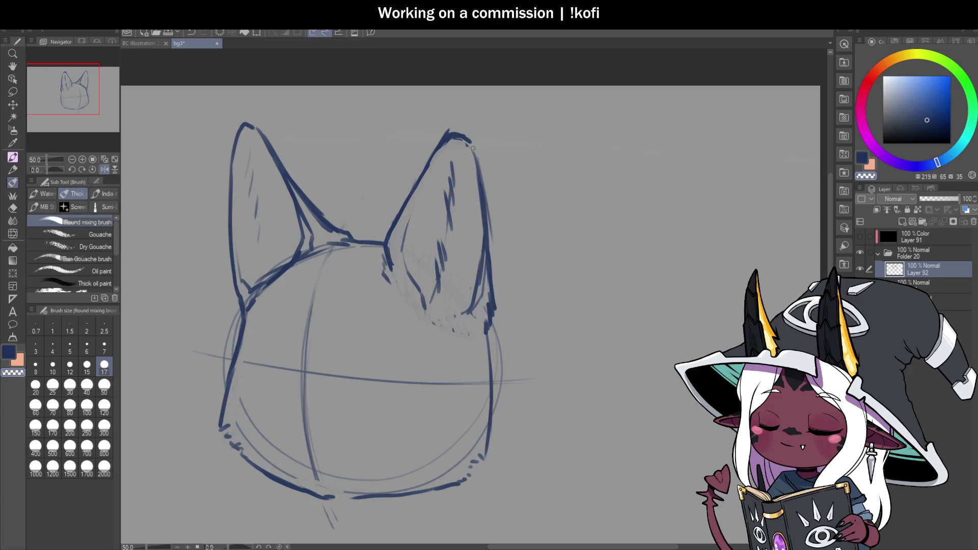
Extend and lighten the right ear's outer edge, then redraw its inner edge in blue.
mouse_move(483, 161)
mouse_down()
mouse_move(475, 146)
mouse_move(496, 291)
mouse_up()
key(c)
drag(478, 160, 486, 293)
drag(482, 259, 476, 311)
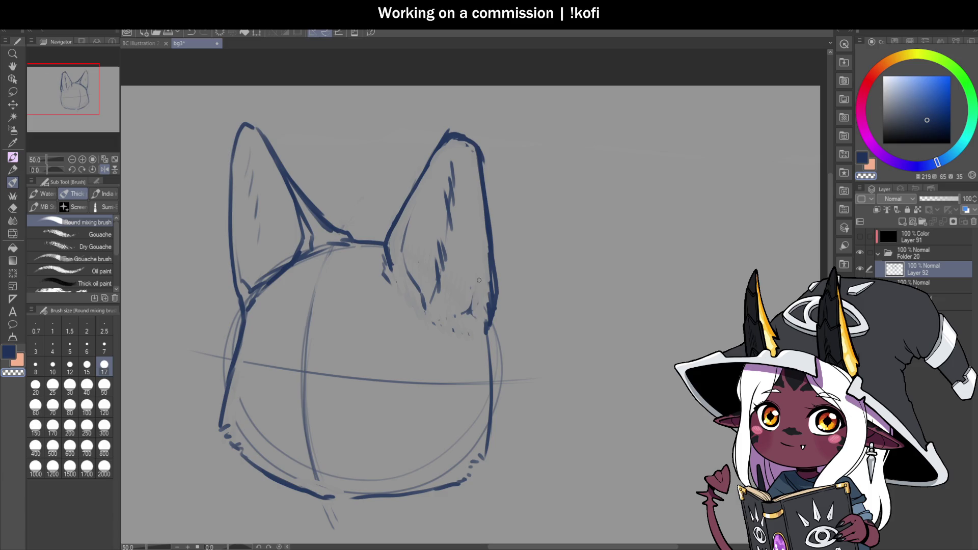
key(c)
mouse_move(405, 230)
mouse_down()
mouse_move(421, 176)
mouse_move(448, 151)
mouse_move(464, 153)
mouse_up()
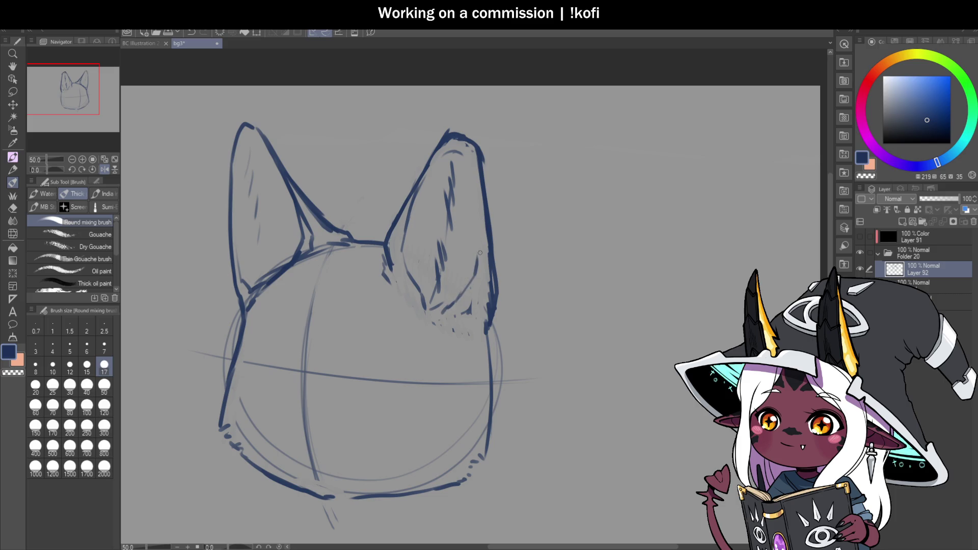
Save and add wispy fur strokes inside the left ear.
scroll(478, 235, down, 3)
scroll(366, 193, up, 3)
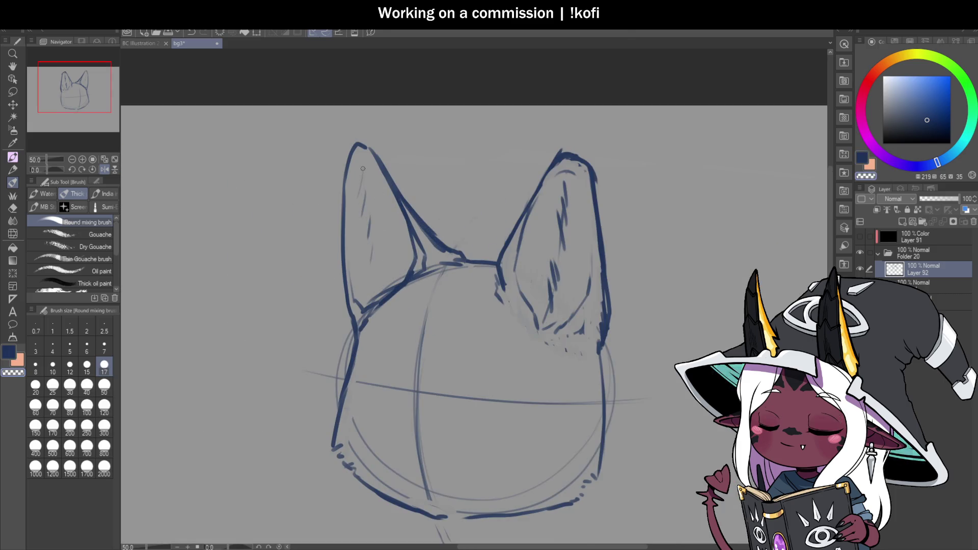
key(ctrl+s)
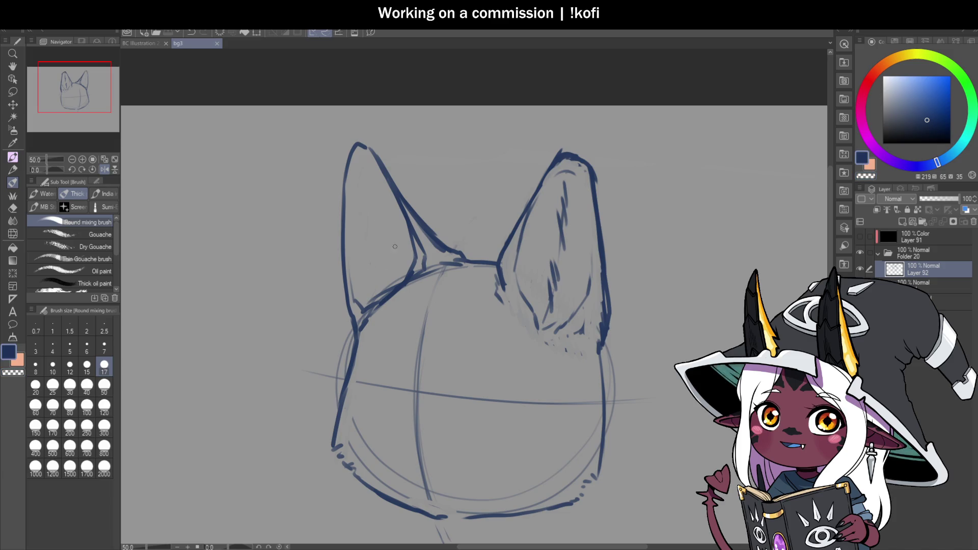
drag(363, 237, 393, 249)
mouse_move(365, 253)
mouse_down()
mouse_move(379, 262)
mouse_move(384, 288)
mouse_up()
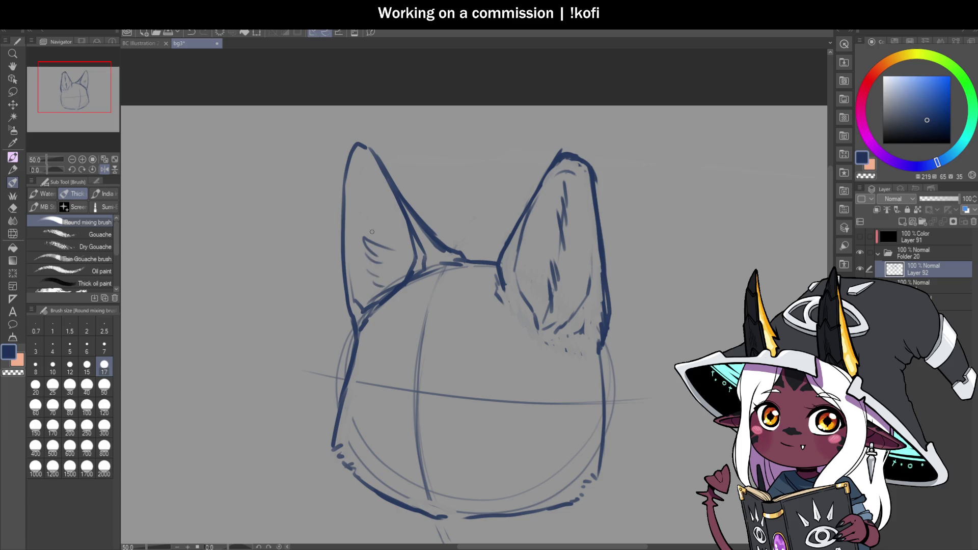
scroll(458, 237, down, 4)
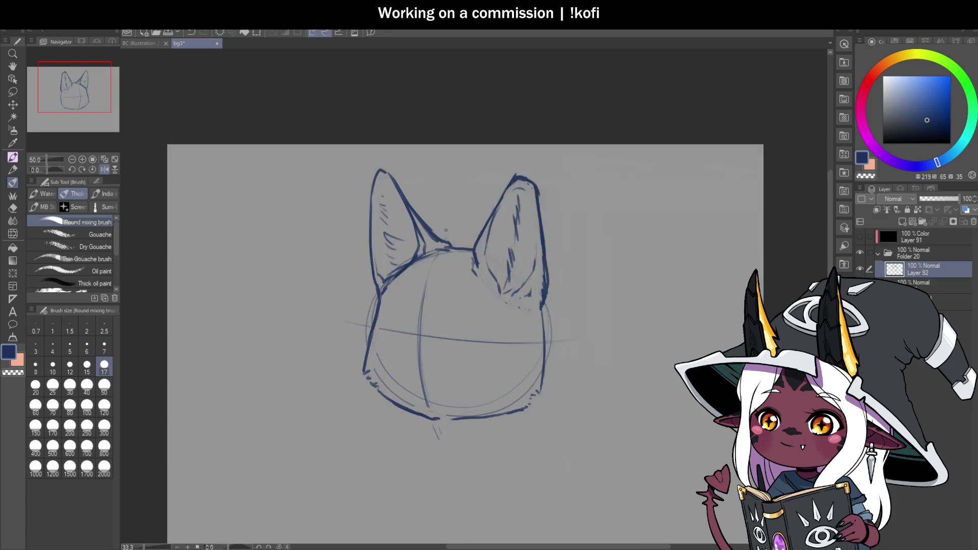
Lighten part of the head's left outline and erase then redraw the right outline darker.
key(ctrl+s)
scroll(578, 278, up, 4)
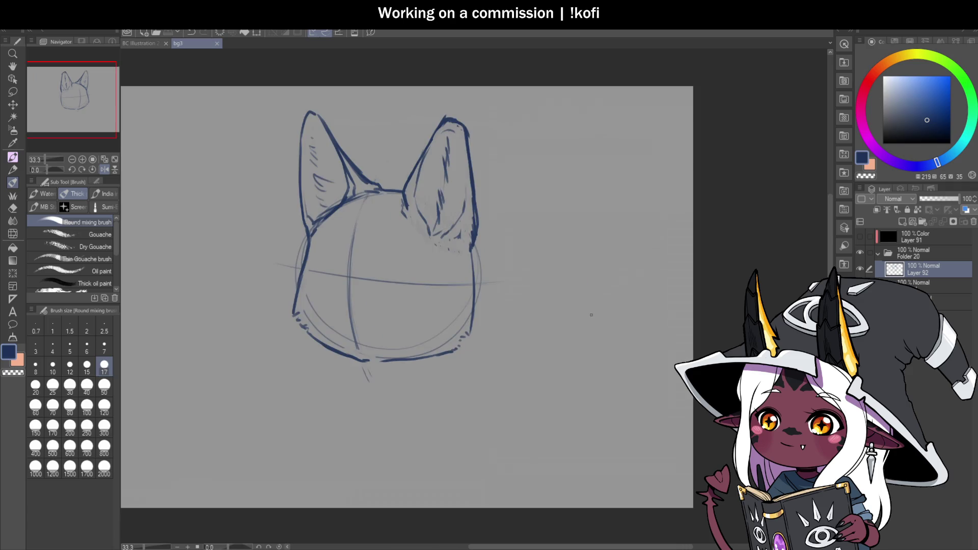
scroll(504, 255, down, 1)
scroll(458, 297, up, 1)
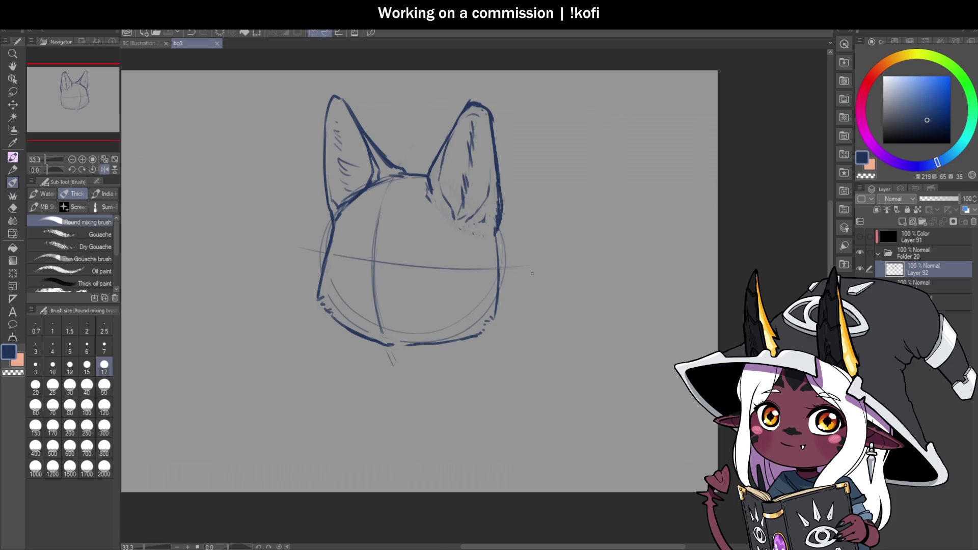
key(c)
drag(321, 273, 324, 244)
drag(506, 258, 506, 278)
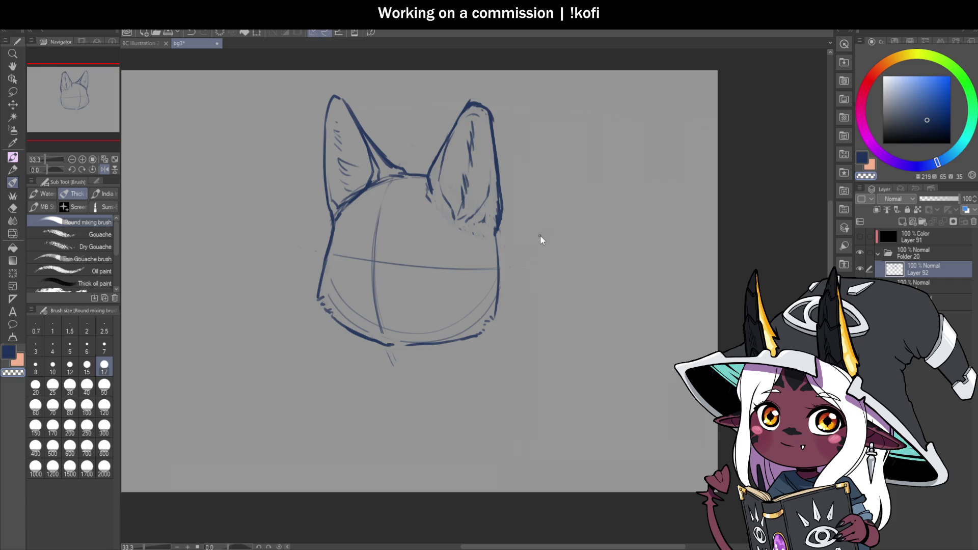
key(c)
drag(502, 233, 492, 327)
Blend the faint line at the head's lower right and save.
scroll(491, 307, down, 1)
scroll(448, 345, up, 2)
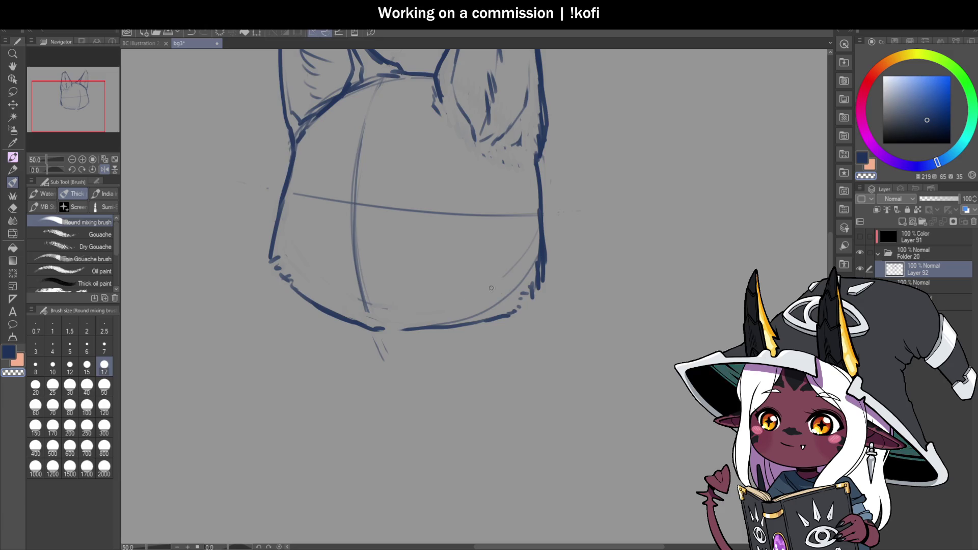
mouse_move(517, 263)
mouse_down()
mouse_move(512, 292)
mouse_move(487, 309)
mouse_move(401, 316)
mouse_up()
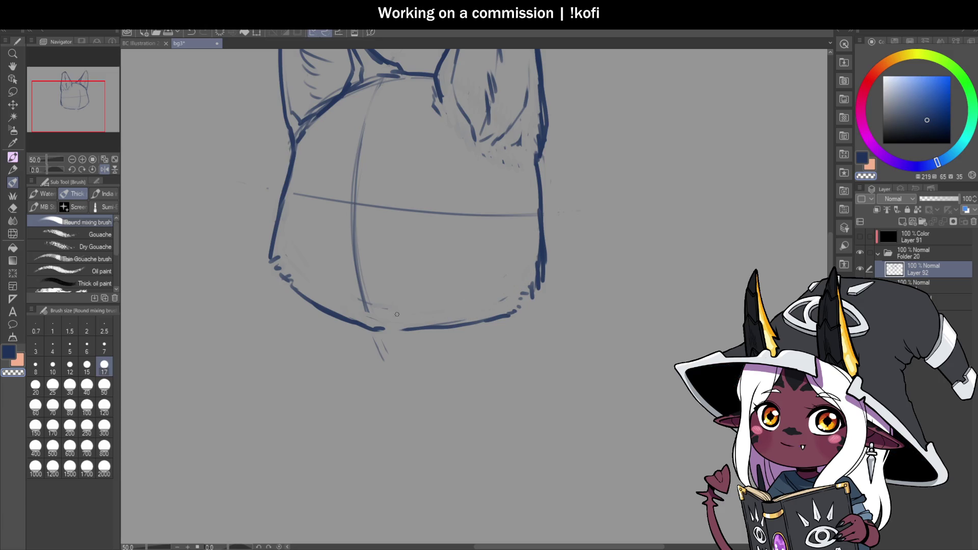
key(ctrl+s)
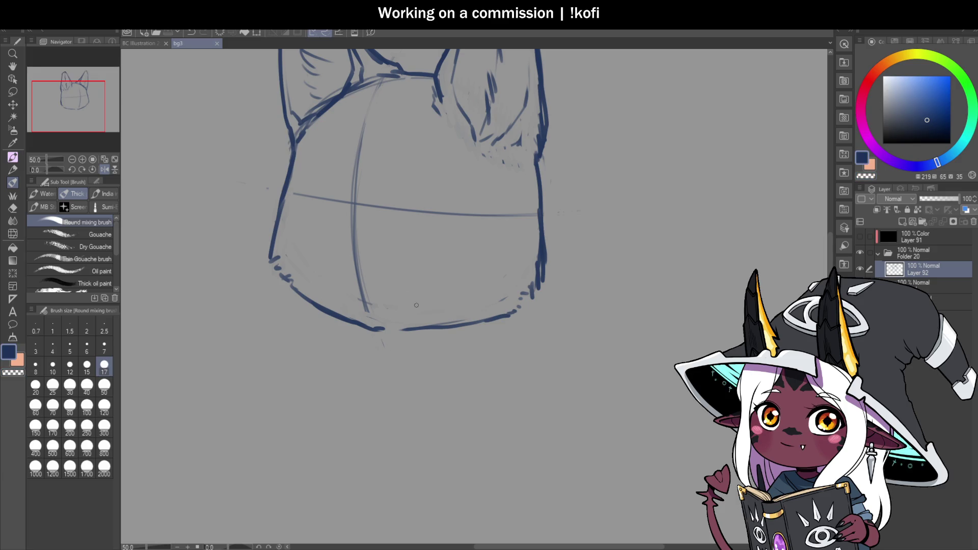
scroll(387, 389, down, 3)
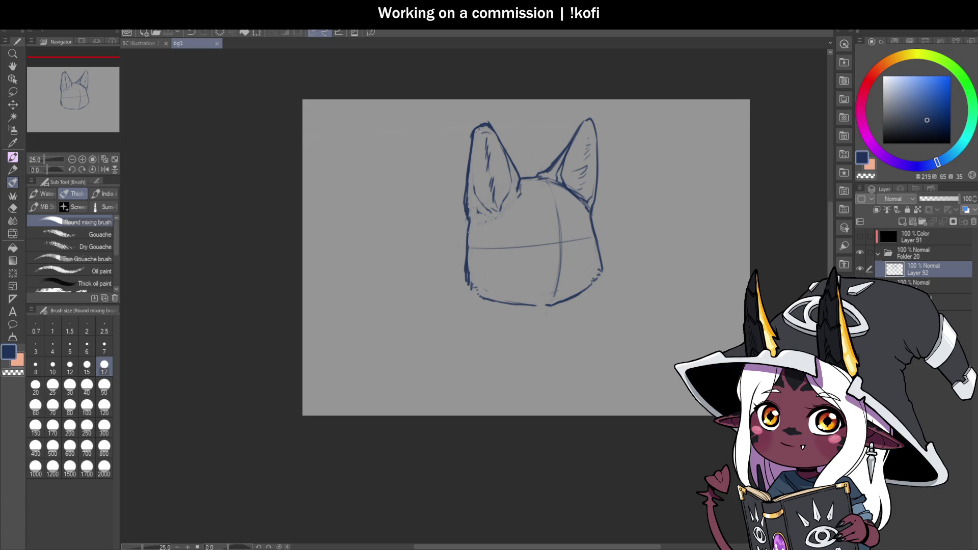
Add sketchy strokes along the head's edge and a small one at the lower right.
scroll(471, 226, up, 1)
mouse_move(465, 216)
mouse_down()
mouse_move(462, 303)
mouse_move(464, 294)
mouse_up()
scroll(557, 313, down, 3)
scroll(543, 253, up, 3)
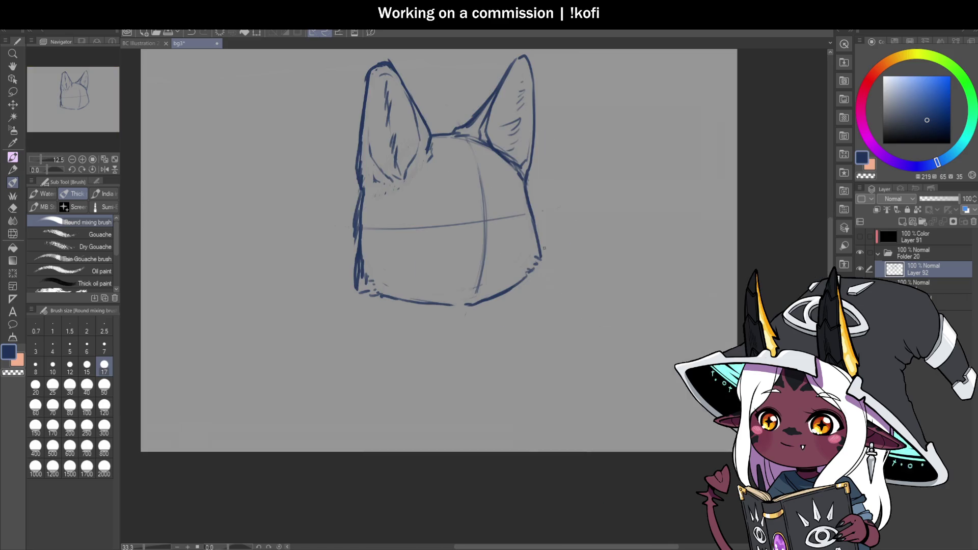
drag(530, 257, 532, 272)
scroll(532, 265, down, 1)
scroll(493, 243, up, 2)
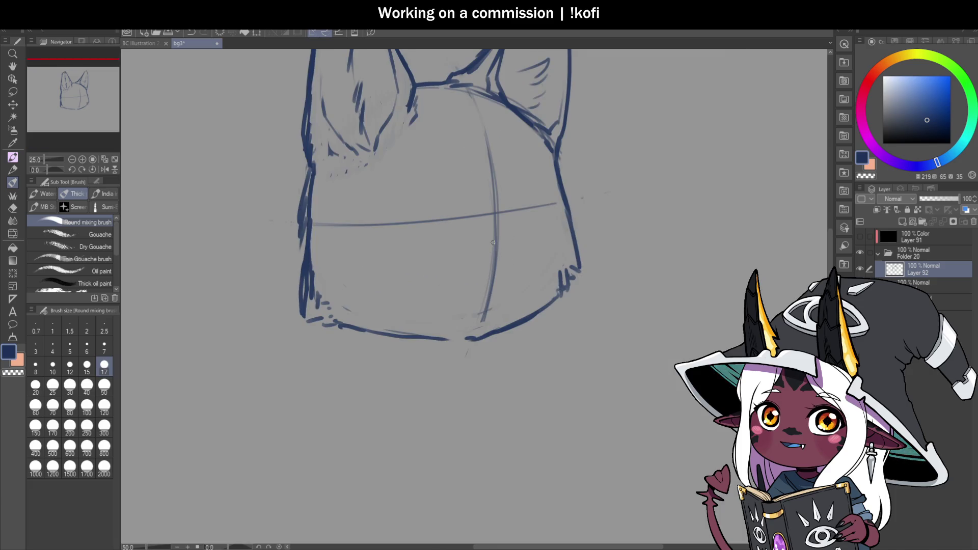
Mirror the canvas view and try a lower-left head curve, undoing the strokes.
click(104, 170)
scroll(467, 334, down, 2)
scroll(468, 334, up, 1)
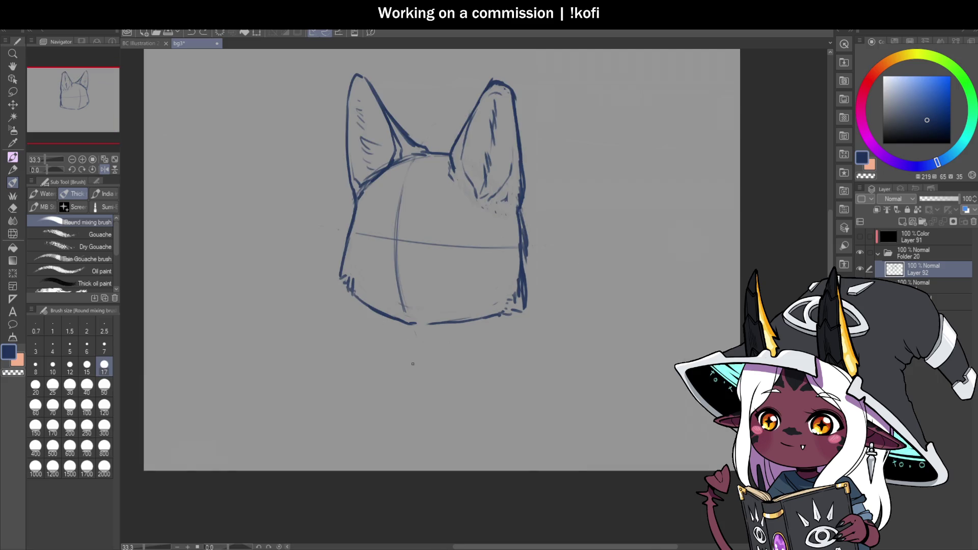
scroll(369, 303, up, 1)
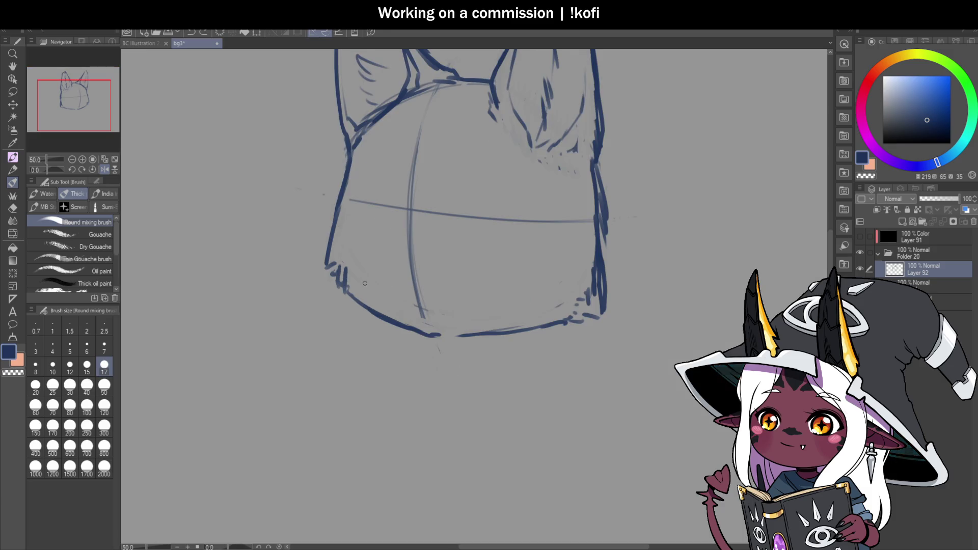
drag(366, 261, 389, 330)
key(ctrl+z)
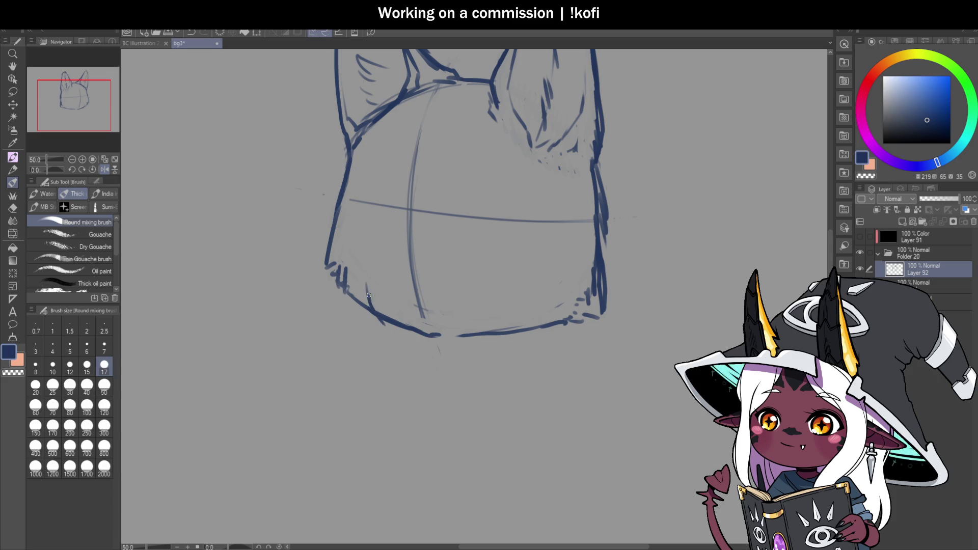
key(ctrl+z)
Draw a short stroke and a diagonal line on the face, then unmirror the view.
drag(388, 198, 399, 225)
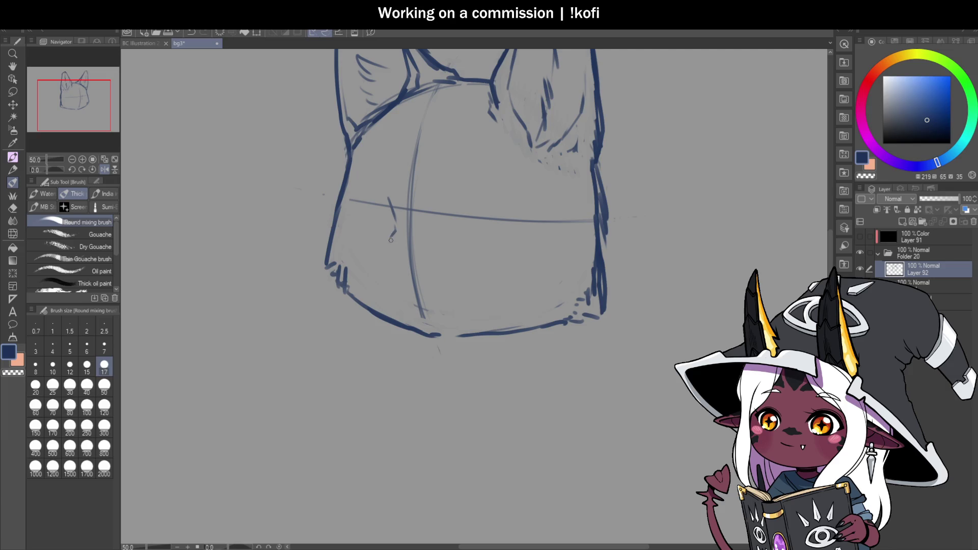
mouse_move(393, 226)
mouse_down()
mouse_move(362, 275)
mouse_move(386, 305)
mouse_up()
scroll(473, 309, down, 2)
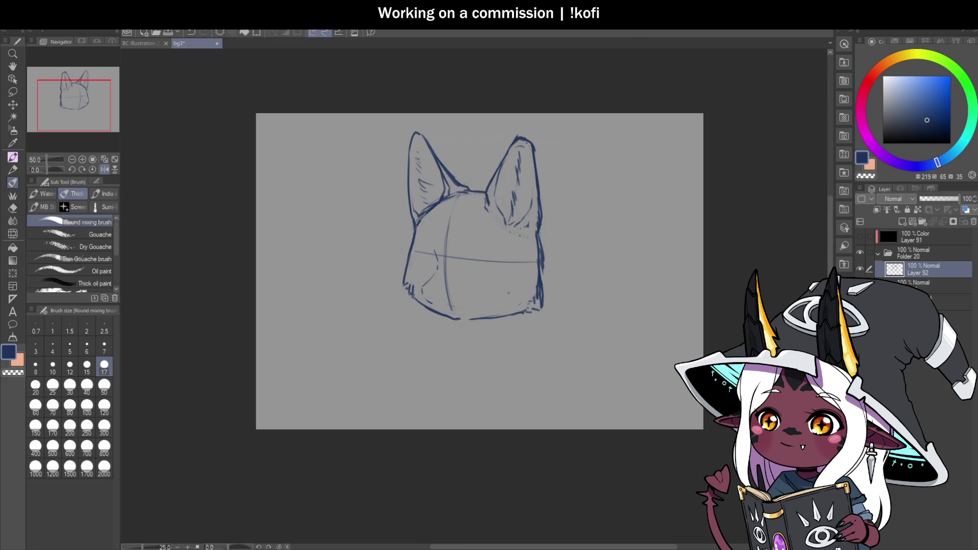
click(105, 169)
scroll(579, 246, up, 2)
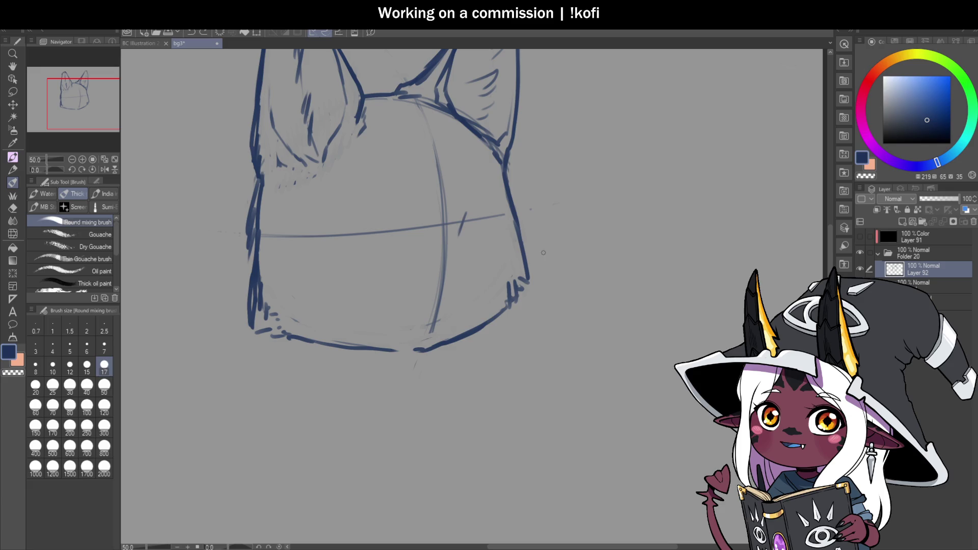
Erase the cross guide lines on the face with a size 120 brush.
click(103, 406)
mouse_move(258, 256)
mouse_down()
mouse_move(360, 229)
mouse_move(437, 174)
mouse_move(485, 203)
mouse_up()
scroll(433, 315, down, 1)
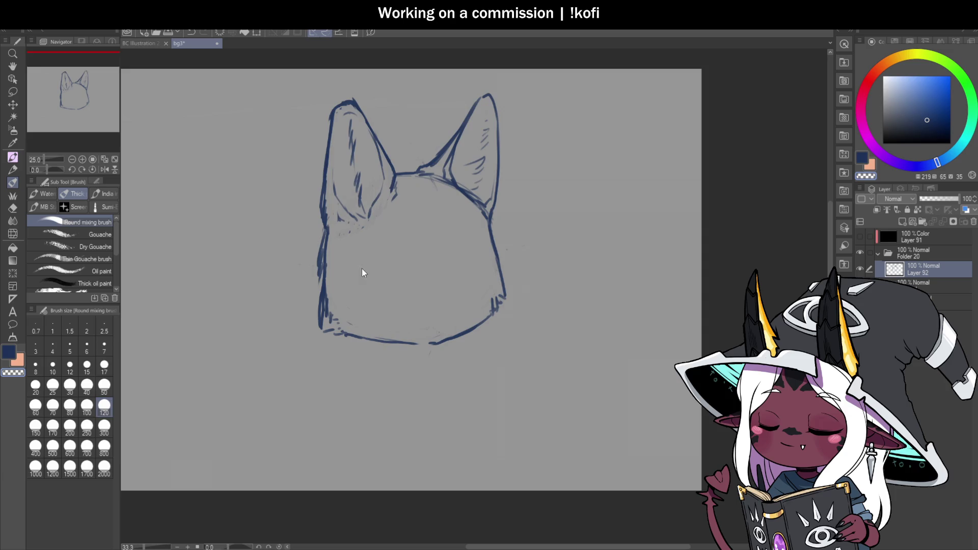
With a size 12 brush, draw a curved centre line down the face, saving first.
click(53, 365)
key(ctrl+s)
key(bracketright)
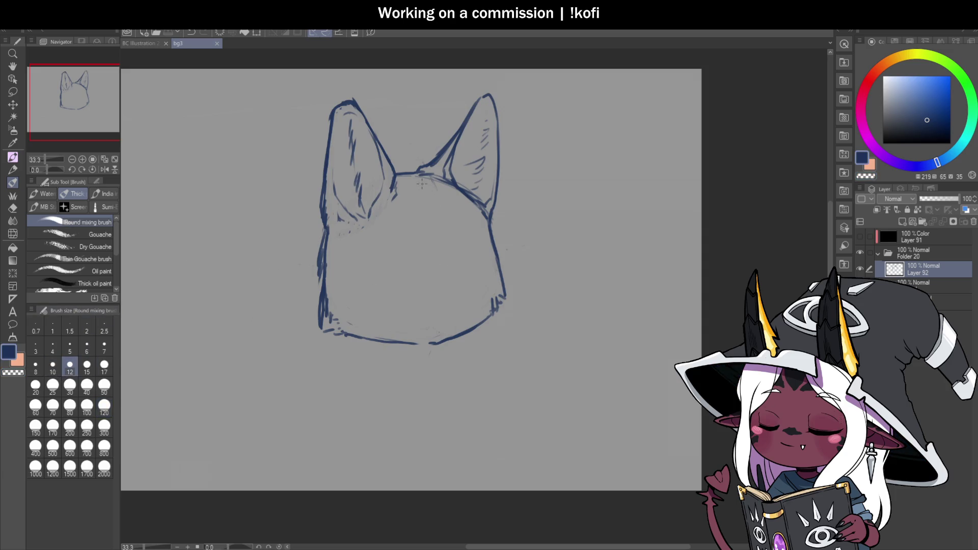
drag(433, 177, 455, 298)
scroll(477, 295, down, 1)
scroll(483, 306, up, 1)
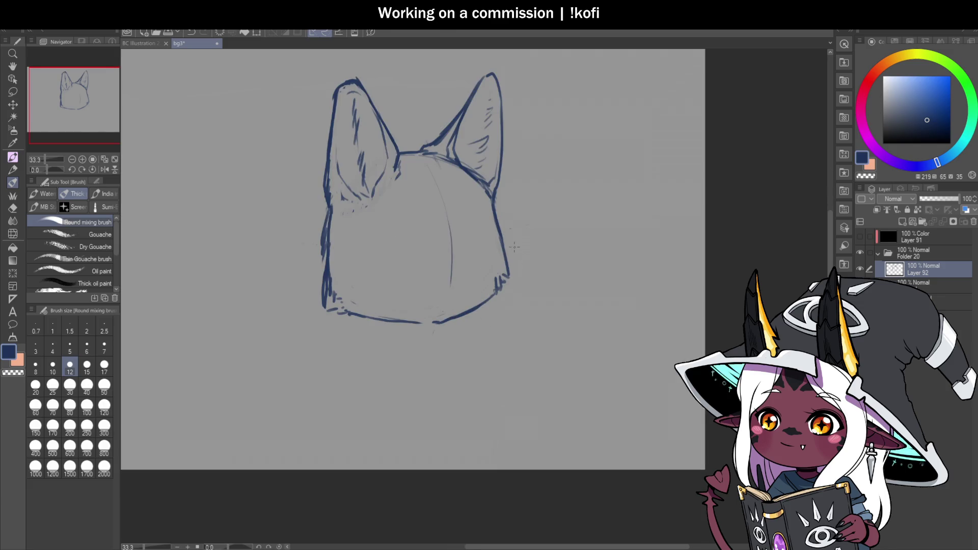
Erase the lower-left outline at size 50 and redraw it longer with a hook at size 12.
click(104, 385)
click(12, 372)
mouse_move(326, 206)
mouse_down()
mouse_move(325, 265)
mouse_move(336, 306)
mouse_move(349, 311)
mouse_up()
click(70, 365)
drag(329, 206, 316, 250)
key(ctrl+z)
mouse_move(327, 214)
mouse_down()
mouse_move(308, 272)
mouse_move(323, 298)
mouse_move(399, 327)
mouse_up()
Add strokes along the head's right and bottom-right edges and lower cheek, saving and mirroring the view.
key(ctrl+minus)
key(ctrl+plus)
mouse_move(494, 217)
mouse_down()
mouse_move(512, 291)
mouse_move(480, 303)
mouse_move(496, 300)
mouse_up()
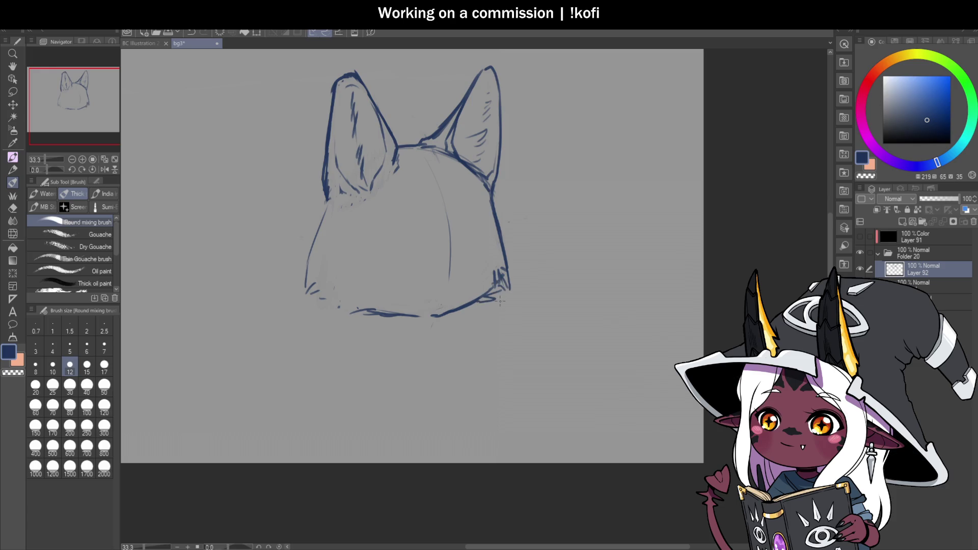
key(ctrl+s)
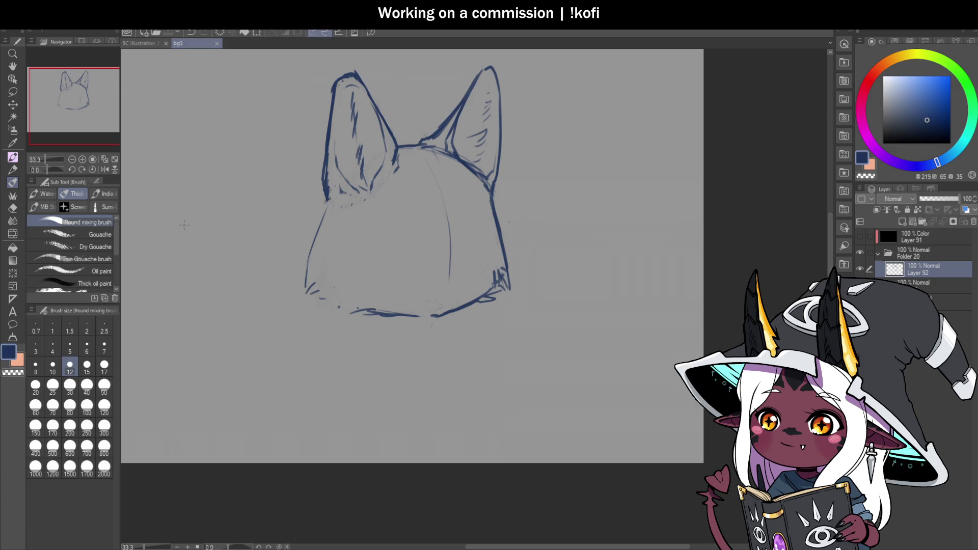
click(104, 169)
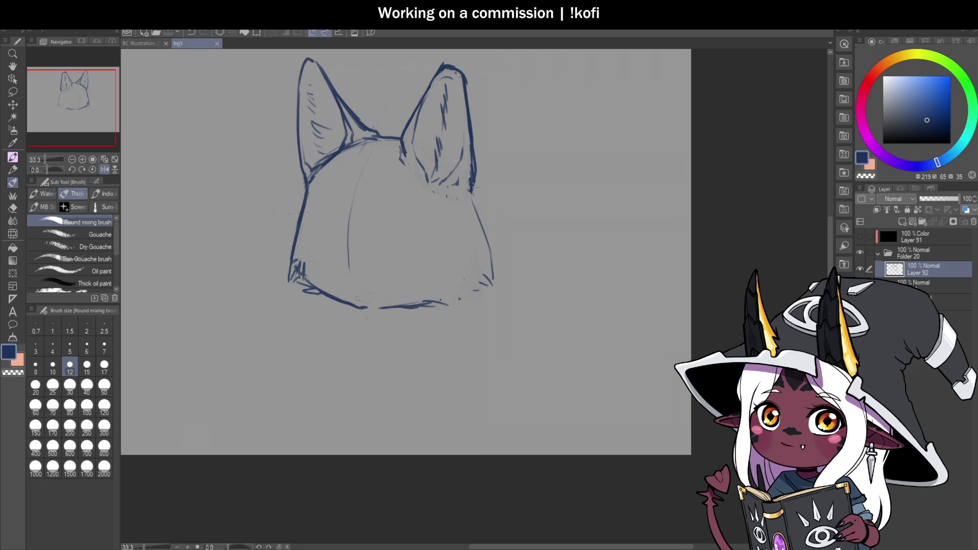
drag(471, 193, 484, 227)
mouse_move(471, 290)
mouse_down()
mouse_move(489, 264)
mouse_move(415, 307)
mouse_move(481, 290)
mouse_move(438, 301)
mouse_up()
Erase stray bits near the jaw and left outline at size 50, undoing the last erasure.
key(c)
mouse_move(300, 287)
mouse_down()
mouse_move(289, 270)
mouse_move(316, 294)
mouse_move(298, 269)
mouse_move(295, 224)
mouse_move(293, 256)
mouse_up()
click(104, 386)
drag(303, 196, 296, 226)
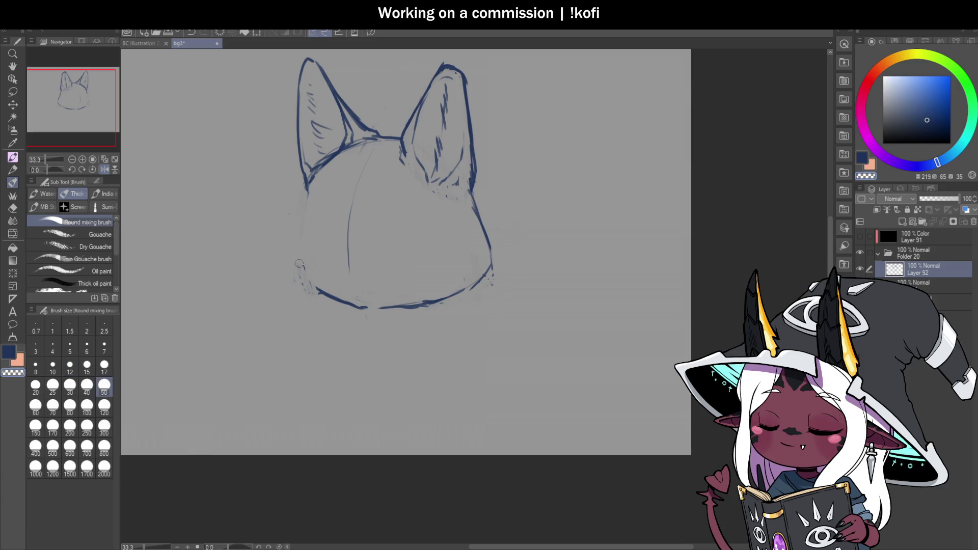
click(70, 365)
key(ctrl+z)
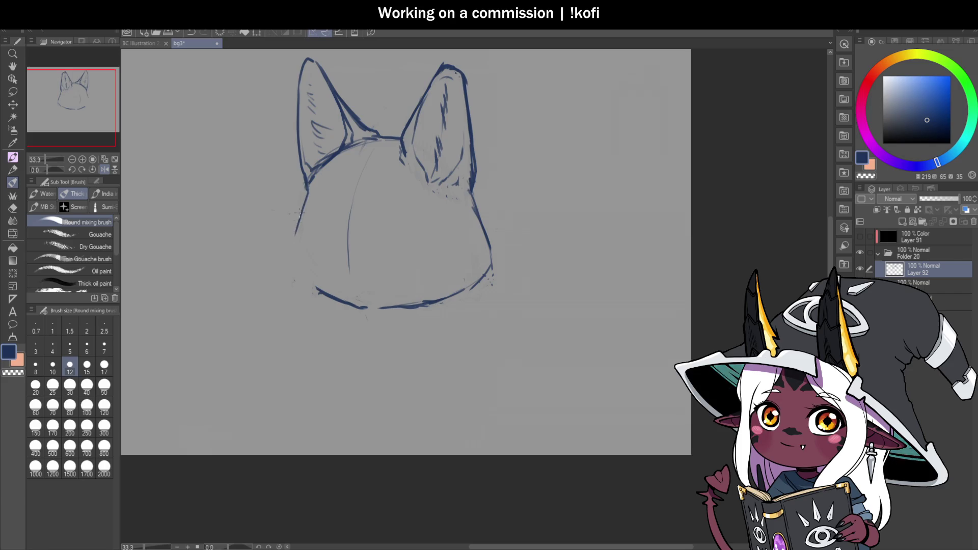
At brush size 20, retry the left outline extension and add short strokes along the right outline.
click(43, 384)
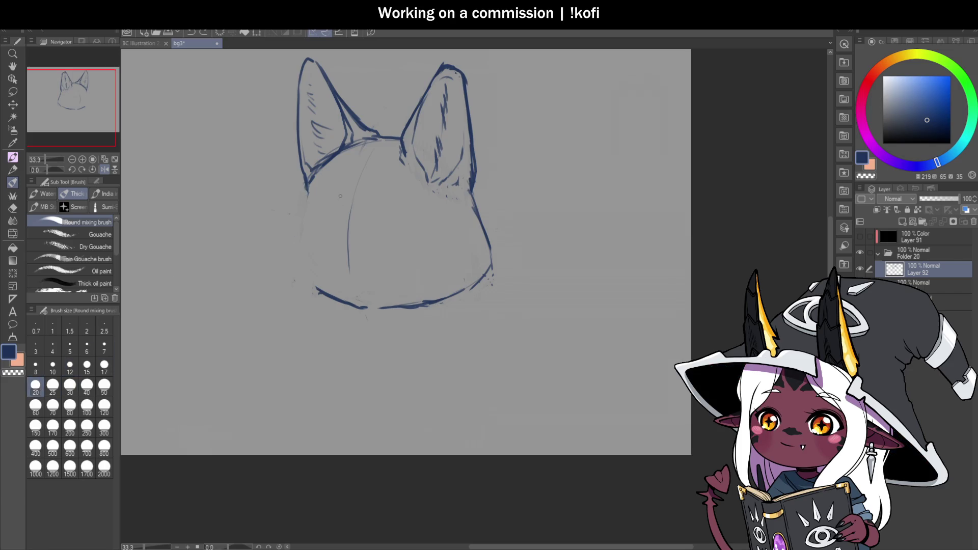
mouse_move(308, 186)
mouse_down()
mouse_move(288, 275)
mouse_move(382, 314)
mouse_move(418, 303)
mouse_up()
key(ctrl+z)
mouse_move(473, 203)
mouse_down()
mouse_move(484, 250)
mouse_move(458, 296)
mouse_up()
scroll(453, 331, down, 1)
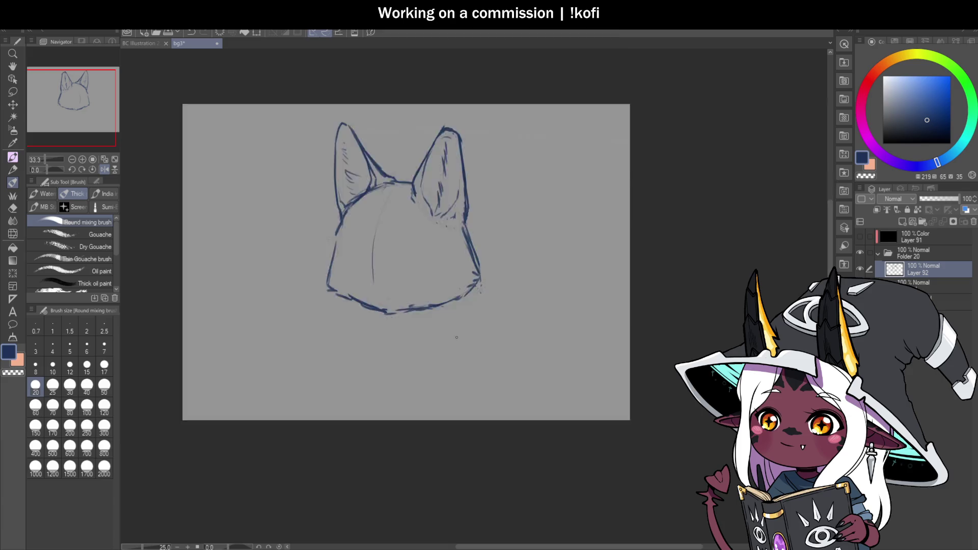
scroll(456, 337, down, 2)
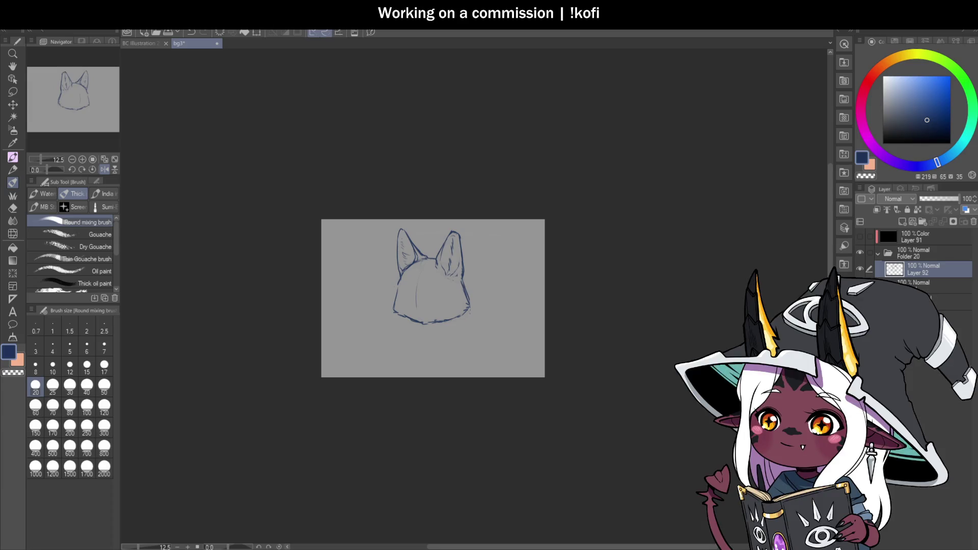
scroll(406, 301, up, 4)
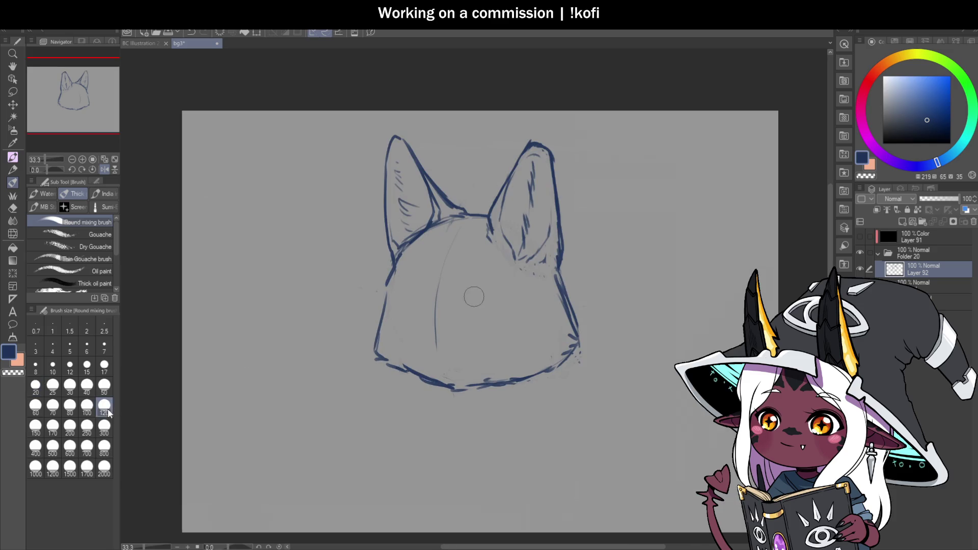
Fade the head's left, bottom and right outline, resize the brush, and save the sketch.
mouse_move(397, 275)
mouse_down()
mouse_move(385, 301)
mouse_move(489, 387)
mouse_move(576, 357)
mouse_move(565, 283)
mouse_move(545, 374)
mouse_up()
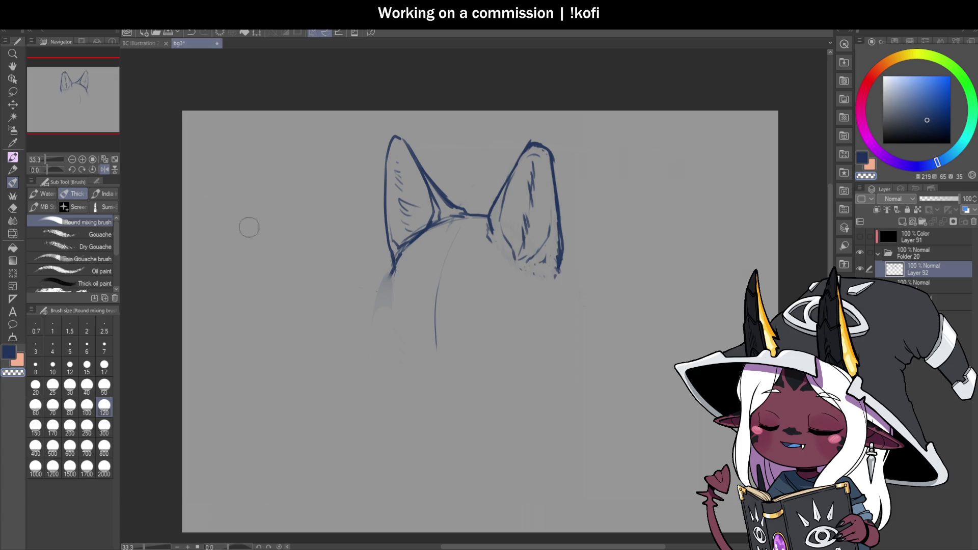
click(71, 370)
key(ctrl+s)
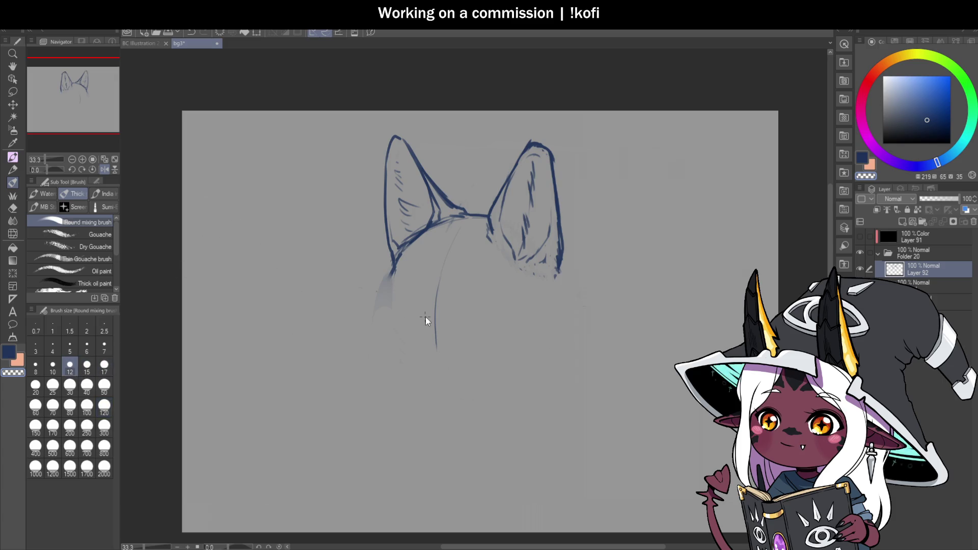
key(bracketright)
key(bracketright)
key(bracketright)
Draw new lines down from below the left ear and extend the bottom-left stroke toward the chin.
drag(394, 270, 379, 336)
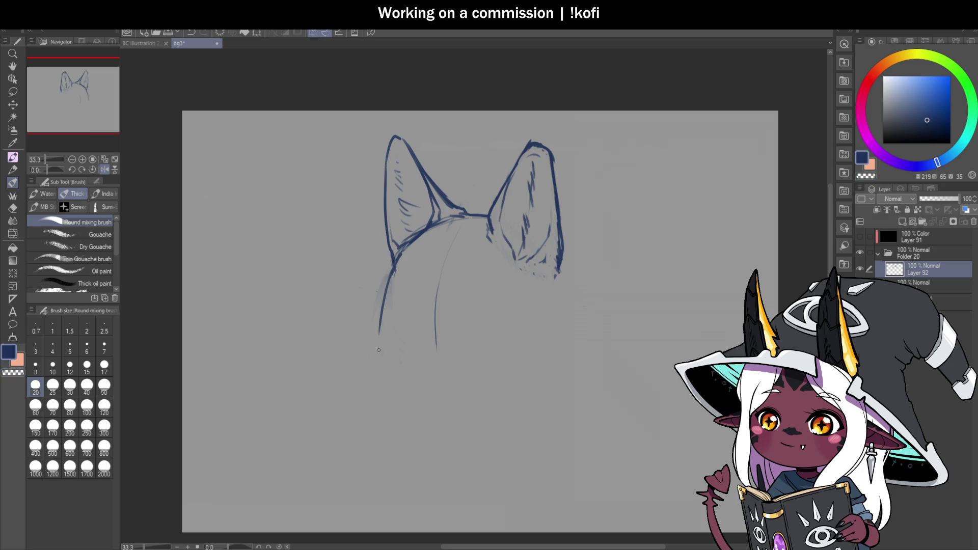
drag(387, 295, 394, 267)
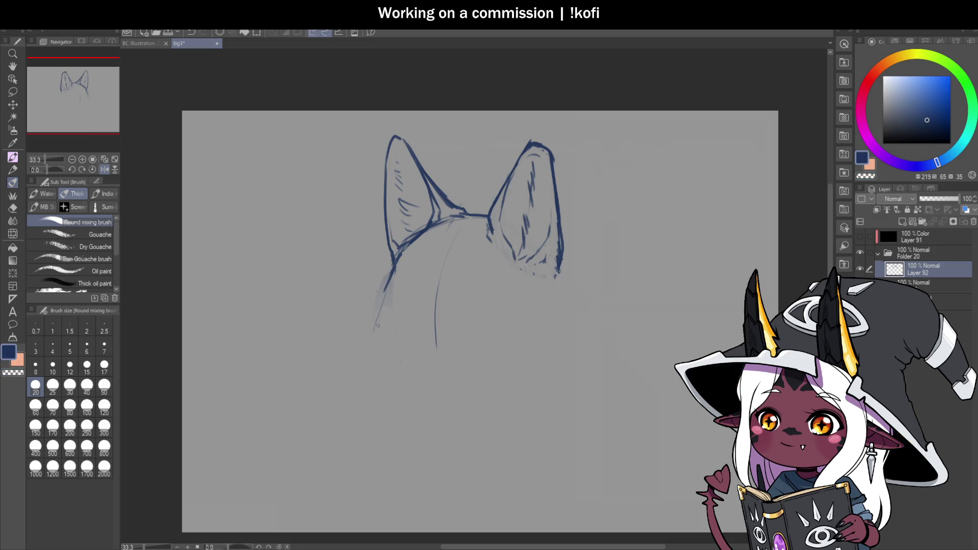
drag(390, 369, 408, 377)
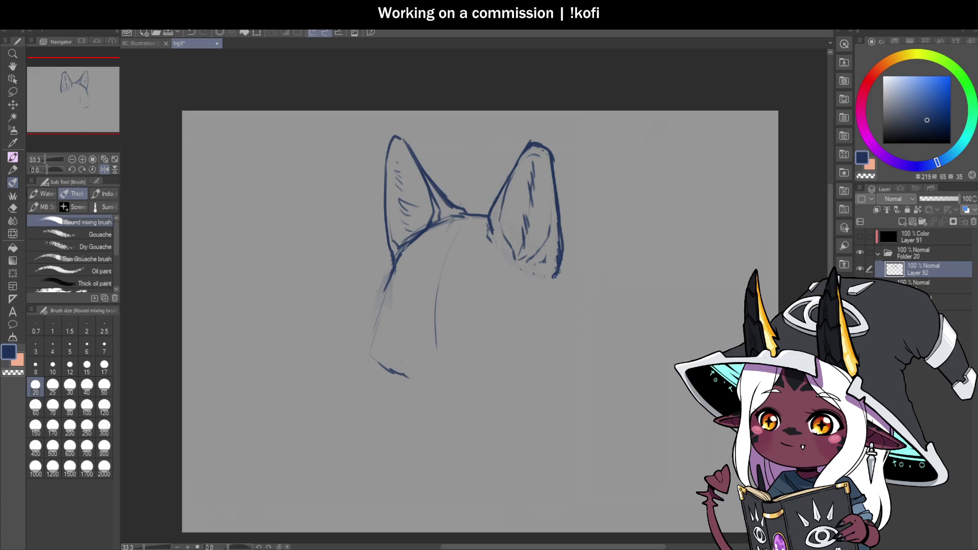
Darken the right ear's lower edge and draw the right cheek and chin lines.
drag(492, 240, 523, 280)
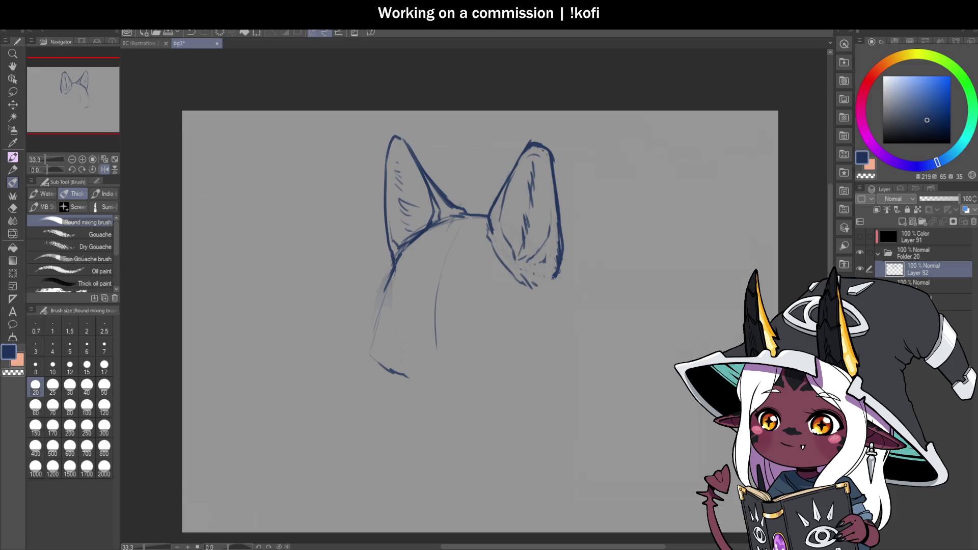
mouse_move(552, 287)
mouse_down()
mouse_move(565, 347)
mouse_move(558, 361)
mouse_up()
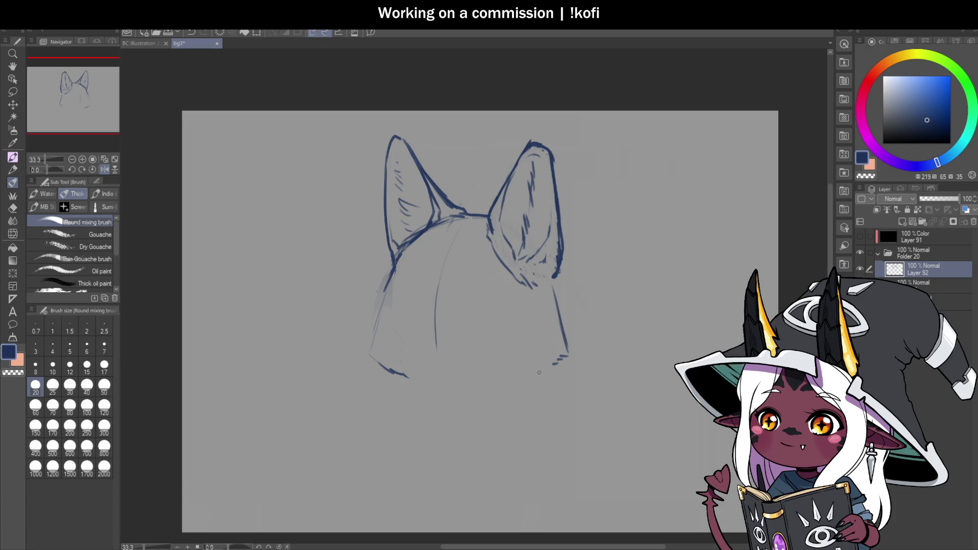
mouse_move(408, 378)
mouse_down()
mouse_move(489, 390)
mouse_move(548, 367)
mouse_up()
drag(552, 283, 569, 356)
drag(556, 314, 569, 362)
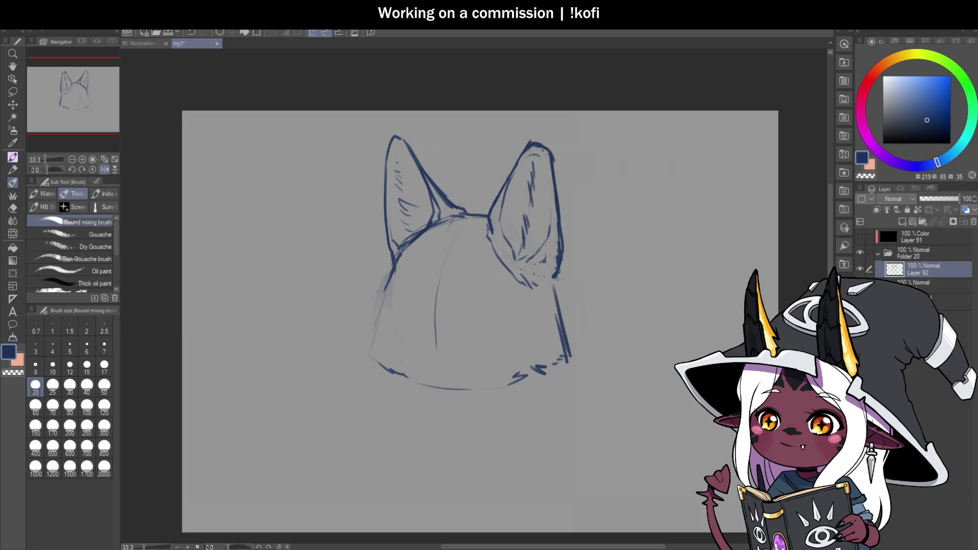
mouse_move(562, 264)
mouse_down()
mouse_move(568, 366)
mouse_move(482, 396)
mouse_up()
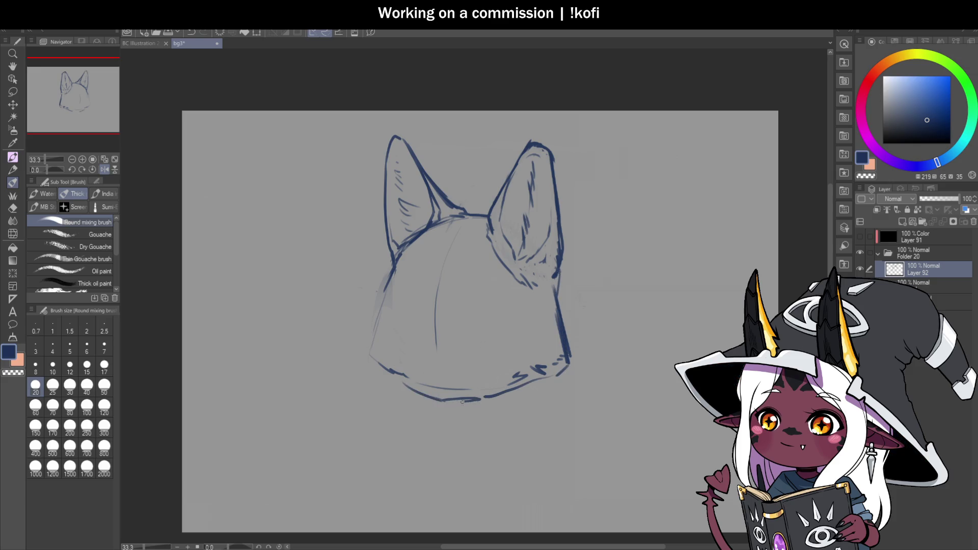
Darken the lower-left jaw and strengthen the head's left side outline.
mouse_move(407, 380)
mouse_down()
mouse_move(445, 400)
mouse_move(477, 400)
mouse_up()
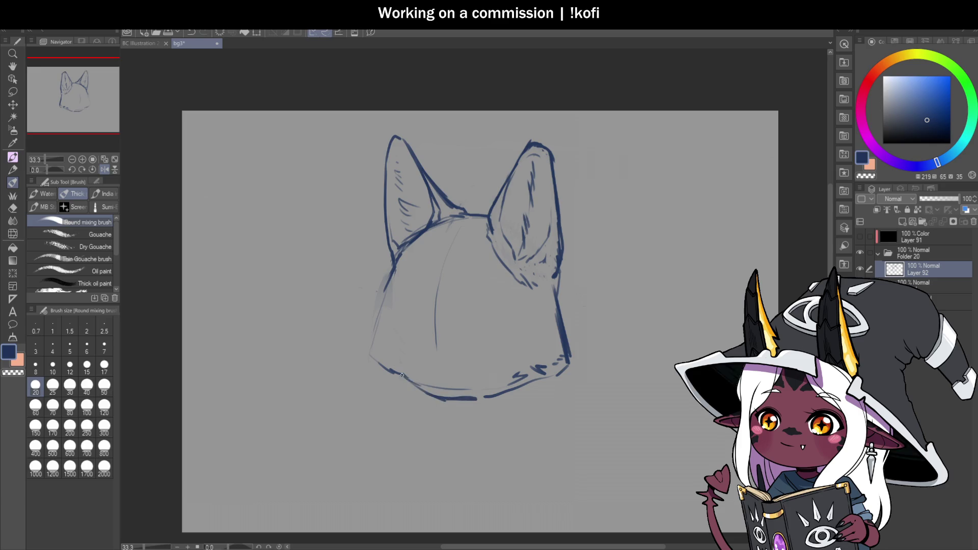
drag(388, 277, 376, 355)
drag(381, 316, 379, 353)
scroll(380, 365, down, 3)
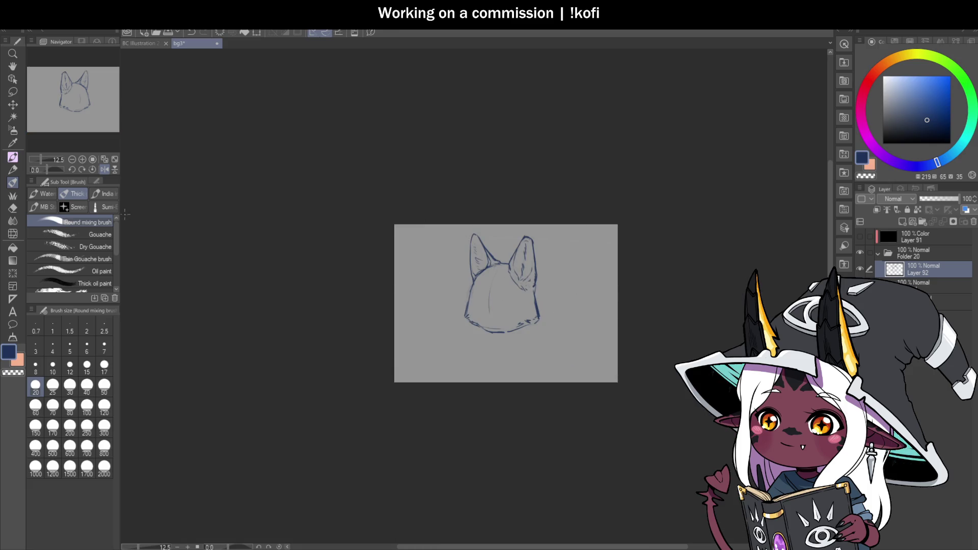
Redraw and blend the head's lower-left corner outline, saving the sketch along the way.
scroll(447, 318, up, 5)
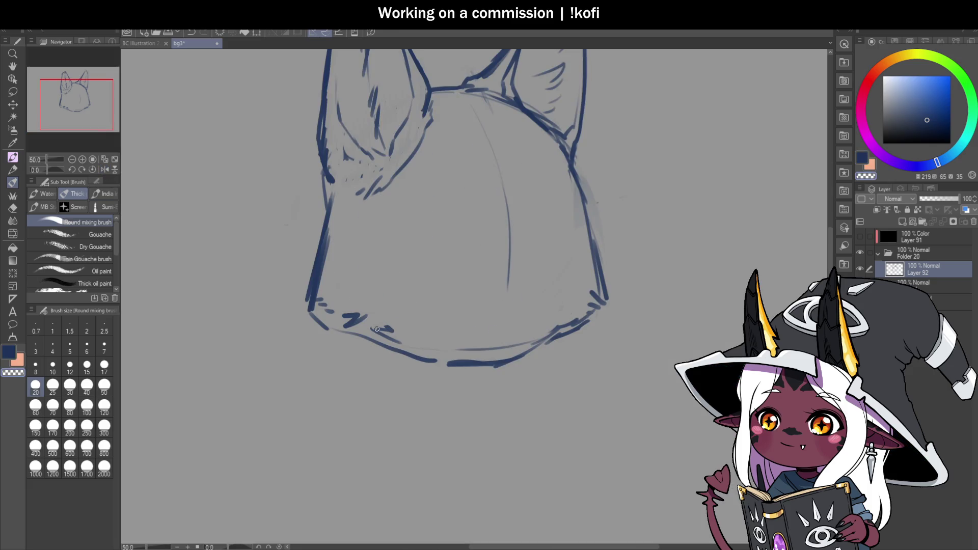
mouse_move(334, 309)
mouse_down()
mouse_move(320, 330)
mouse_move(314, 321)
mouse_up()
key(c)
mouse_move(326, 267)
mouse_down()
mouse_move(314, 310)
mouse_move(346, 332)
mouse_move(359, 328)
mouse_up()
scroll(359, 331, down, 2)
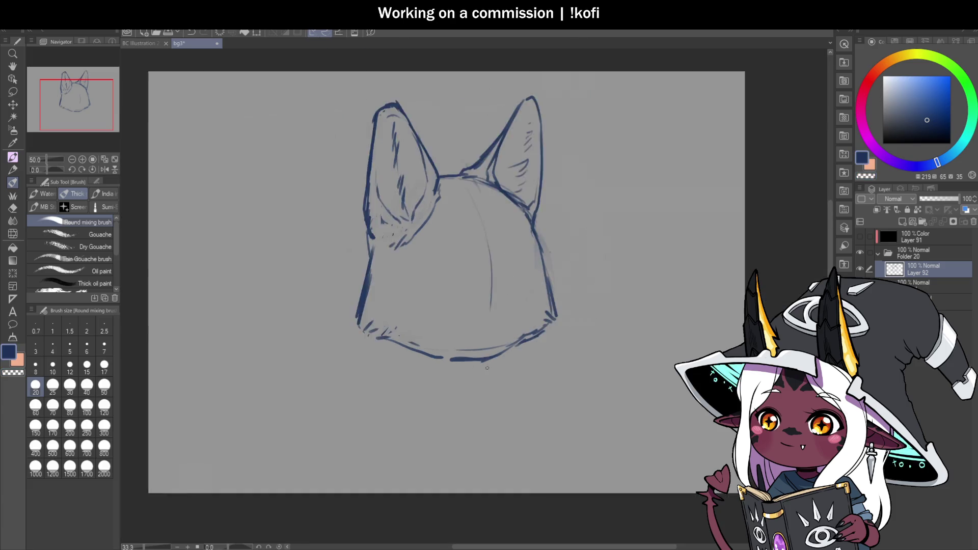
scroll(463, 353, up, 2)
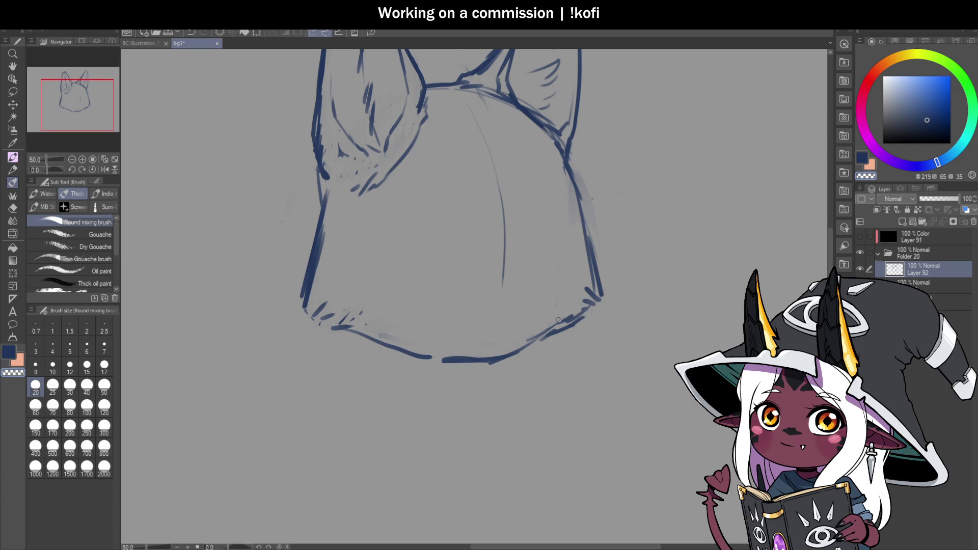
key(ctrl+s)
drag(326, 227, 310, 294)
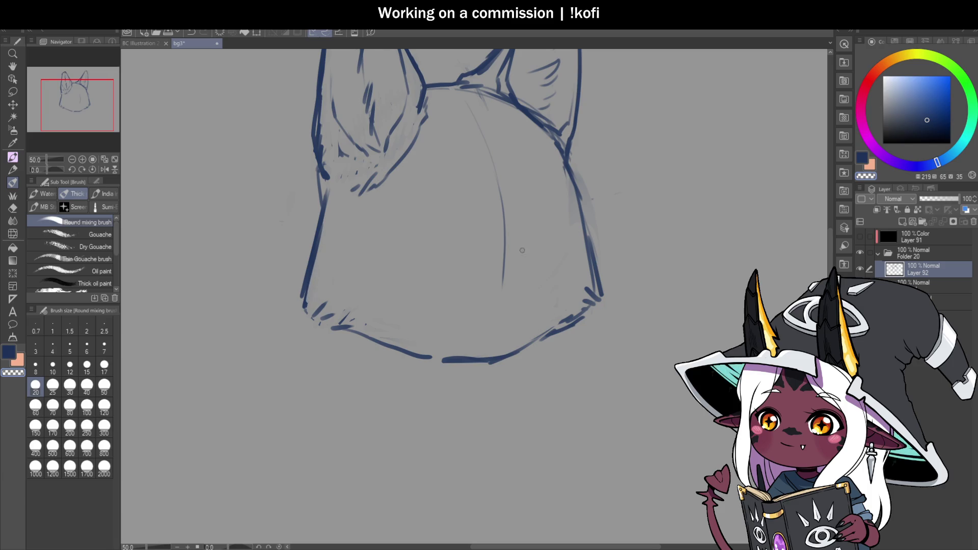
Darken the vertical centre guide and mirror the canvas to check proportions.
drag(504, 285, 502, 242)
drag(500, 208, 509, 318)
key(ctrl+minus)
key(ctrl+minus)
key(ctrl+plus)
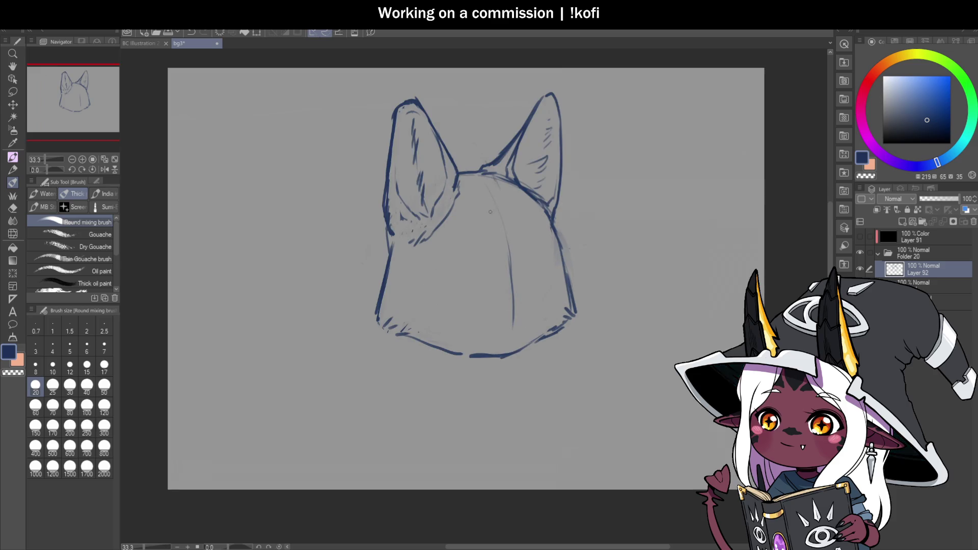
click(104, 169)
key(ctrl+minus)
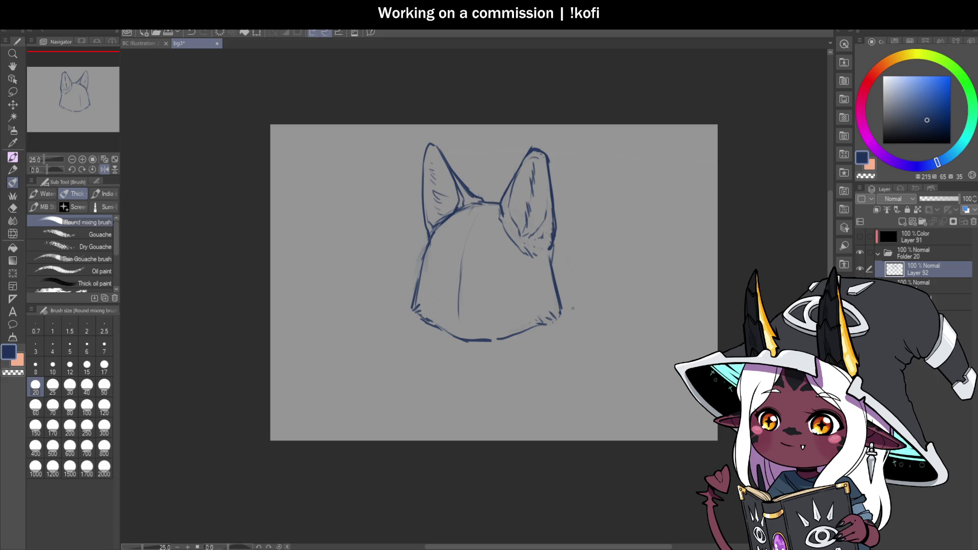
key(ctrl+plus)
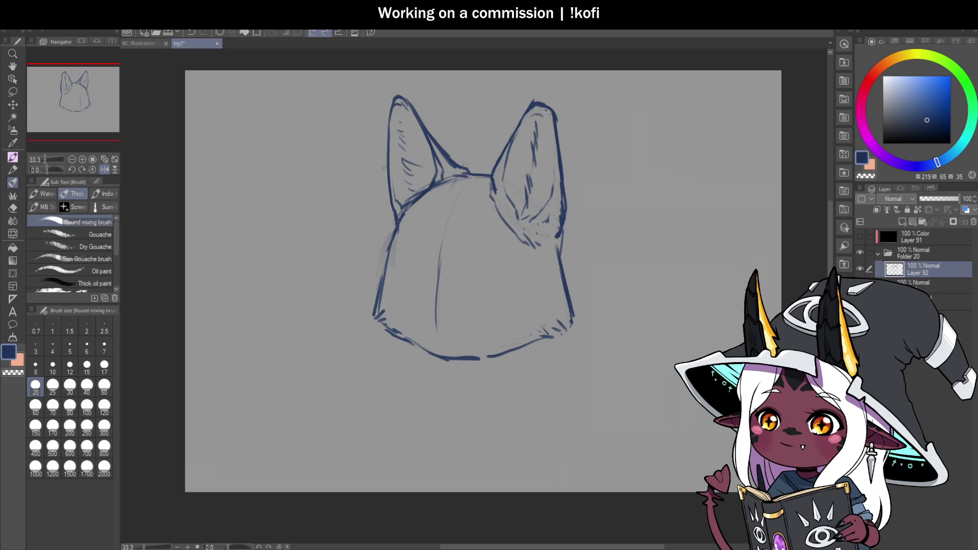
Darken the left ear's outer edge.
drag(388, 173, 394, 229)
key(c)
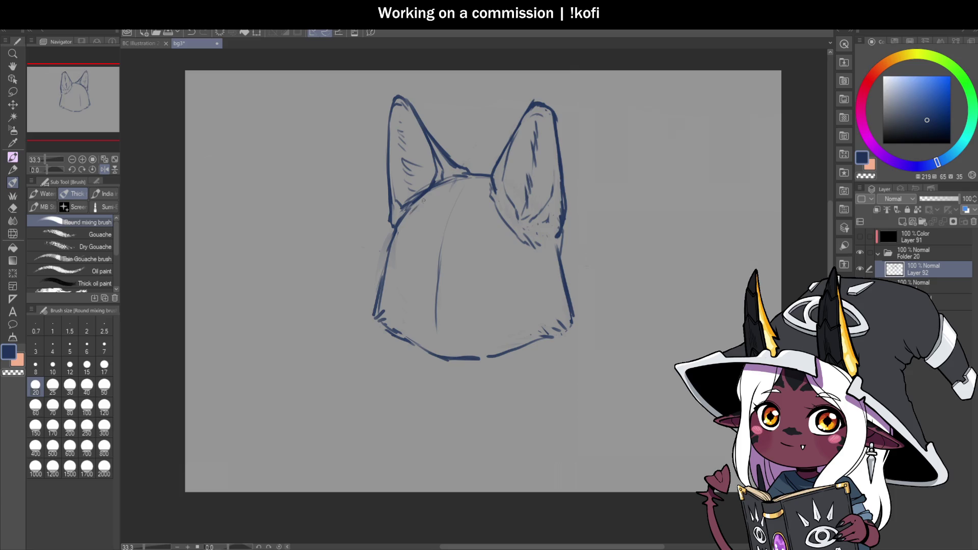
scroll(587, 181, down, 4)
scroll(511, 281, up, 4)
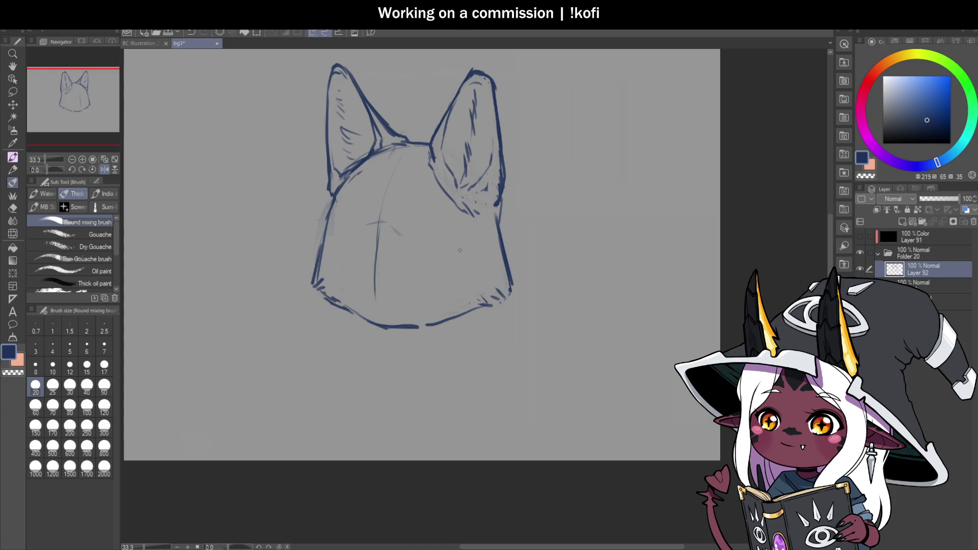
scroll(441, 247, down, 1)
scroll(417, 221, up, 2)
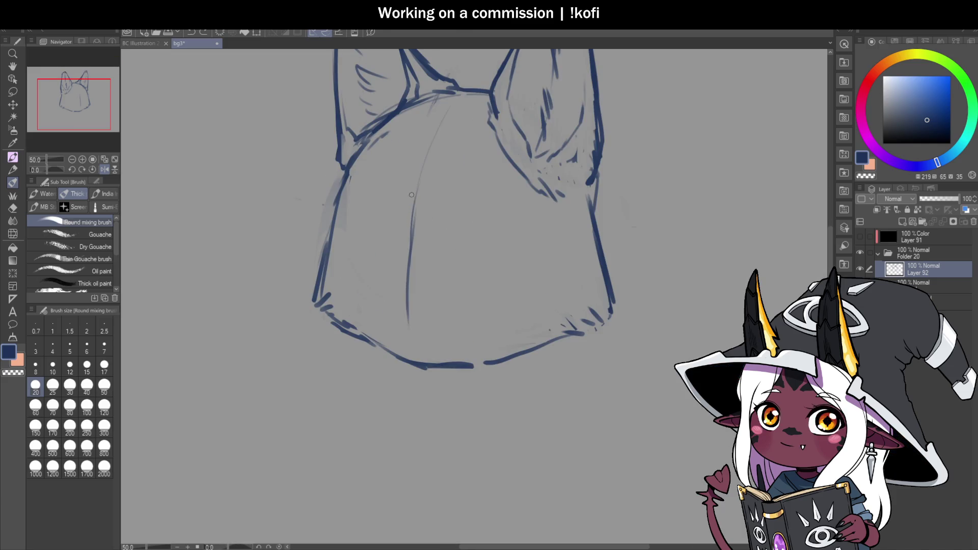
Draw the diagonal muzzle line down toward the chin and curve a dark nose base at its tip.
drag(401, 219, 430, 222)
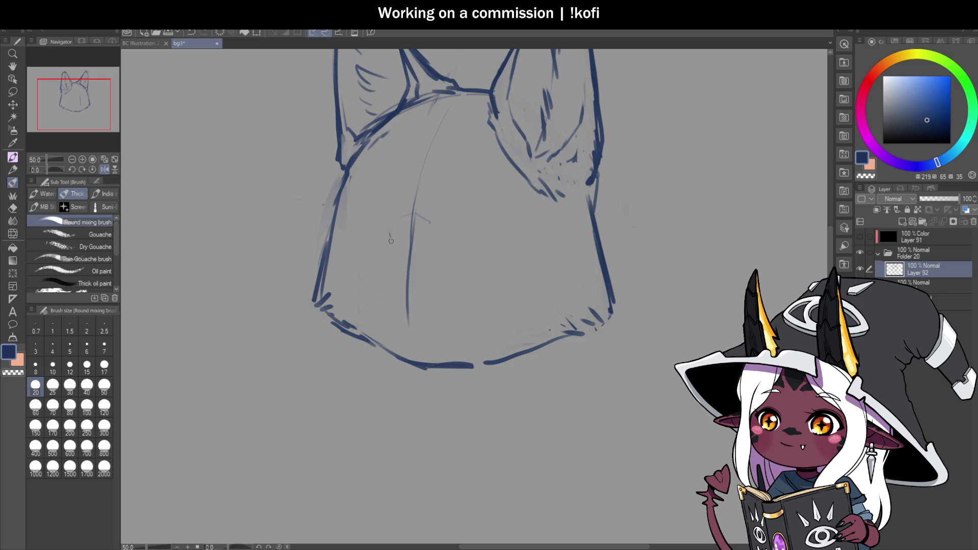
drag(390, 236, 392, 240)
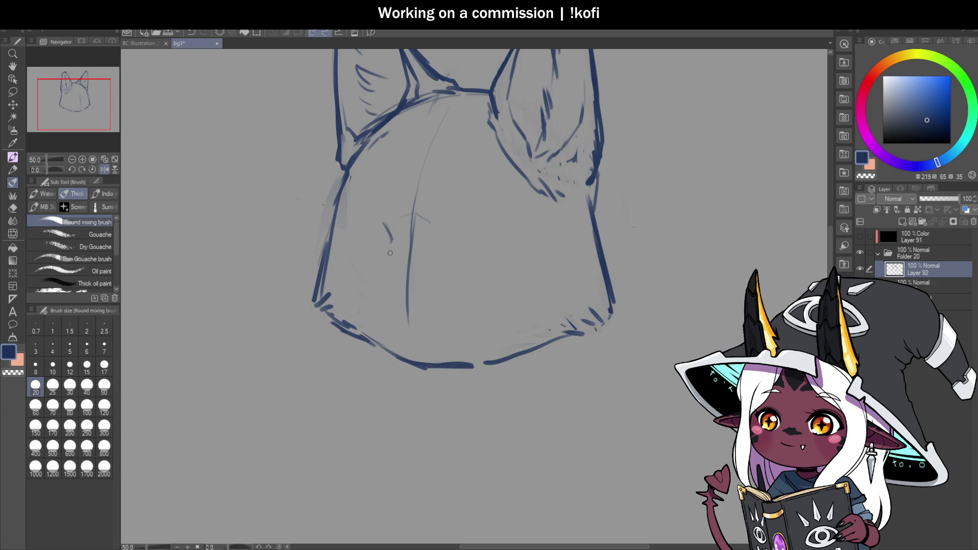
drag(392, 240, 355, 302)
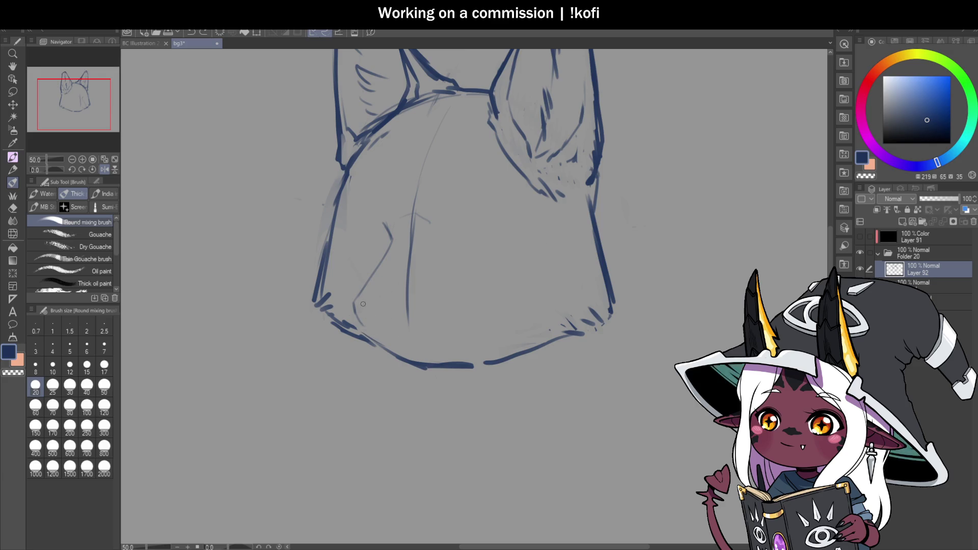
mouse_move(357, 312)
mouse_down()
mouse_move(364, 328)
mouse_move(409, 315)
mouse_move(390, 336)
mouse_move(365, 310)
mouse_move(371, 324)
mouse_move(403, 326)
mouse_move(400, 313)
mouse_move(391, 333)
mouse_move(382, 263)
mouse_up()
key(c)
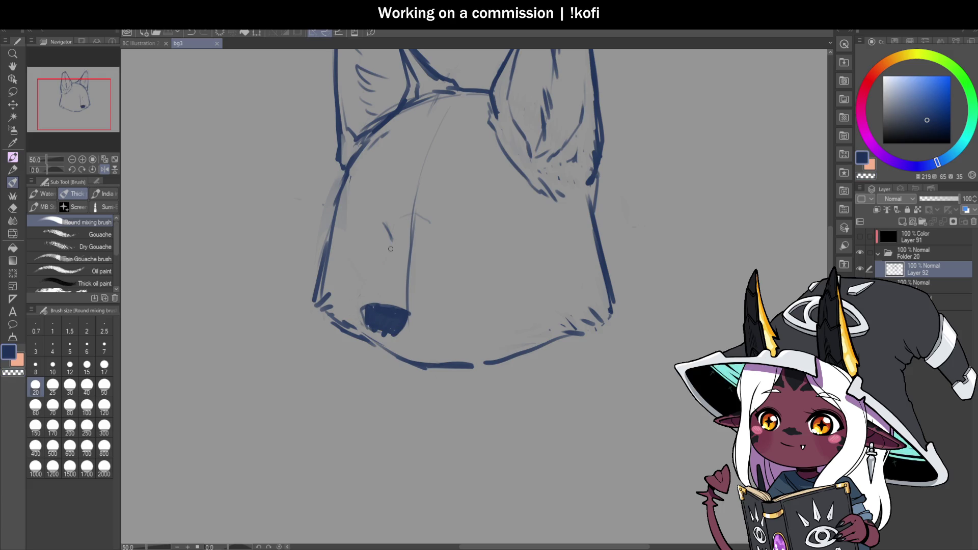
key(ctrl+minus)
key(ctrl+minus)
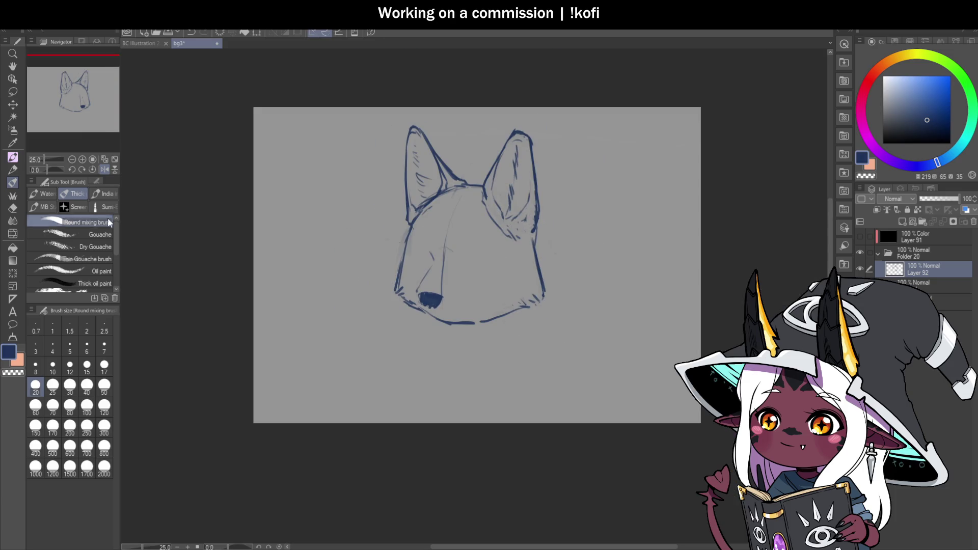
Mirror the canvas and erase the dark nose and faint snout lines with transparent colour.
click(105, 170)
key(ctrl+plus)
drag(439, 246, 446, 230)
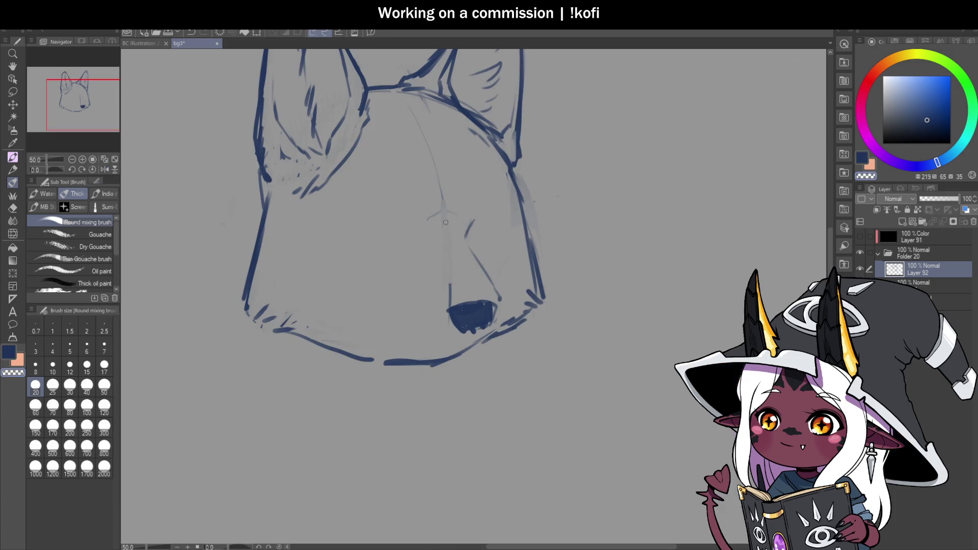
mouse_move(451, 303)
mouse_down()
mouse_move(455, 316)
mouse_move(487, 318)
mouse_up()
mouse_move(486, 276)
mouse_down()
mouse_move(465, 235)
mouse_move(458, 262)
mouse_move(512, 316)
mouse_up()
key(ctrl+z)
Draw a dark diagonal snout line and thin chin strokes, flip the view back, and save.
mouse_move(465, 270)
mouse_down()
mouse_move(520, 318)
mouse_move(492, 361)
mouse_move(441, 356)
mouse_up()
key(ctrl+z)
mouse_move(504, 347)
mouse_down()
mouse_move(488, 362)
mouse_move(359, 330)
mouse_up()
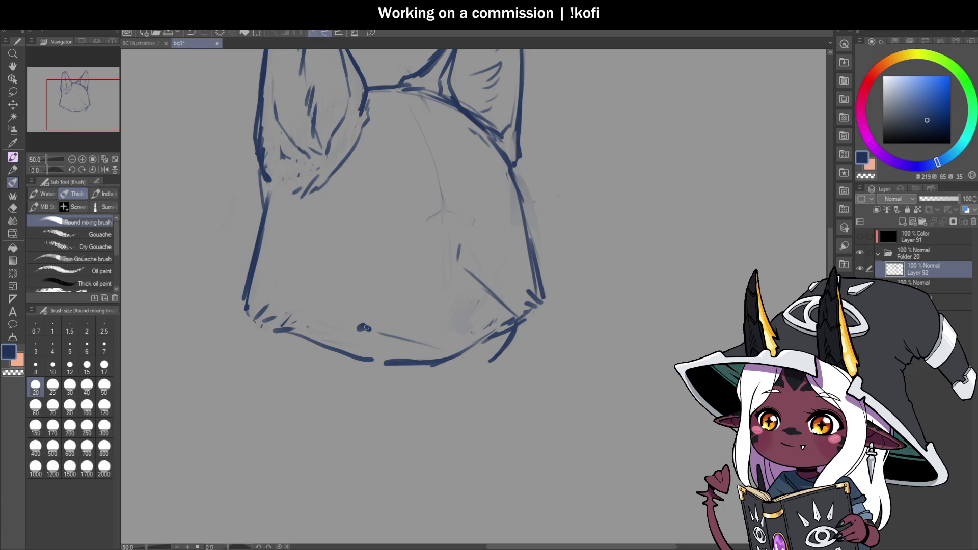
drag(453, 359, 465, 361)
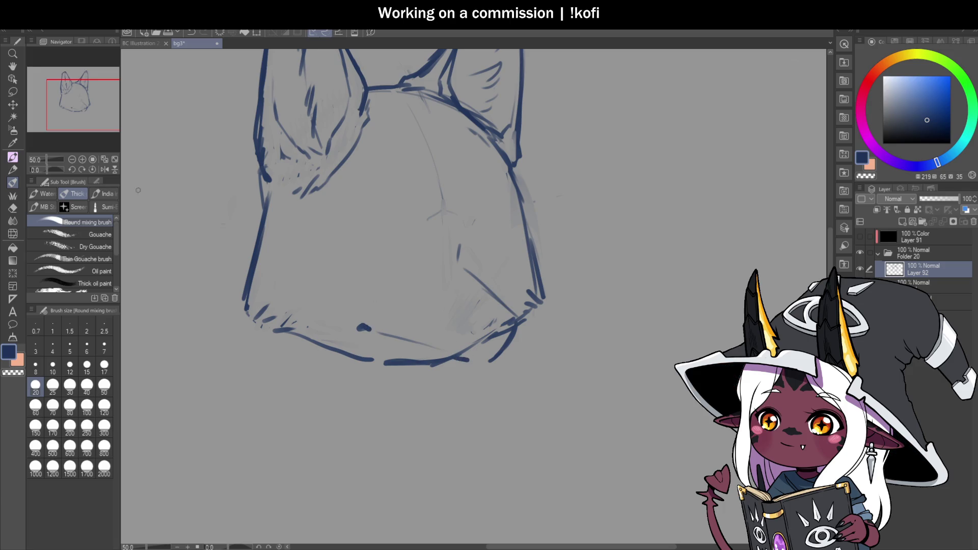
key(h)
key(ctrl+minus)
key(ctrl+plus)
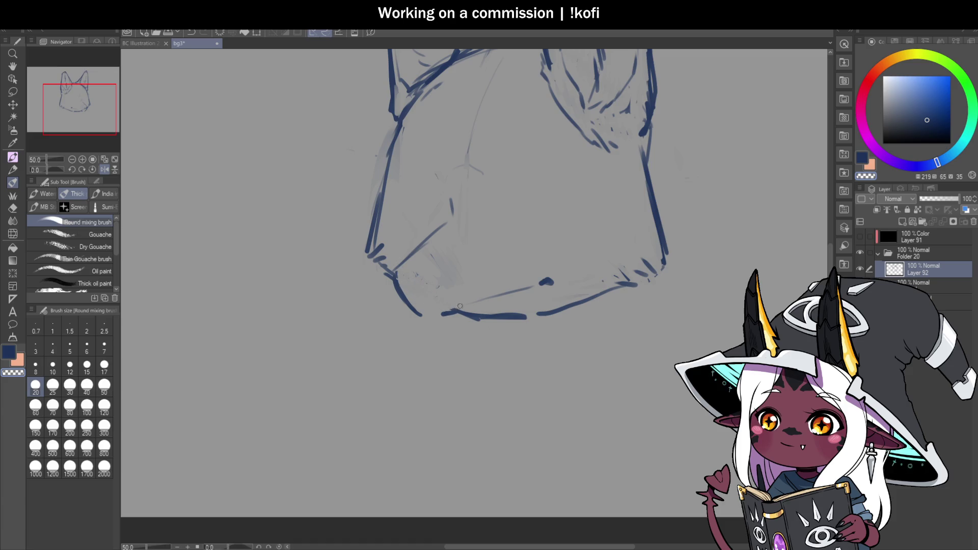
key(ctrl+s)
key(ctrl+minus)
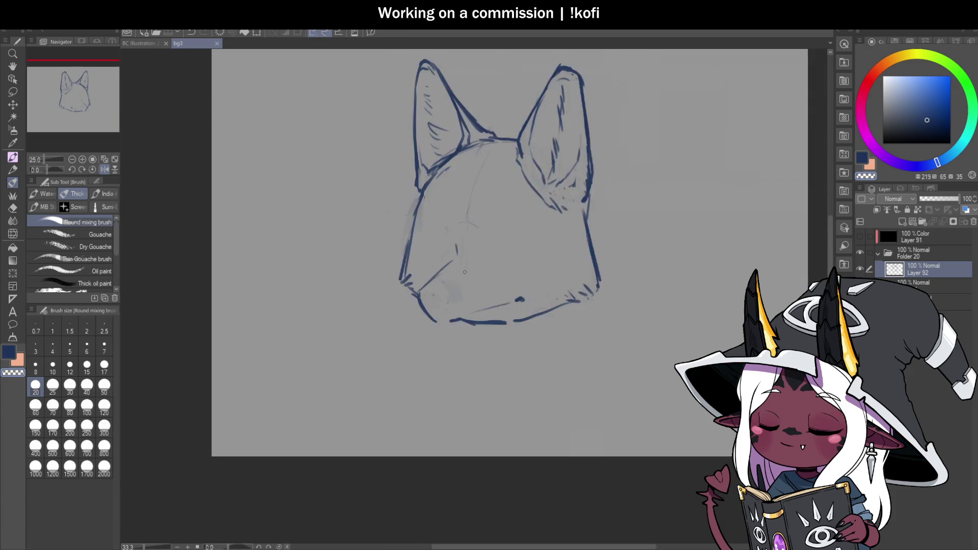
Add short marks along the lower jaw and a thin line from jaw to chin.
key(ctrl+plus)
mouse_move(422, 270)
mouse_down()
mouse_move(414, 279)
mouse_move(445, 240)
mouse_up()
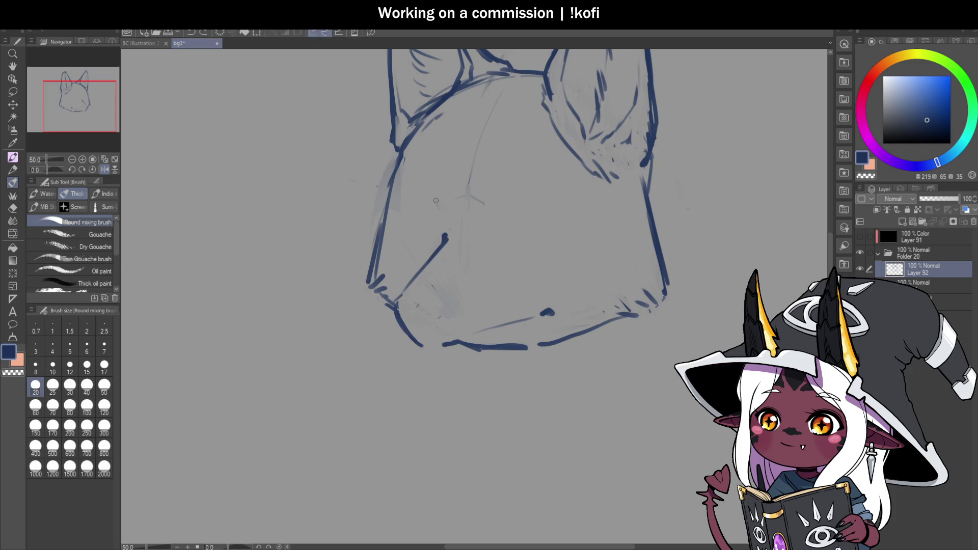
drag(438, 219, 400, 295)
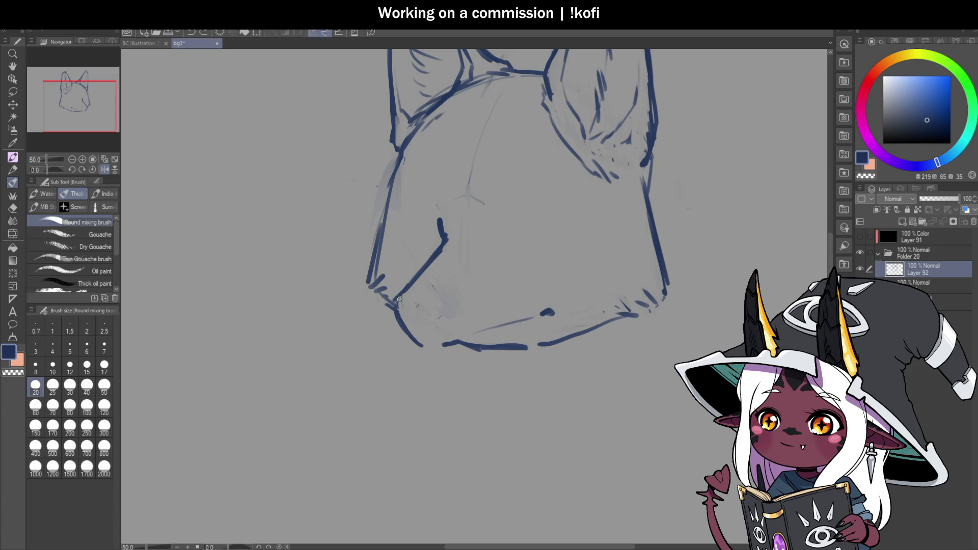
drag(401, 306, 433, 302)
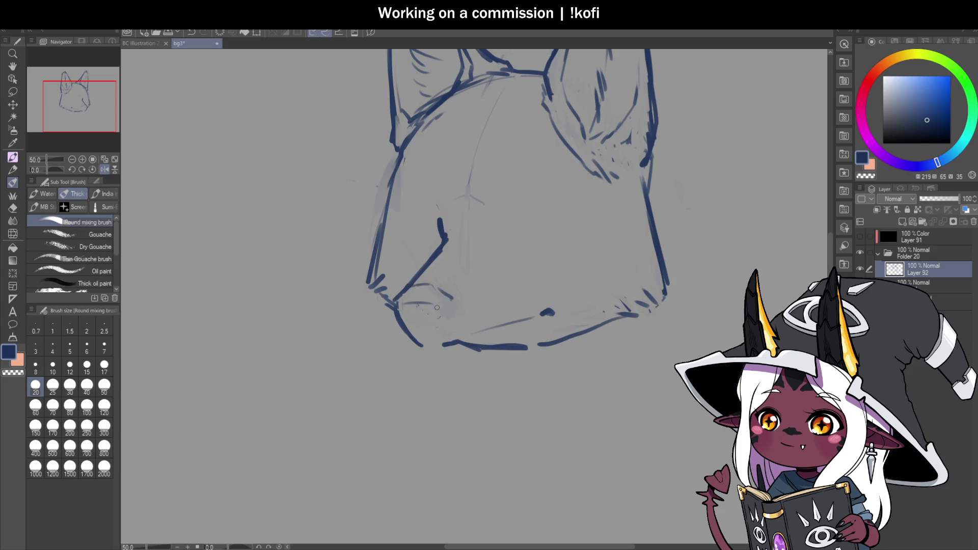
key(ctrl+z)
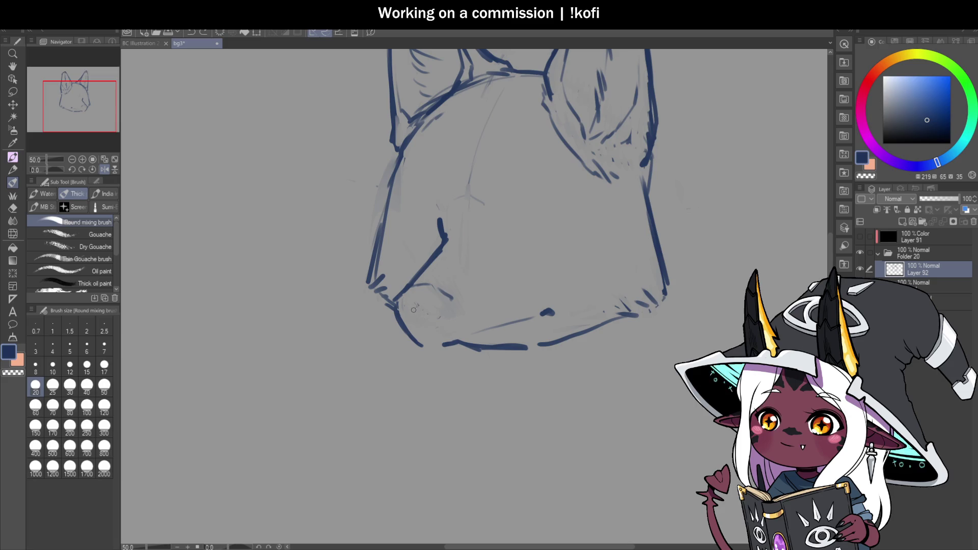
mouse_move(399, 311)
mouse_down()
mouse_move(416, 340)
mouse_move(457, 340)
mouse_move(561, 308)
mouse_move(421, 344)
mouse_move(397, 311)
mouse_move(406, 333)
mouse_move(461, 344)
mouse_up()
Add short faint diagonal strokes along the chin.
key(c)
key(c)
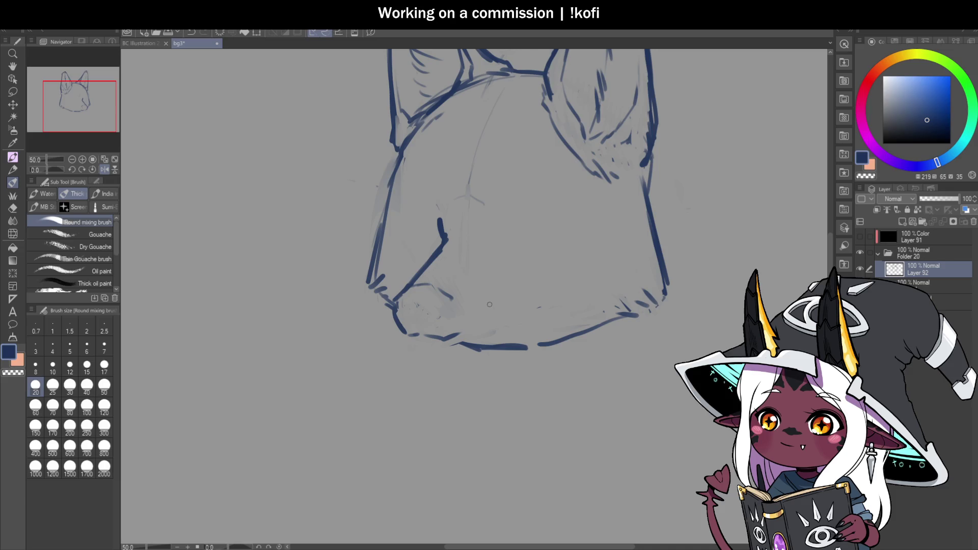
key(ctrl+z)
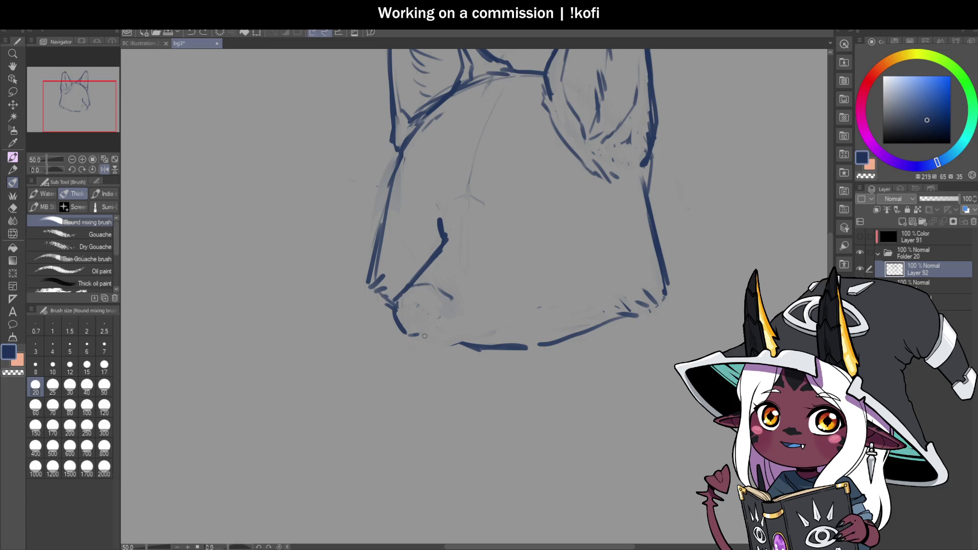
mouse_move(429, 339)
mouse_down()
mouse_move(442, 343)
mouse_move(497, 316)
mouse_up()
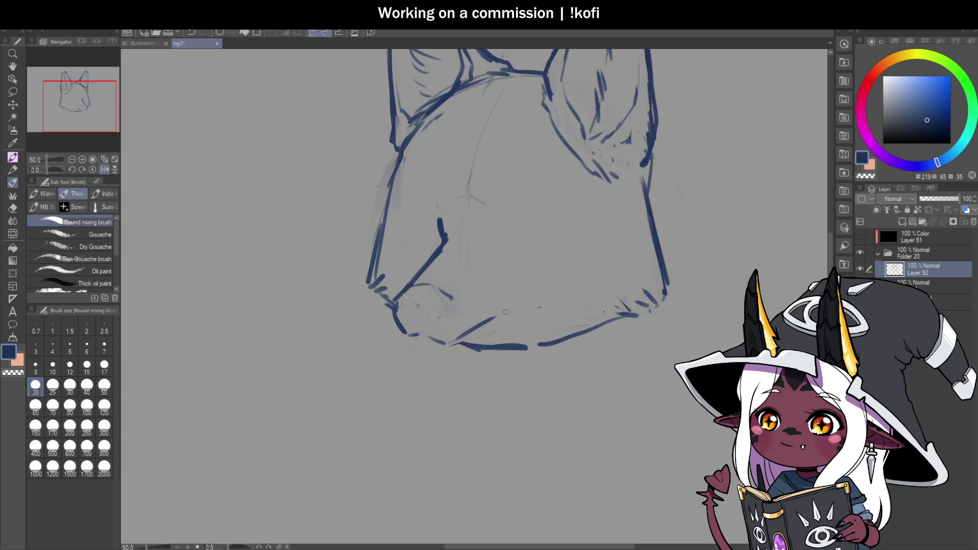
mouse_move(451, 342)
mouse_down()
mouse_move(533, 297)
mouse_move(508, 315)
mouse_up()
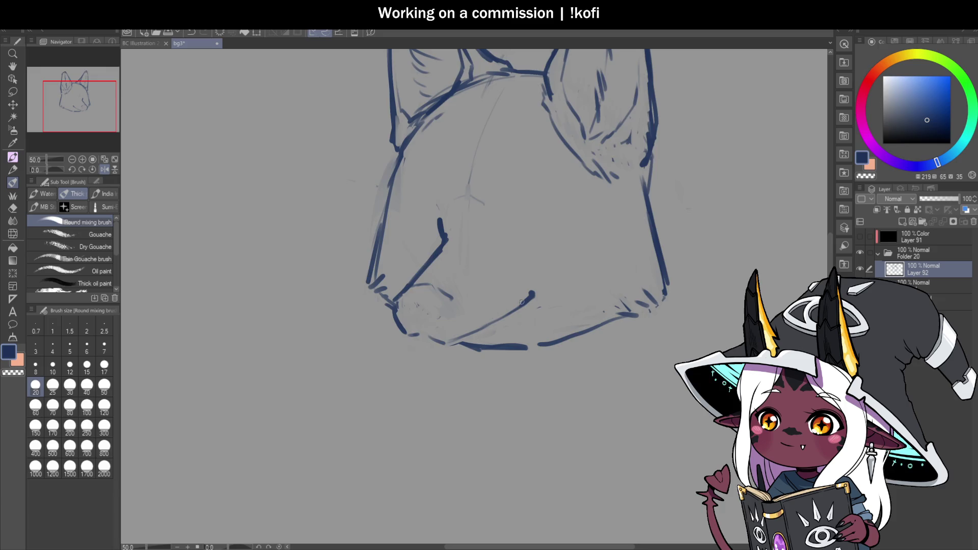
scroll(493, 298, down, 4)
scroll(493, 298, up, 5)
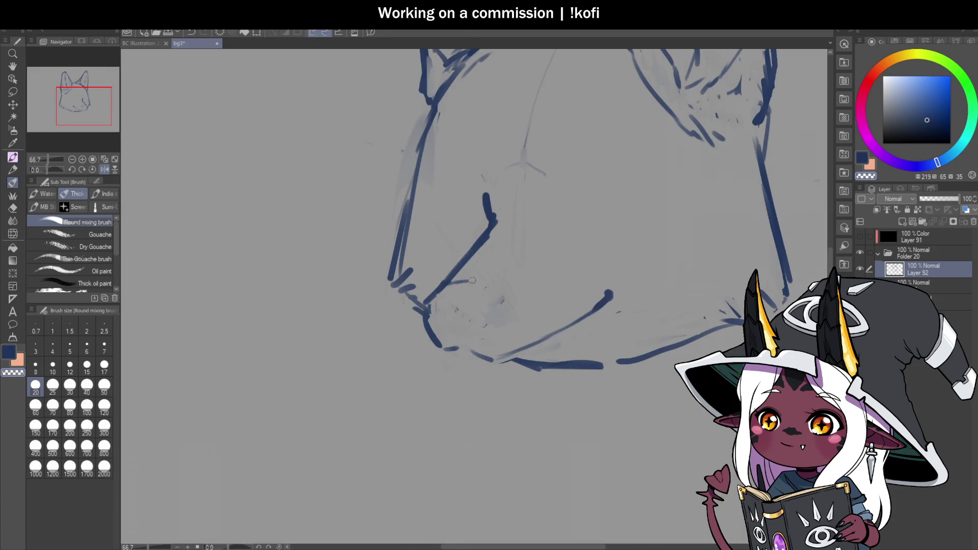
scroll(463, 306, down, 1)
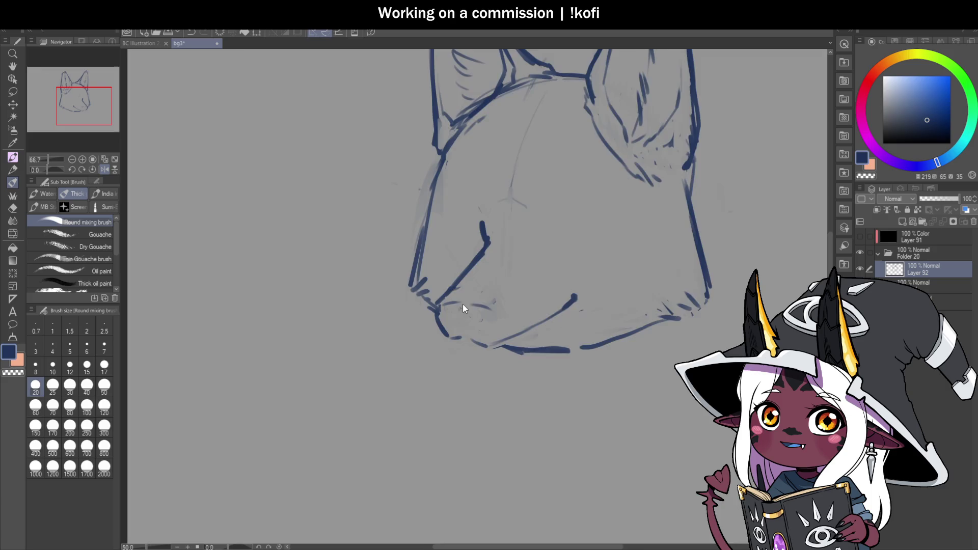
scroll(464, 304, down, 3)
scroll(563, 364, up, 2)
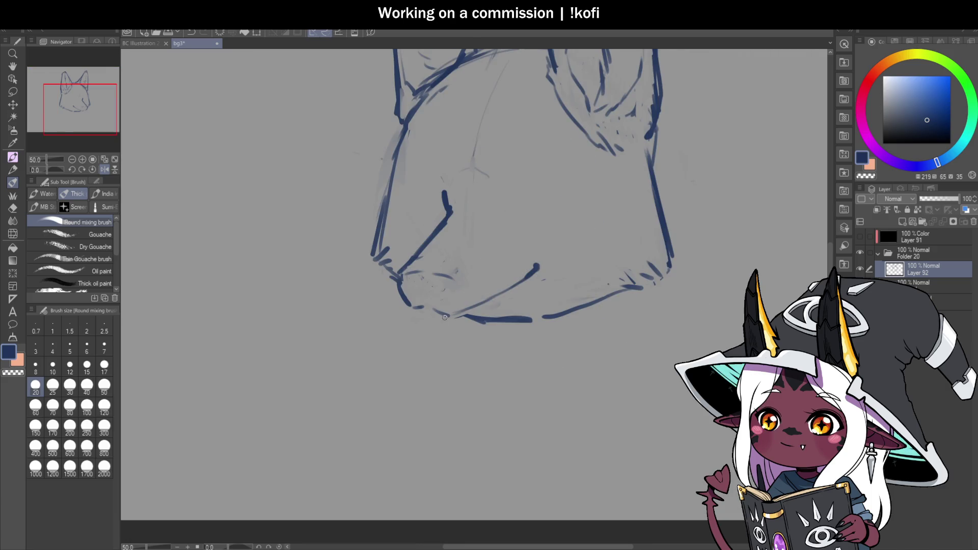
scroll(445, 317, up, 1)
Add strokes beneath the chin, blend the chin line, unmirror the canvas, and start lassoing the muzzle.
mouse_move(410, 308)
mouse_down()
mouse_move(479, 329)
mouse_move(462, 324)
mouse_move(569, 297)
mouse_up()
mouse_move(497, 312)
mouse_down()
mouse_move(405, 302)
mouse_move(461, 311)
mouse_up()
click(105, 169)
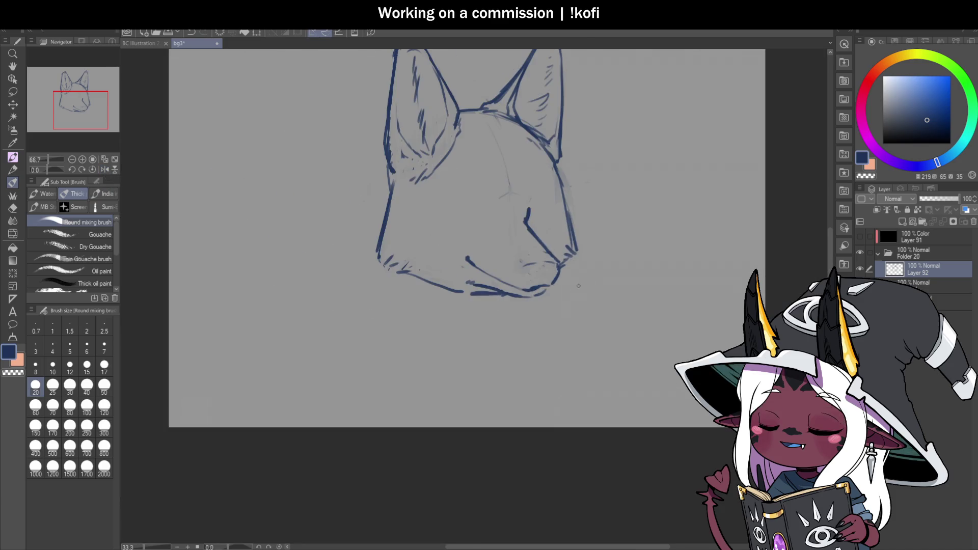
scroll(519, 348, down, 2)
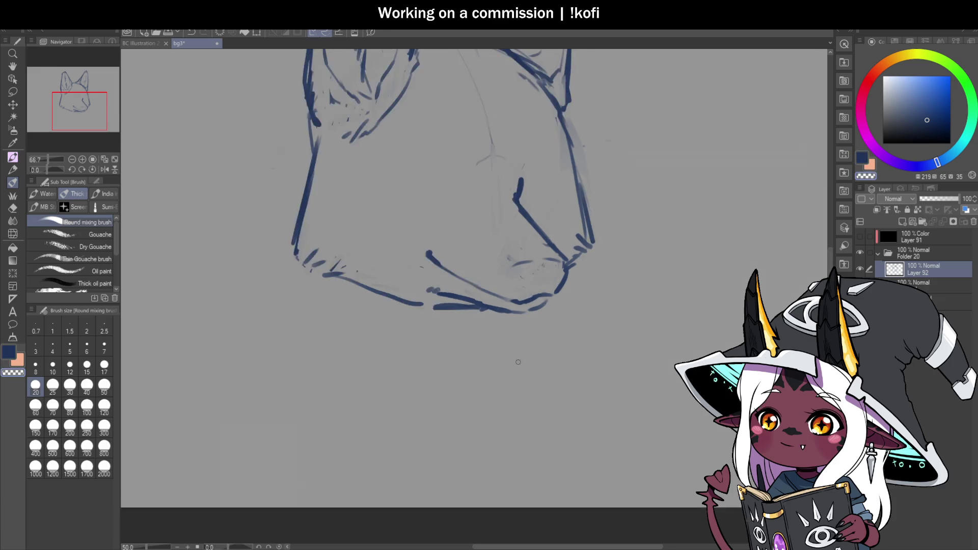
scroll(657, 270, up, 1)
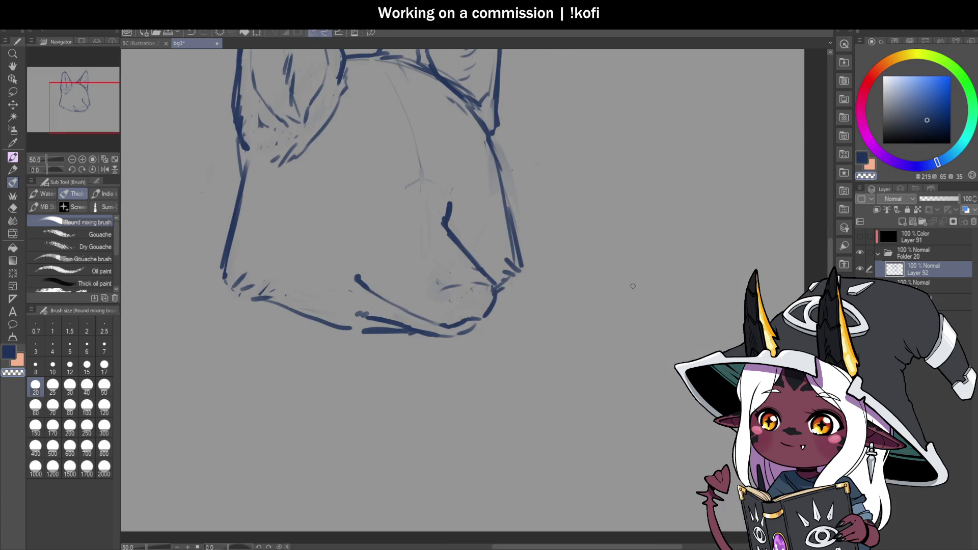
key(m)
mouse_move(461, 202)
mouse_down()
mouse_move(350, 243)
mouse_move(347, 308)
mouse_move(410, 326)
mouse_move(432, 344)
mouse_move(501, 307)
mouse_move(488, 223)
mouse_up()
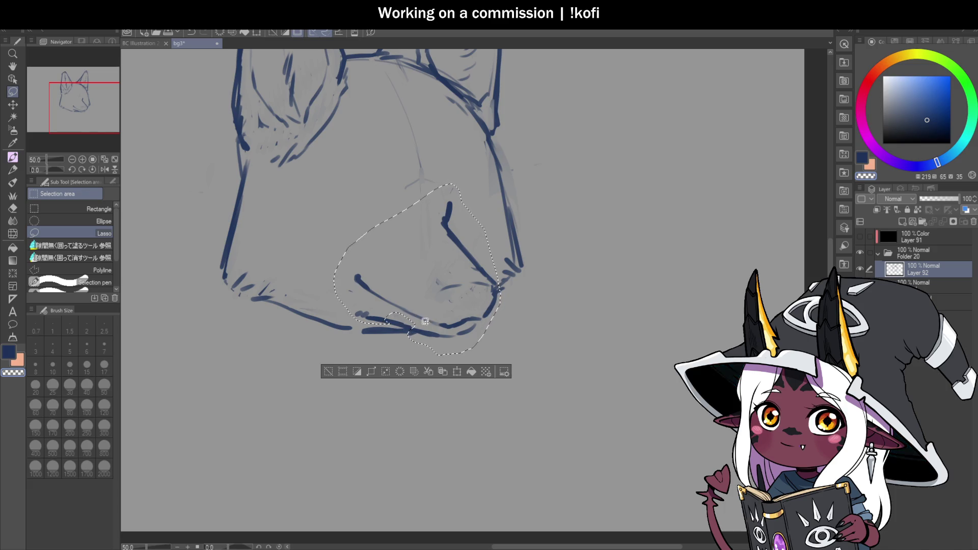
Extend the muzzle lasso over the chin, then move it up, skew and enlarge it, and deselect.
drag(386, 321, 408, 326)
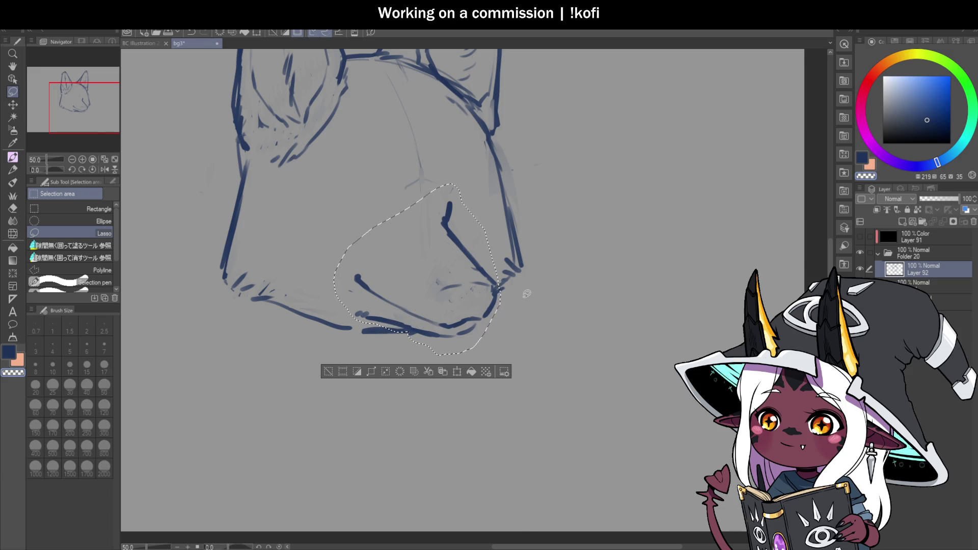
key(ctrl+t)
drag(504, 307, 513, 303)
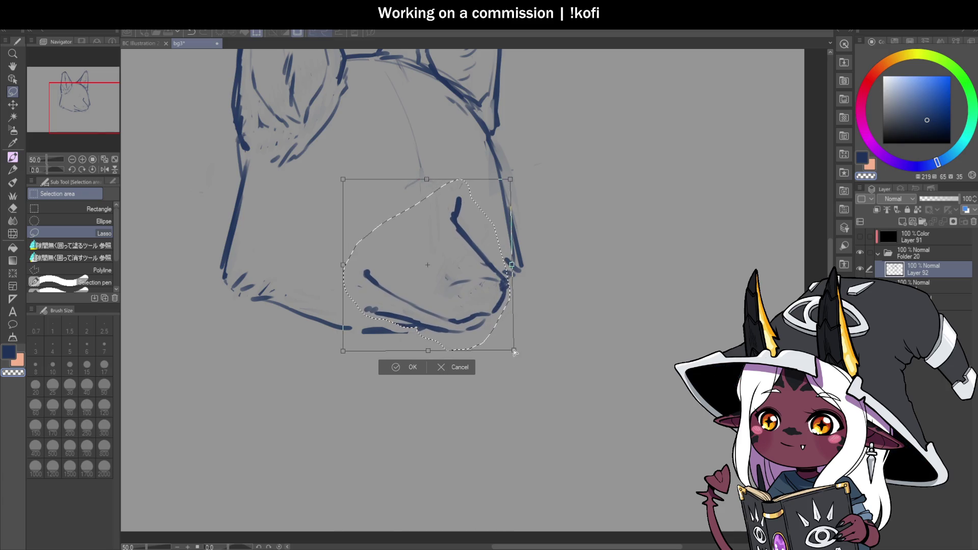
drag(510, 351, 517, 347)
drag(498, 251, 478, 243)
drag(343, 350, 335, 355)
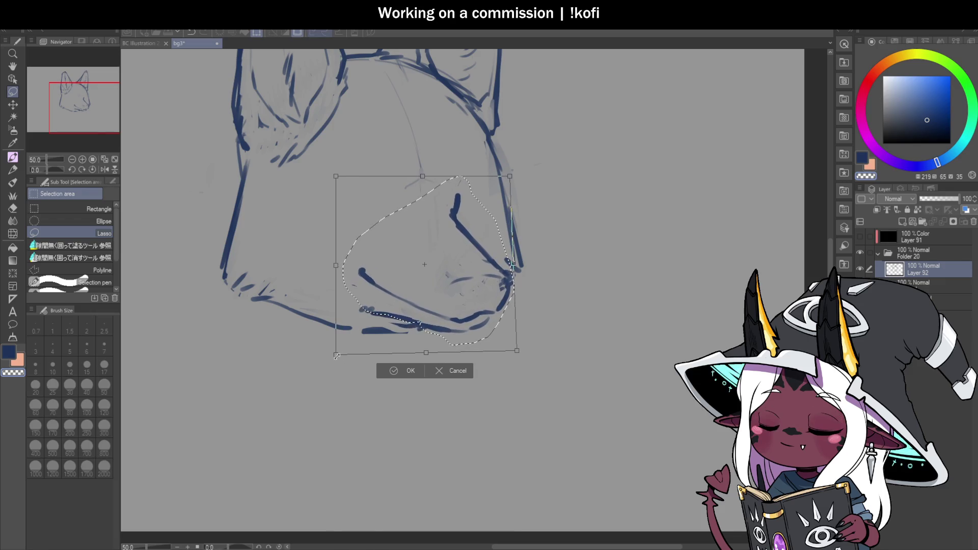
drag(469, 256, 471, 252)
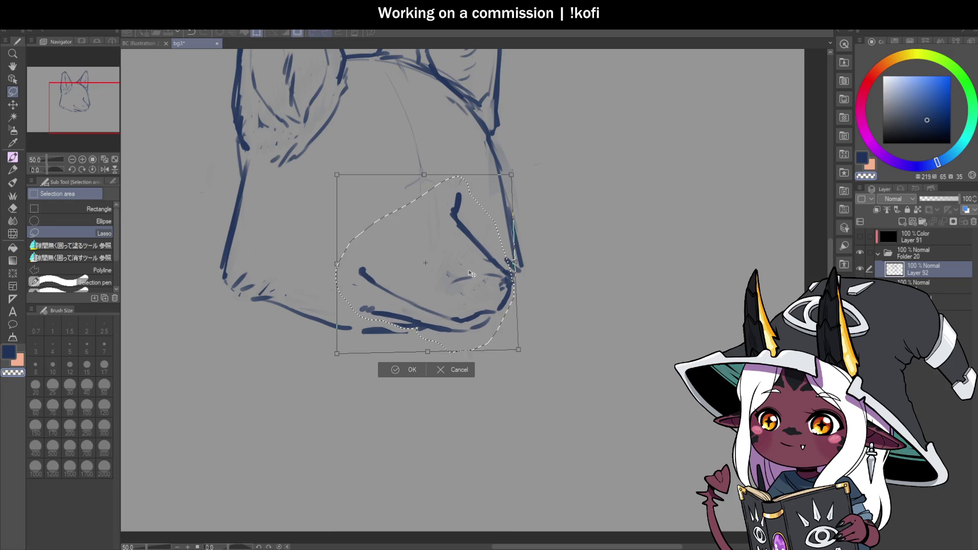
drag(465, 307, 465, 311)
click(414, 370)
key(ctrl+d)
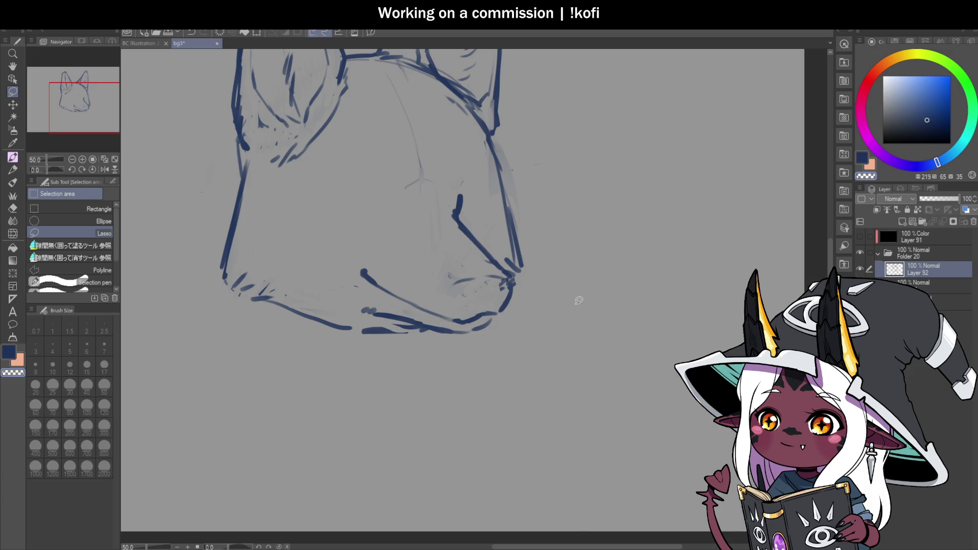
scroll(532, 260, down, 3)
key(h)
scroll(532, 259, up, 3)
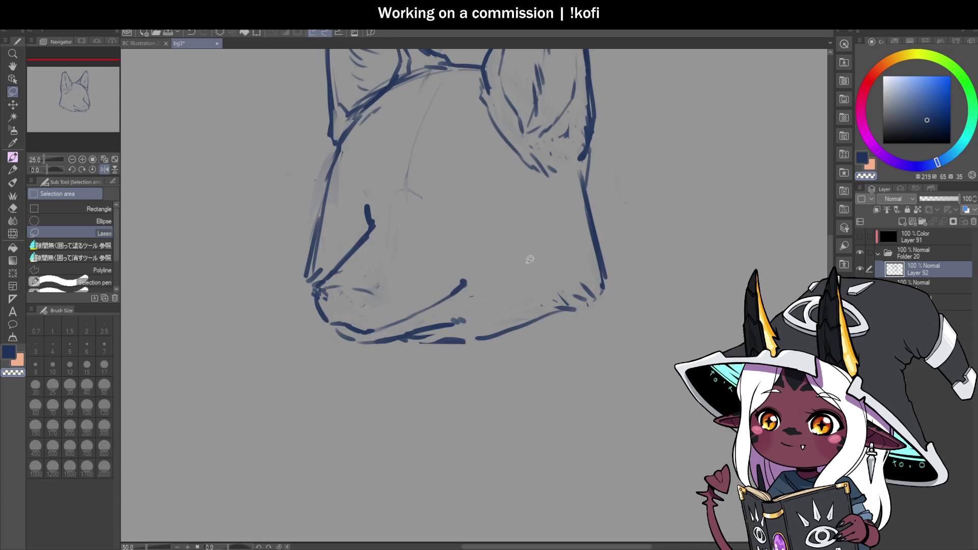
Switch back to the dark blue brush and lay light strokes around the muzzle tip and under the nose.
key(b)
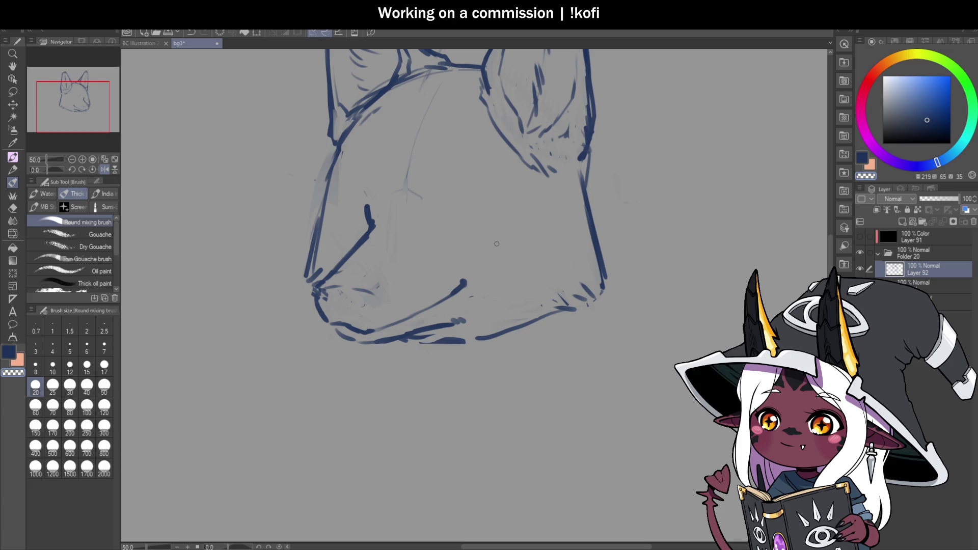
scroll(344, 284, up, 1)
key(c)
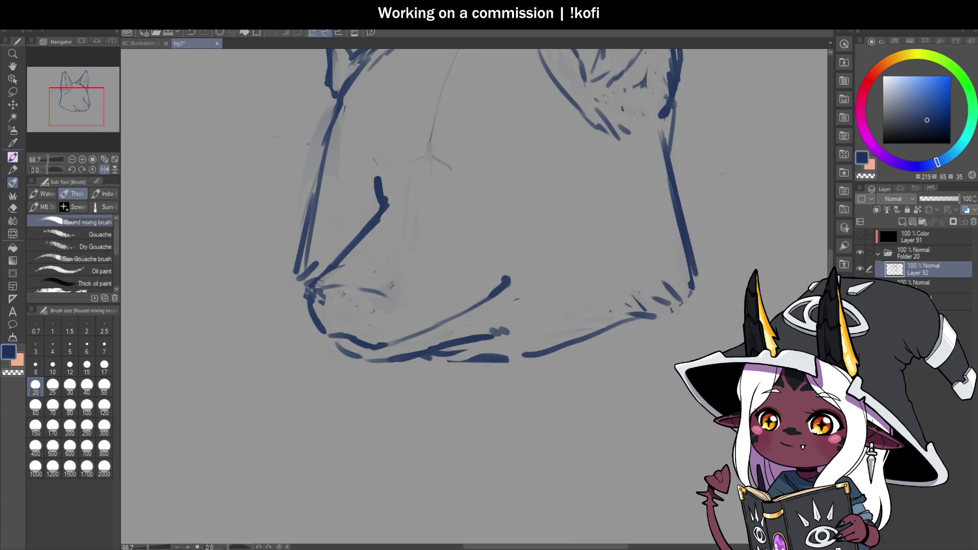
mouse_move(328, 278)
mouse_down()
mouse_move(367, 263)
mouse_move(388, 299)
mouse_up()
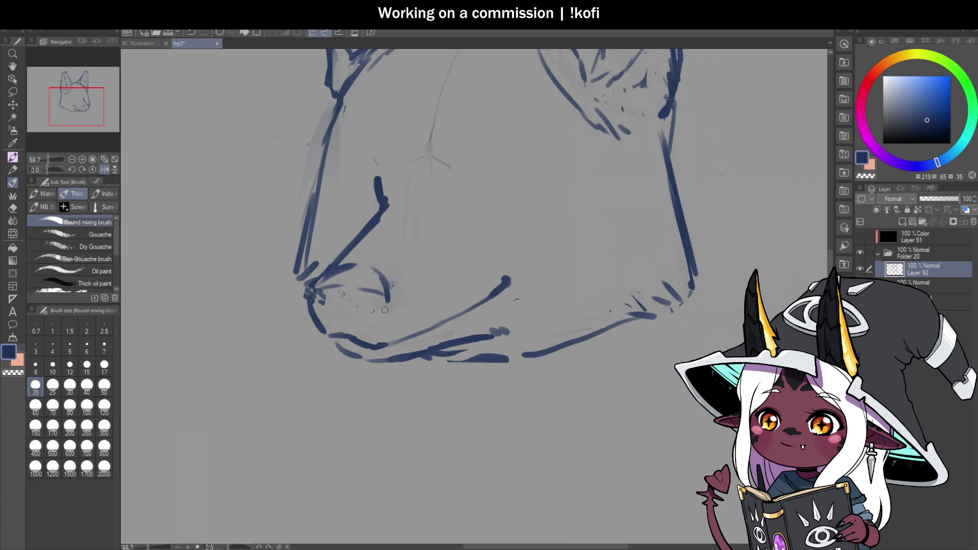
scroll(354, 331, up, 1)
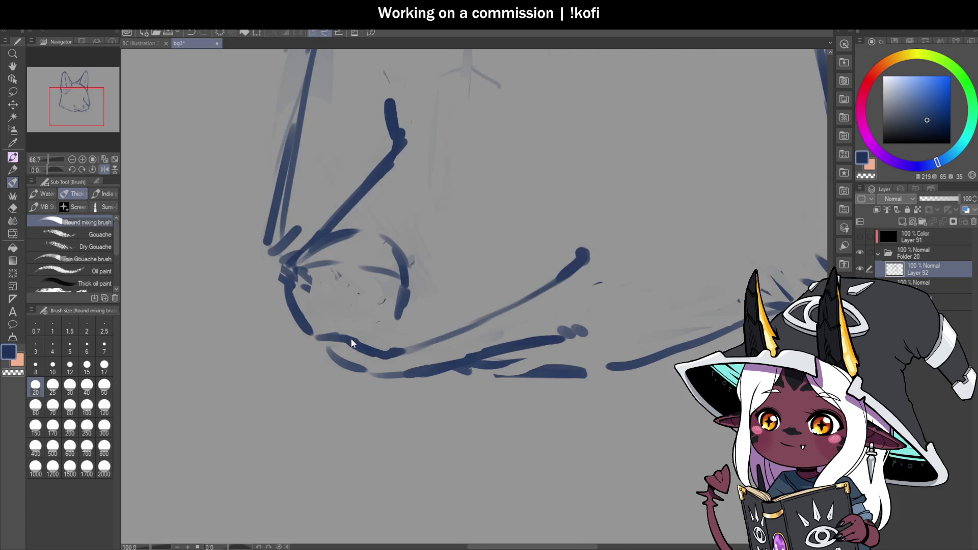
mouse_move(312, 314)
mouse_down()
mouse_move(371, 317)
mouse_move(337, 264)
mouse_up()
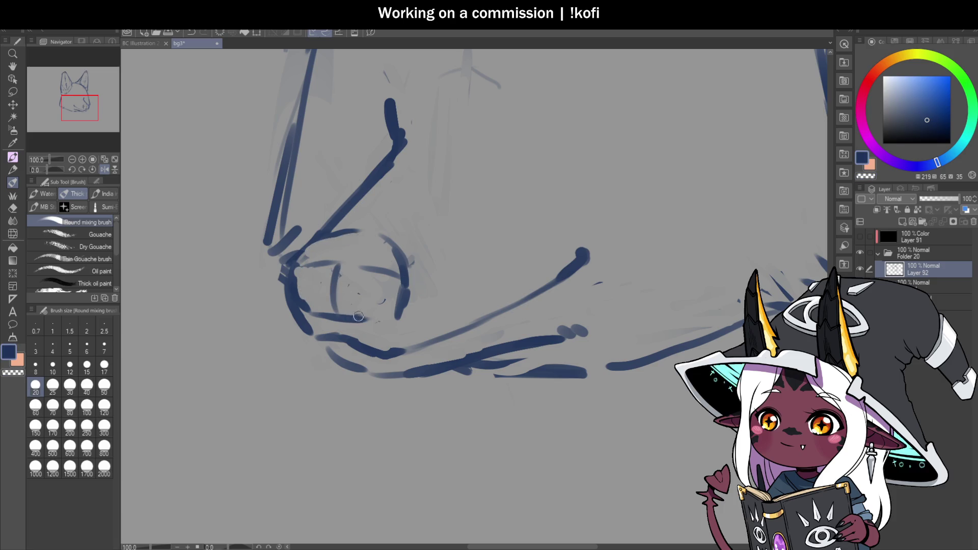
mouse_move(374, 313)
mouse_down()
mouse_move(318, 316)
mouse_move(359, 323)
mouse_up()
drag(306, 308, 396, 325)
Rework the right side of the nose circle and draw a spiral inside it.
drag(408, 285, 386, 313)
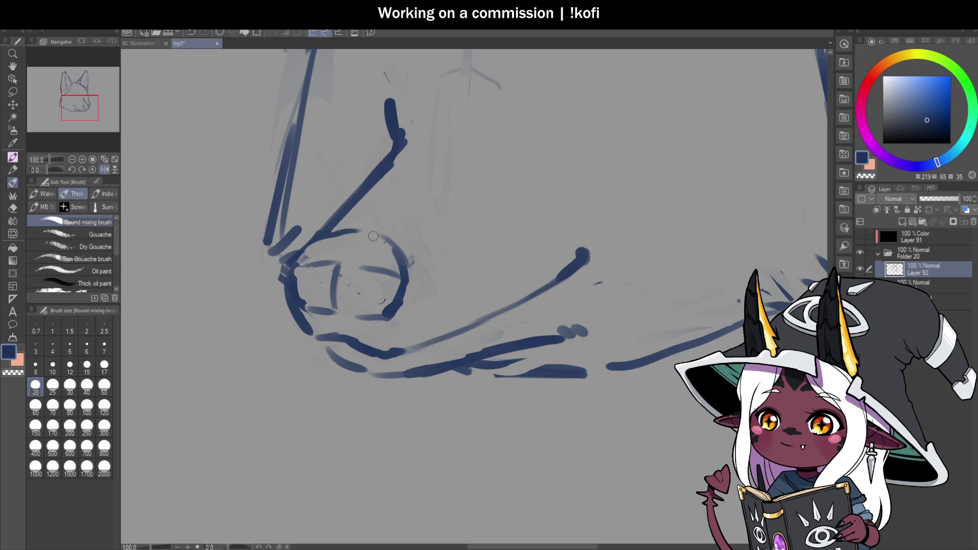
mouse_move(383, 308)
mouse_down()
mouse_move(363, 318)
mouse_move(362, 283)
mouse_move(377, 294)
mouse_up()
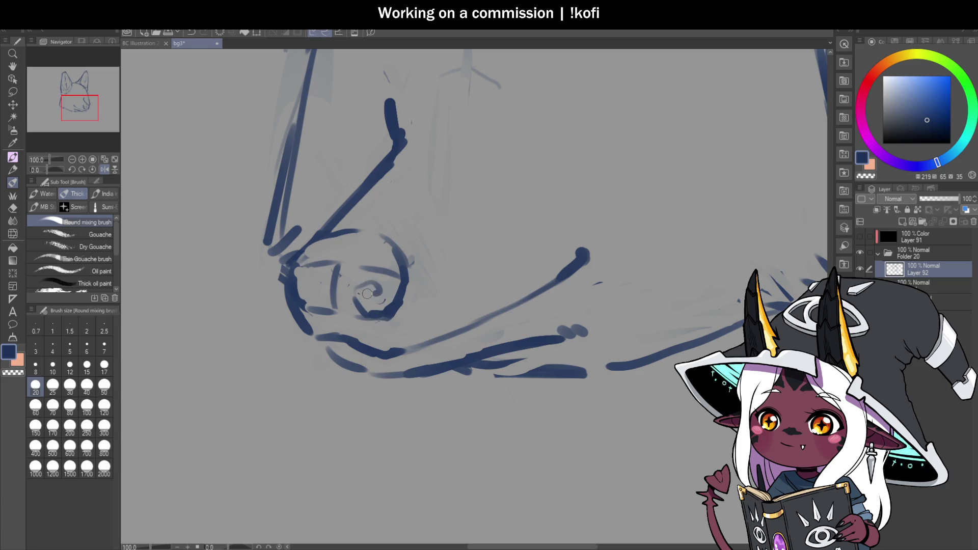
scroll(407, 307, down, 5)
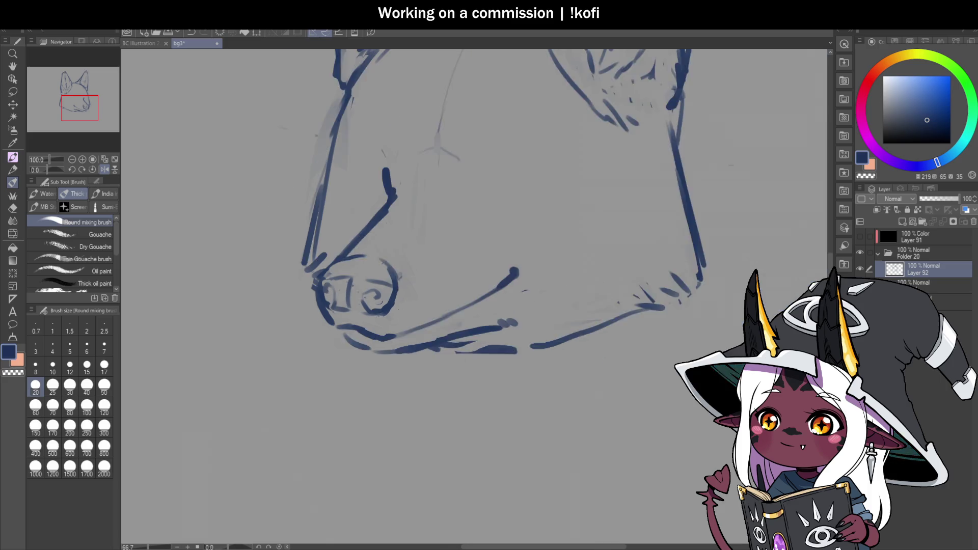
scroll(408, 307, up, 3)
key(x)
Erase most of the nose spiral and the dark strokes below the nose with transparent colour.
key(c)
drag(443, 283, 427, 300)
scroll(392, 284, down, 2)
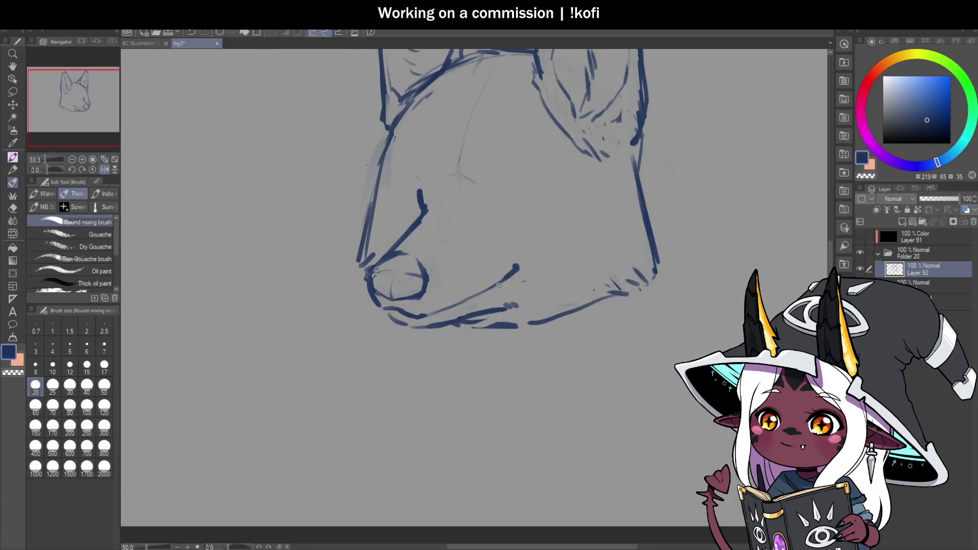
scroll(354, 322, up, 2)
drag(355, 321, 410, 326)
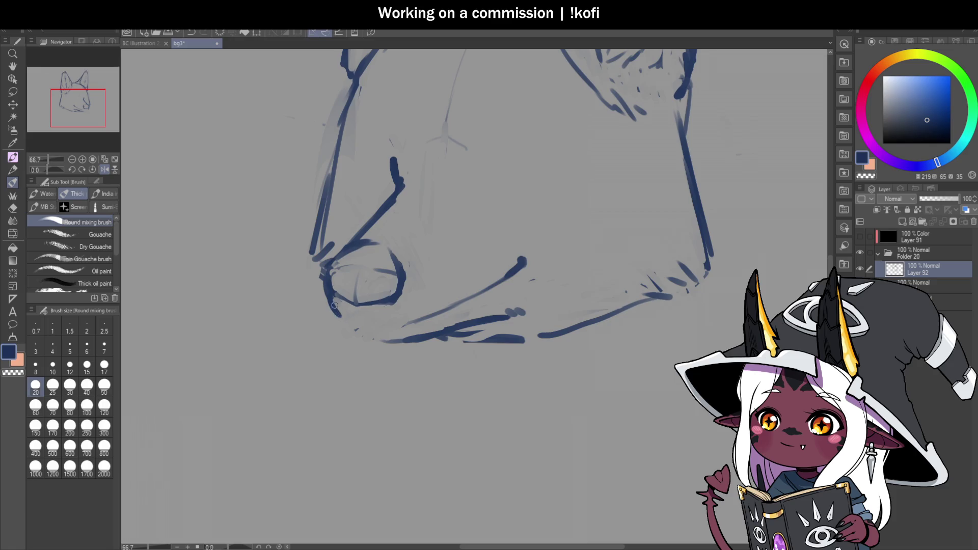
scroll(341, 319, up, 2)
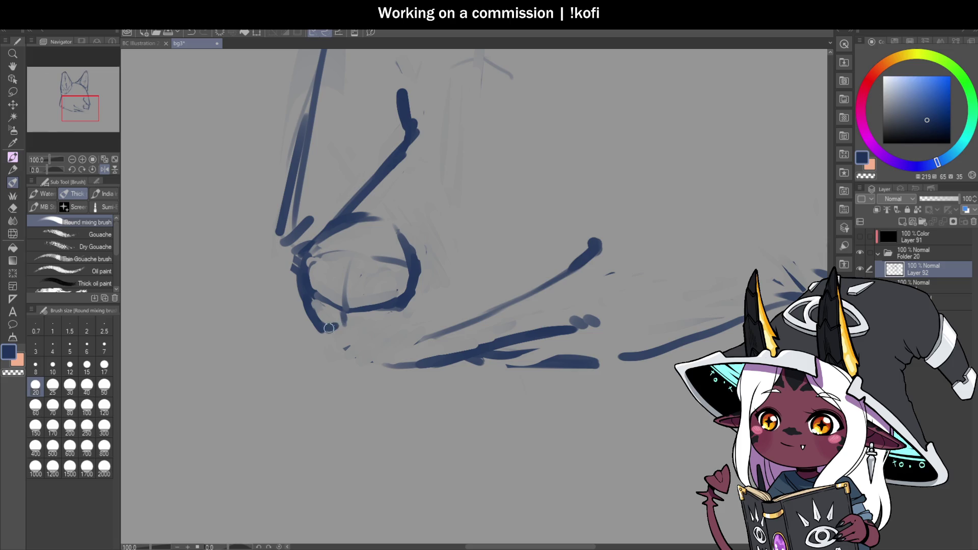
Redraw the mouth line sweeping up-right from below the nose, thinning its end.
mouse_move(361, 327)
mouse_down()
mouse_move(393, 344)
mouse_move(440, 340)
mouse_up()
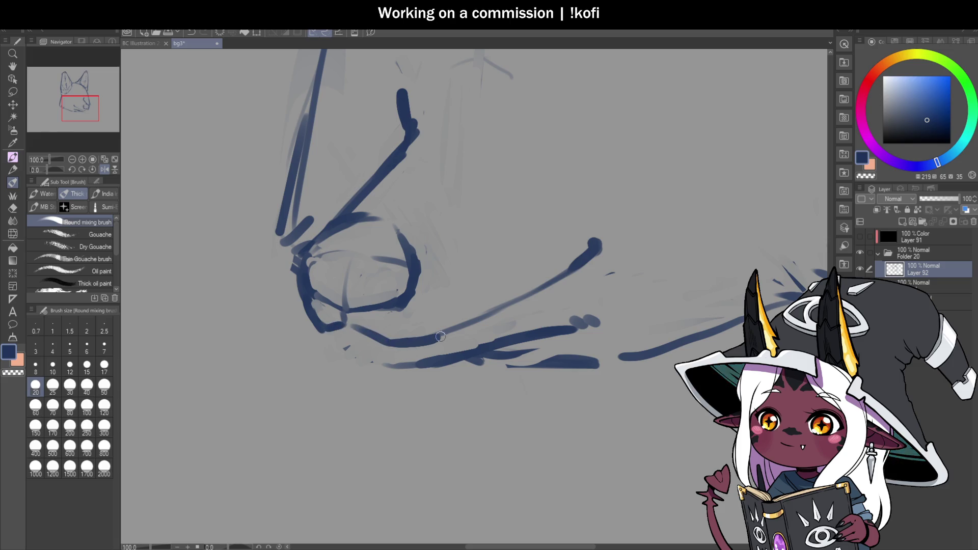
key(ctrl+z)
key(ctrl+z)
mouse_move(352, 325)
mouse_down()
mouse_move(398, 351)
mouse_move(478, 316)
mouse_move(575, 252)
mouse_up()
key(ctrl+z)
key(ctrl+z)
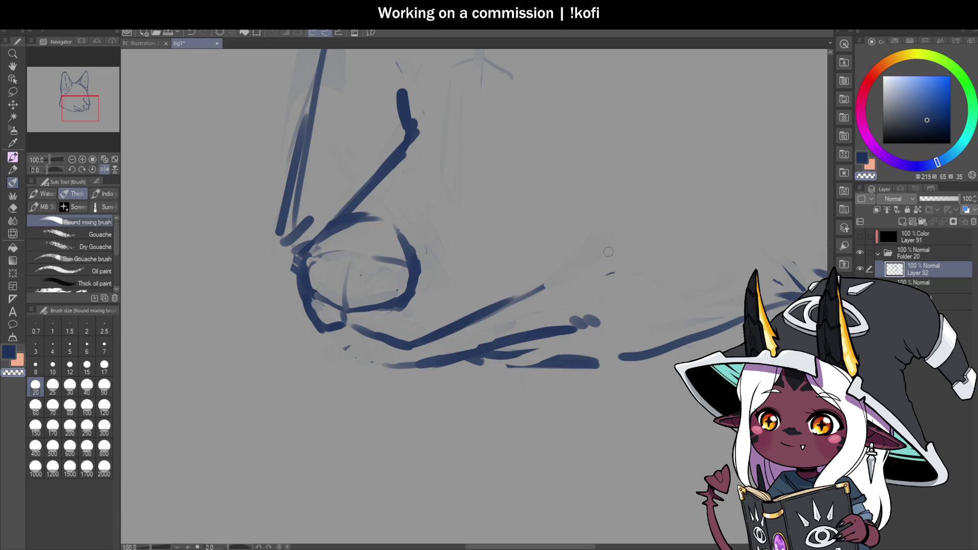
mouse_move(534, 286)
mouse_down()
mouse_move(594, 228)
mouse_move(549, 278)
mouse_move(591, 247)
mouse_move(580, 262)
mouse_up()
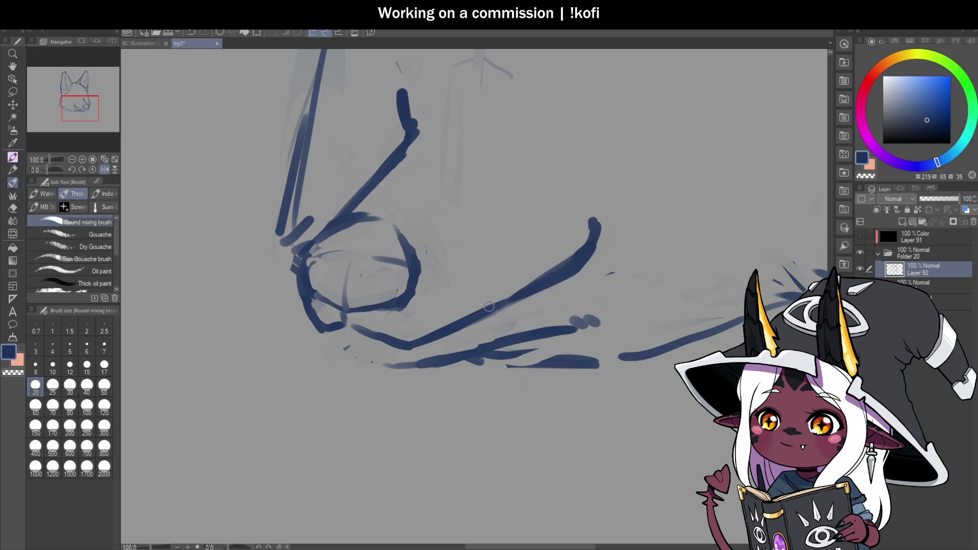
scroll(474, 299, down, 3)
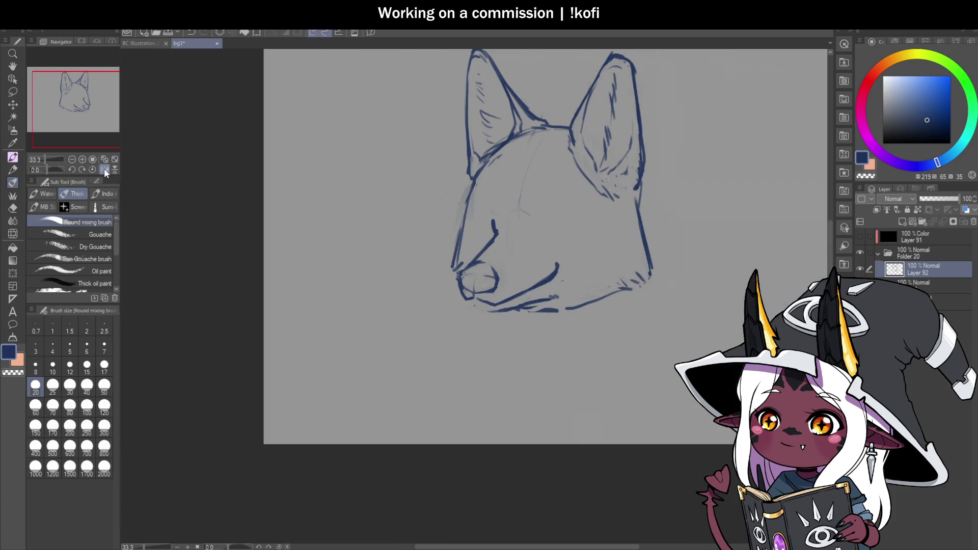
Redraw a short upper nose stroke and mirror the canvas to check it.
drag(616, 305, 464, 311)
scroll(466, 309, up, 1)
scroll(465, 310, up, 1)
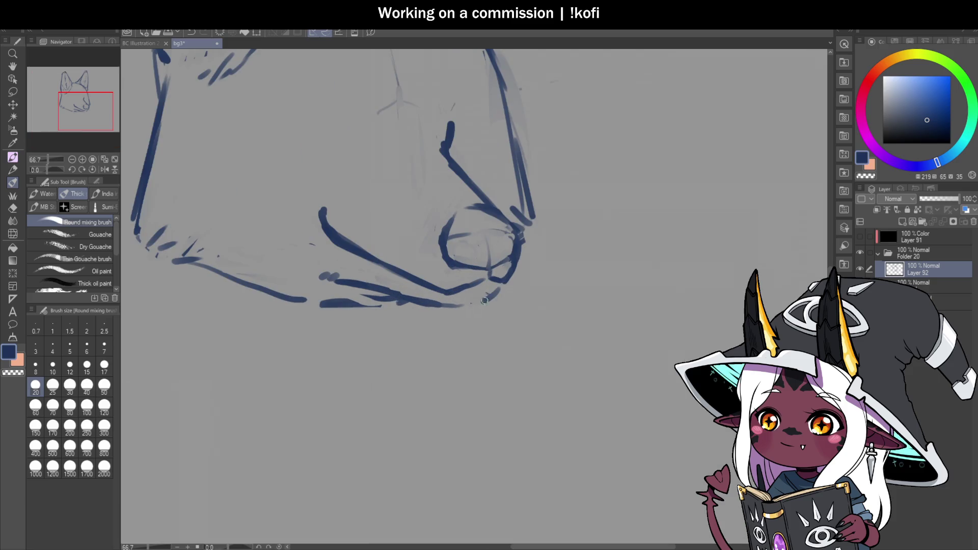
mouse_move(305, 278)
mouse_down()
mouse_move(296, 275)
mouse_move(356, 288)
mouse_move(299, 275)
mouse_up()
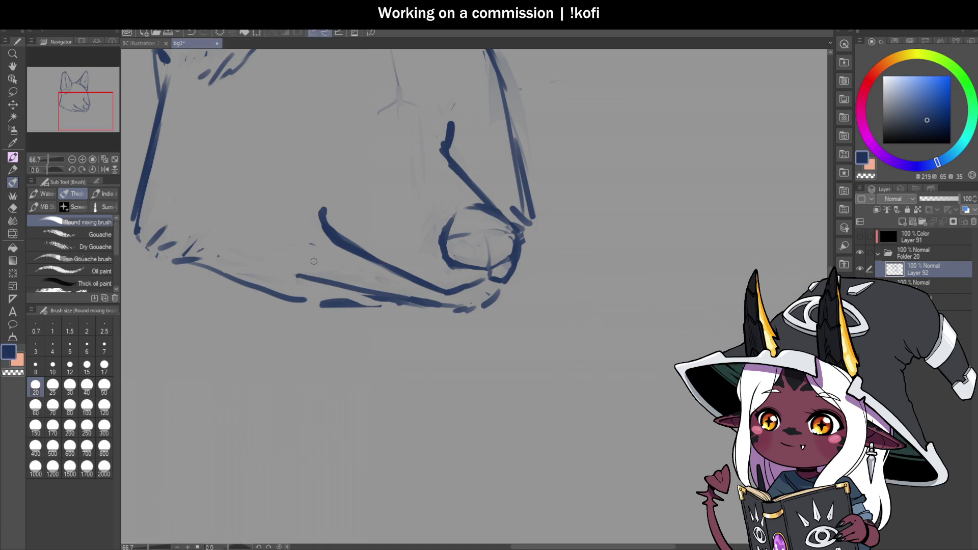
key(ctrl+z)
drag(311, 280, 382, 296)
key(ctrl+minus)
click(104, 169)
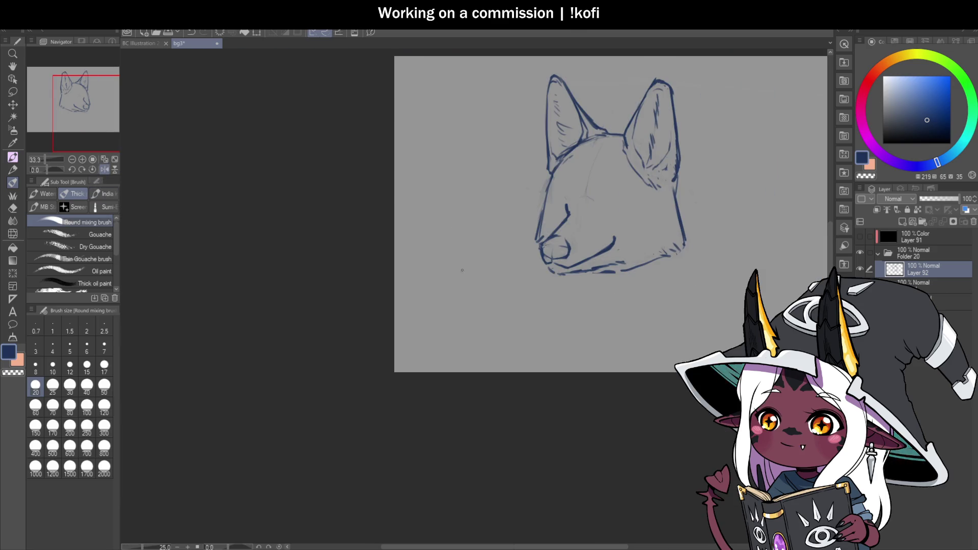
key(ctrl+plus)
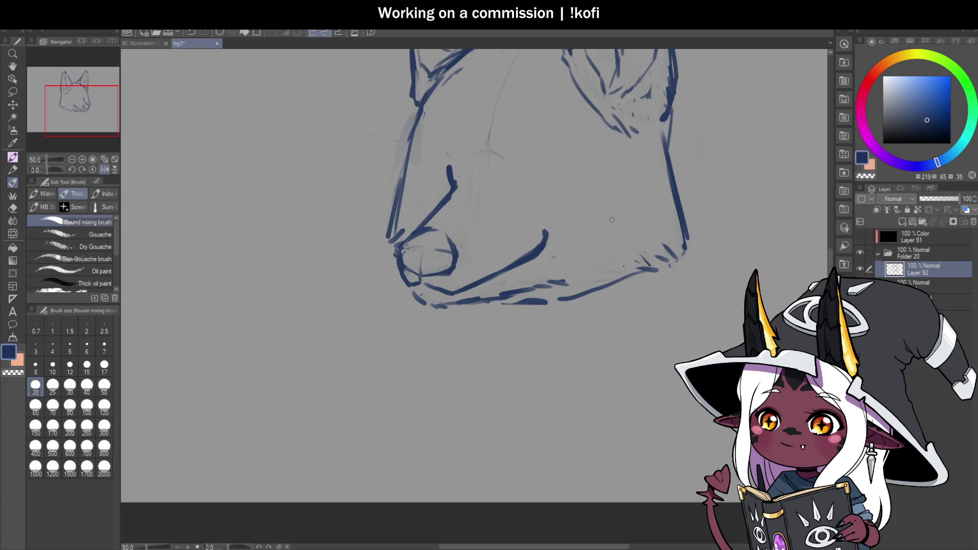
Redraw and thicken the diagonal muzzle line, soften it with a blending stroke, and save.
scroll(512, 121, up, 1)
key(ctrl+z)
drag(377, 270, 433, 213)
drag(391, 253, 436, 206)
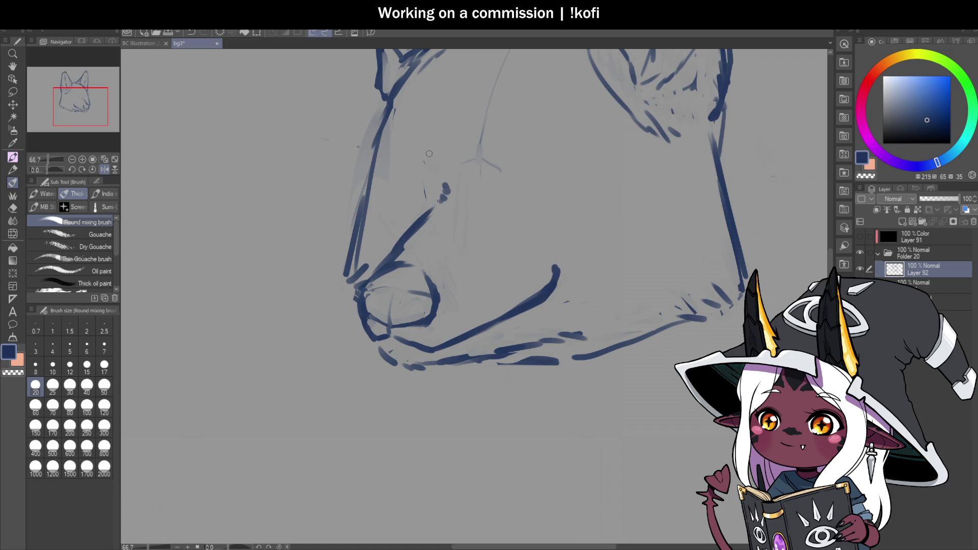
scroll(471, 256, down, 2)
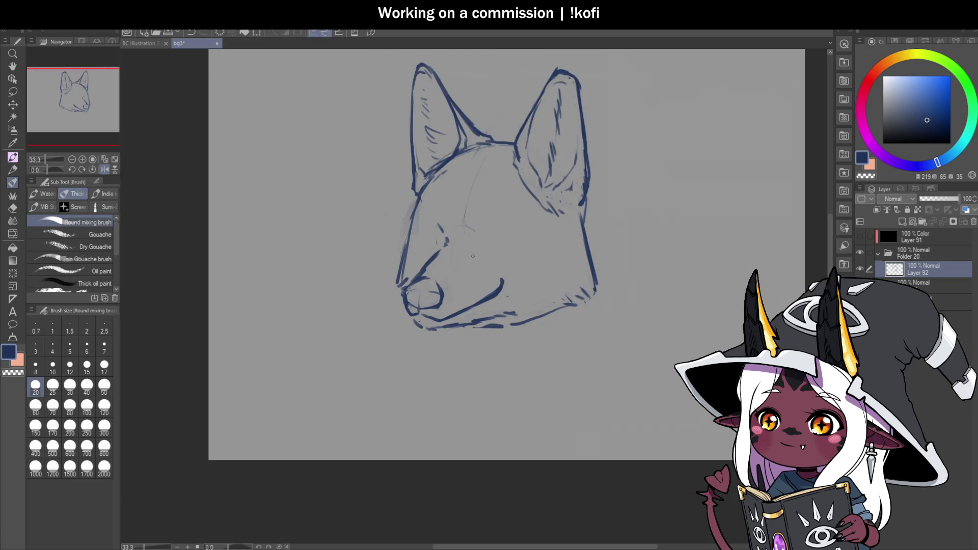
scroll(475, 258, up, 1)
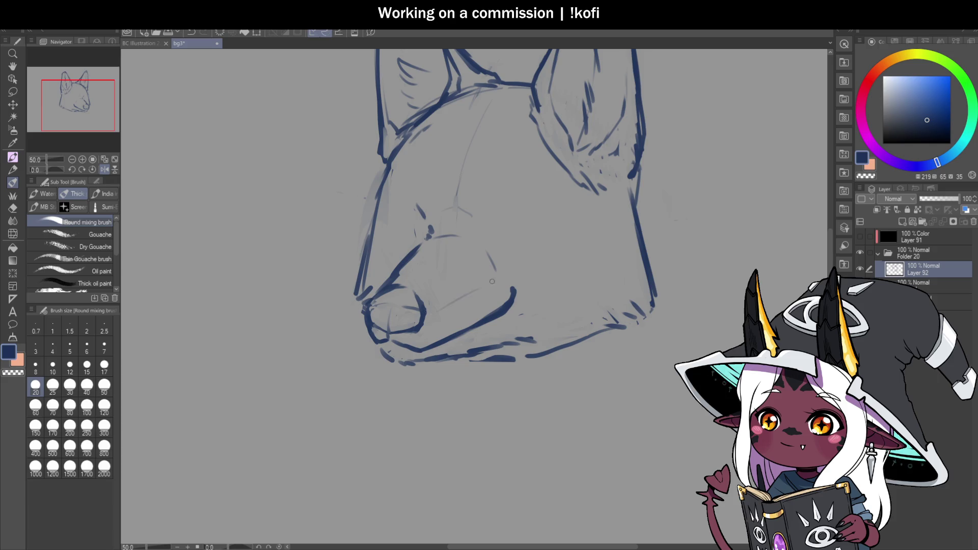
scroll(511, 271, down, 1)
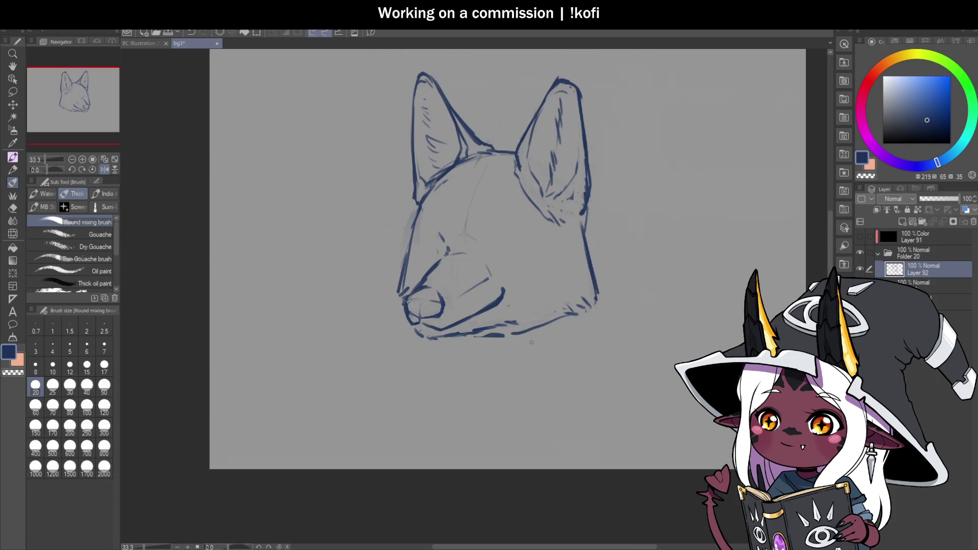
scroll(511, 272, up, 2)
mouse_move(507, 250)
mouse_down()
mouse_move(448, 303)
mouse_move(454, 277)
mouse_up()
key(ctrl+s)
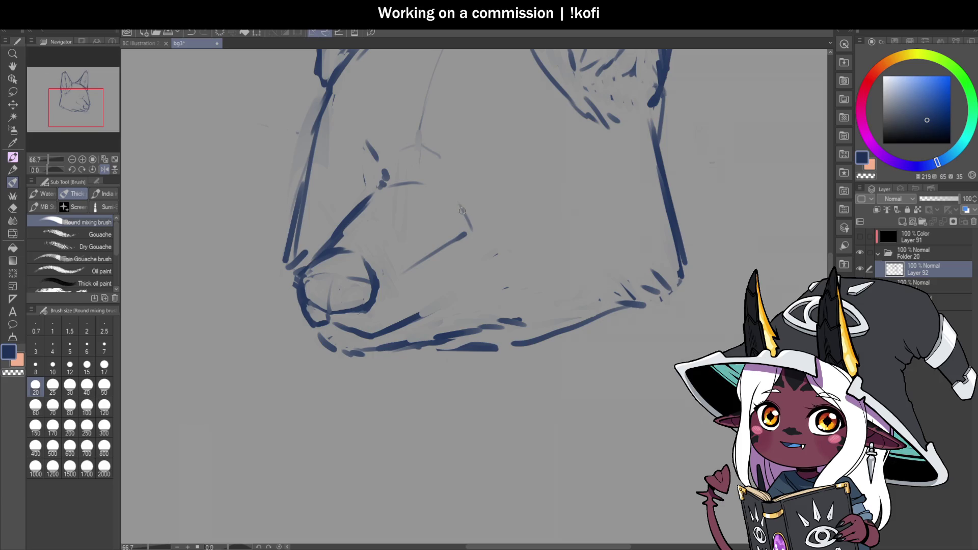
Undo the last muzzle stroke and redraw the muzzle bridge with a short line at its top.
key(ctrl+z)
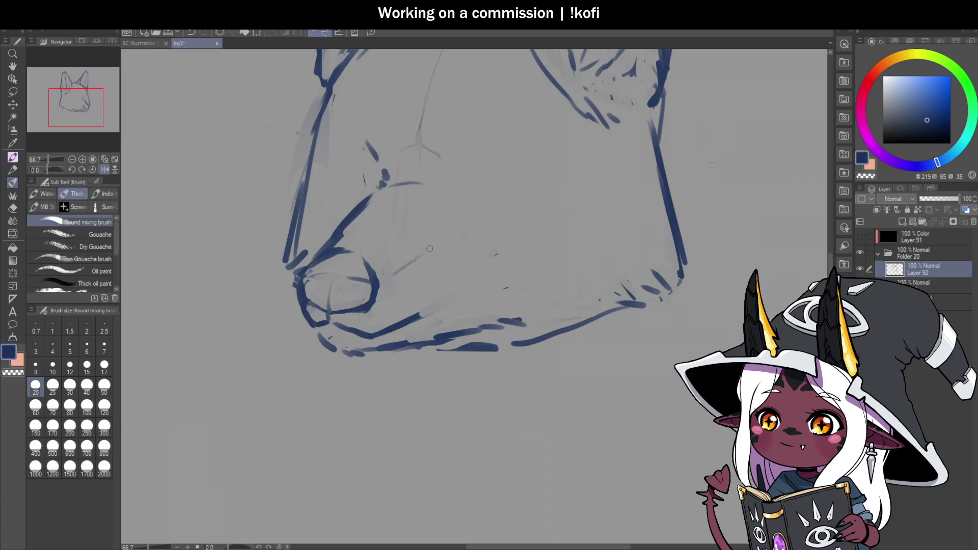
drag(395, 275, 450, 233)
drag(437, 192, 462, 227)
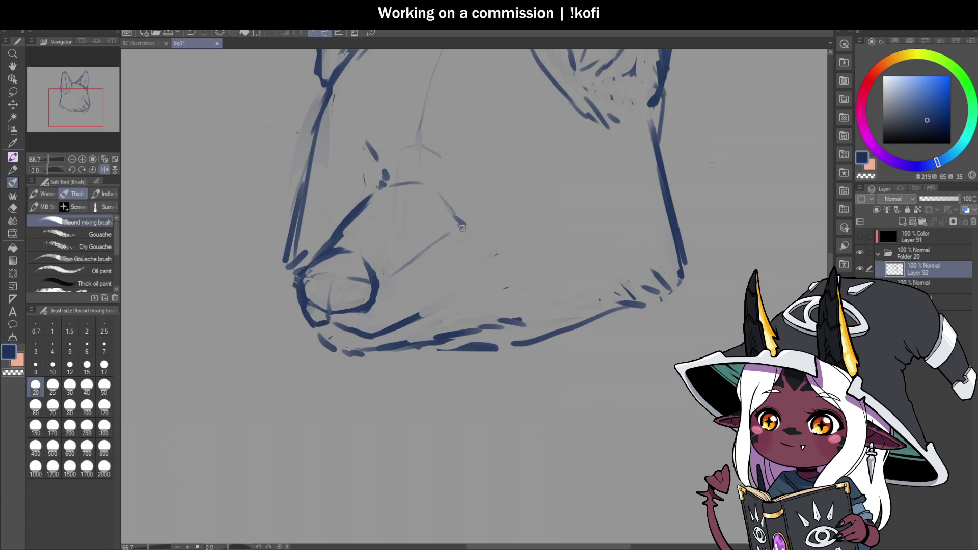
scroll(511, 281, down, 5)
scroll(510, 282, up, 5)
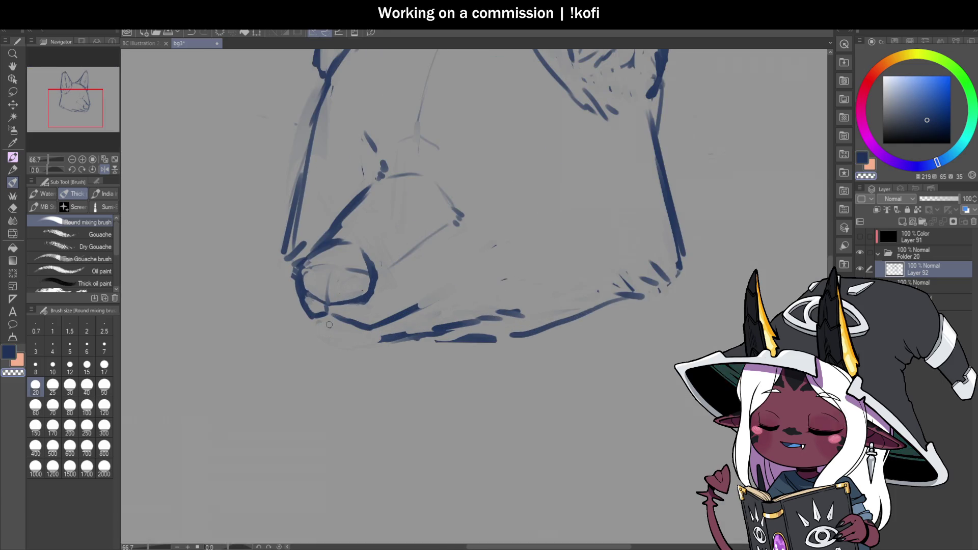
scroll(344, 338, up, 1)
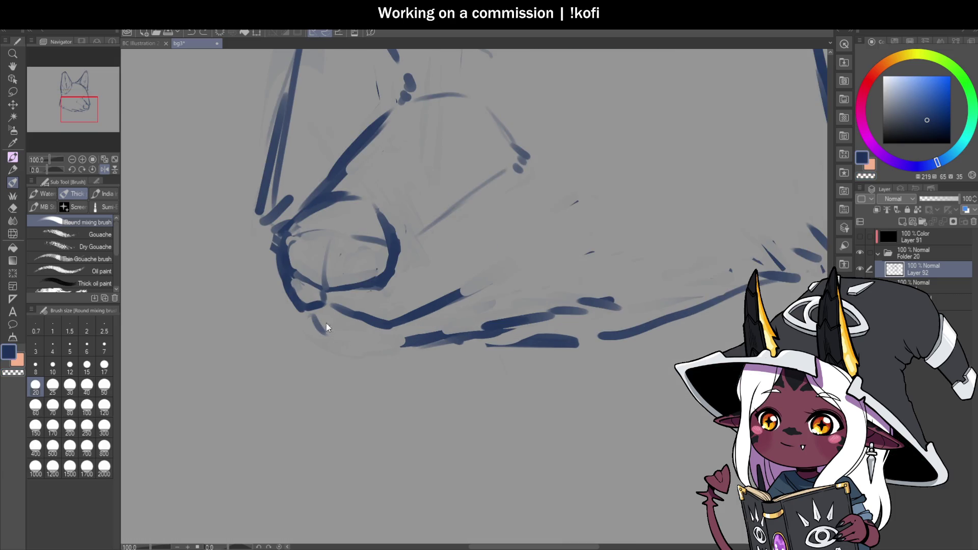
Firm up the lower jaw line, undoing a stray cheek stroke, and mirror the canvas to check proportions.
drag(316, 318, 355, 337)
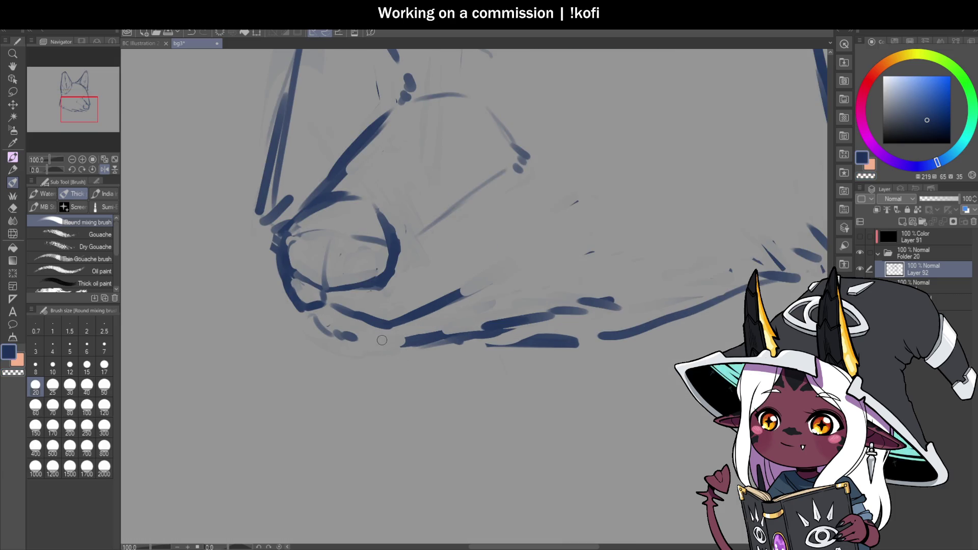
mouse_move(458, 339)
mouse_down()
mouse_move(380, 341)
mouse_move(502, 324)
mouse_move(469, 330)
mouse_up()
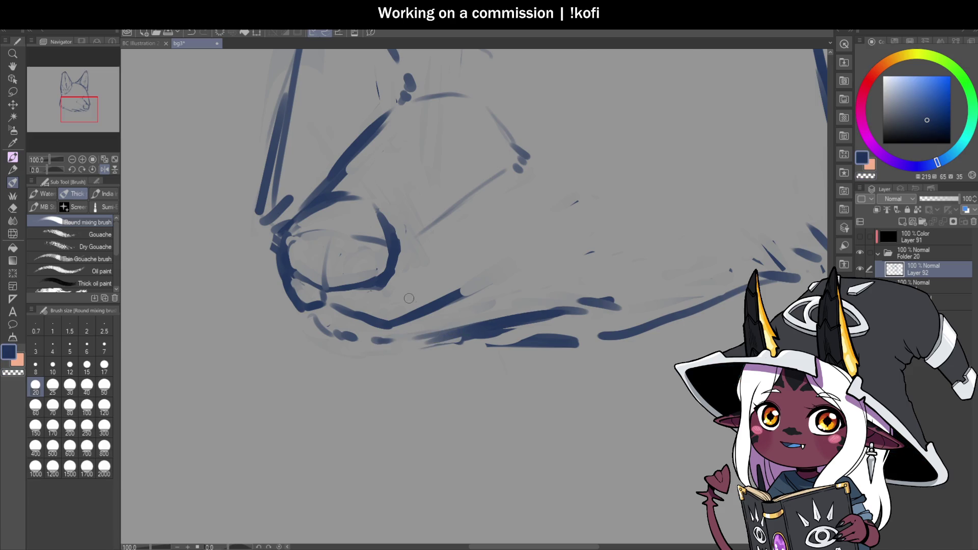
scroll(412, 298, down, 1)
scroll(506, 315, up, 1)
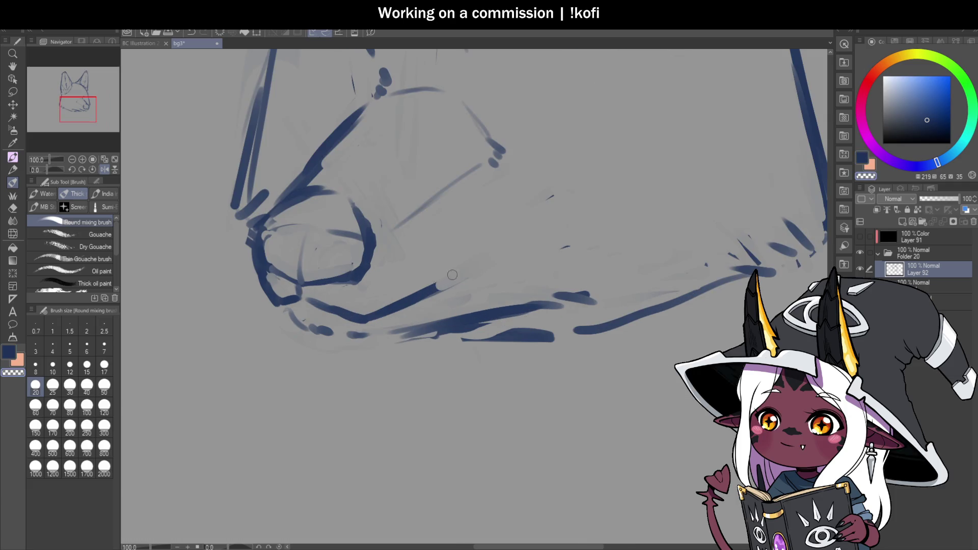
mouse_move(340, 318)
mouse_down()
mouse_move(423, 292)
mouse_move(486, 223)
mouse_up()
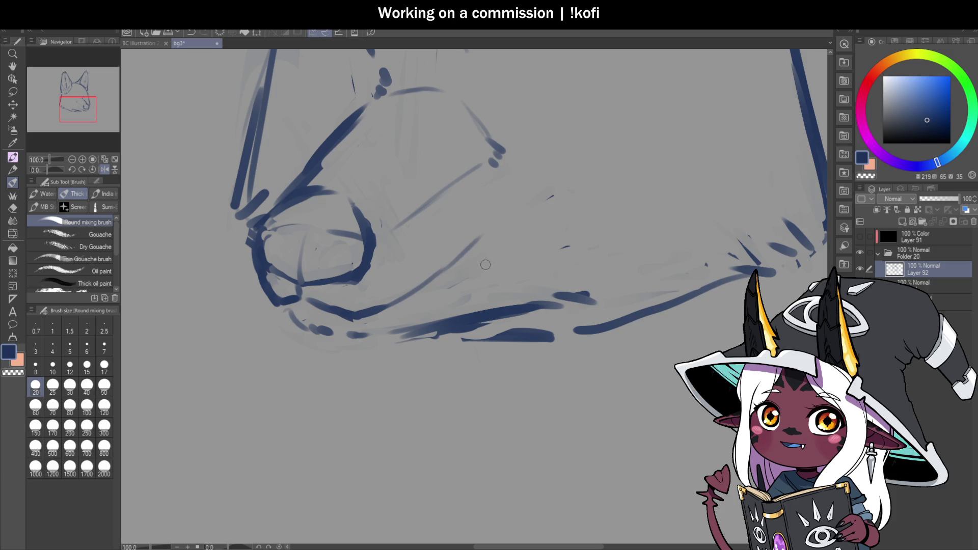
key(ctrl+z)
key(ctrl+z)
key(ctrl+z)
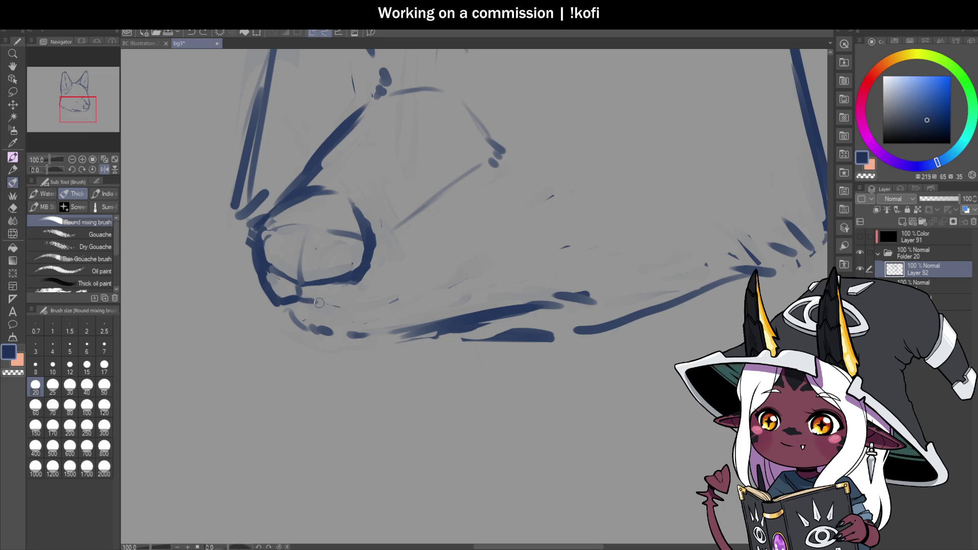
mouse_move(308, 298)
mouse_down()
mouse_move(348, 311)
mouse_move(392, 301)
mouse_move(484, 226)
mouse_up()
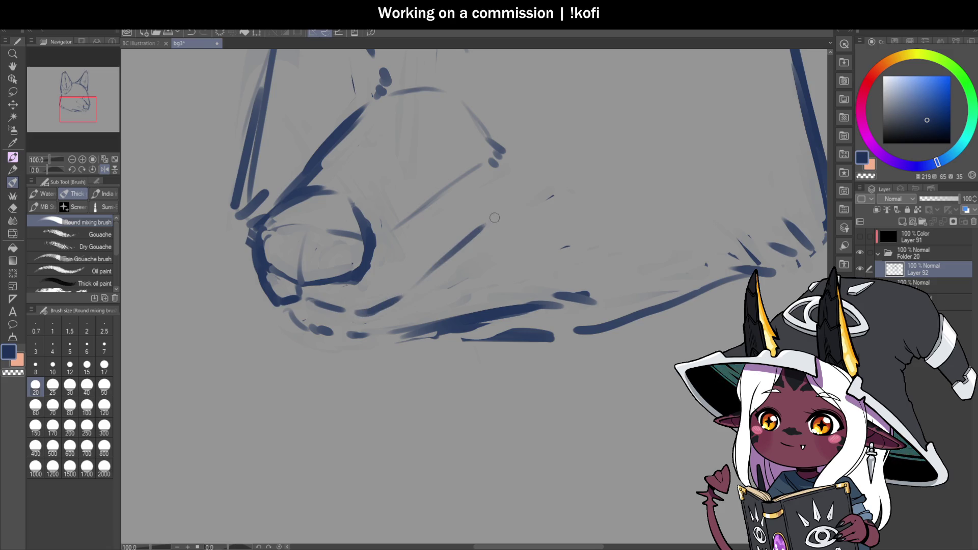
scroll(476, 289, down, 5)
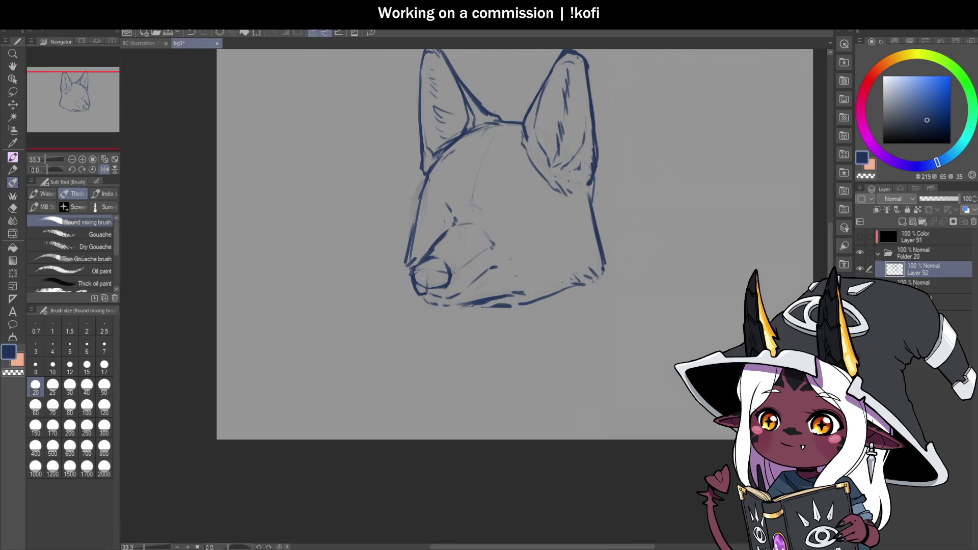
click(106, 172)
scroll(454, 261, up, 2)
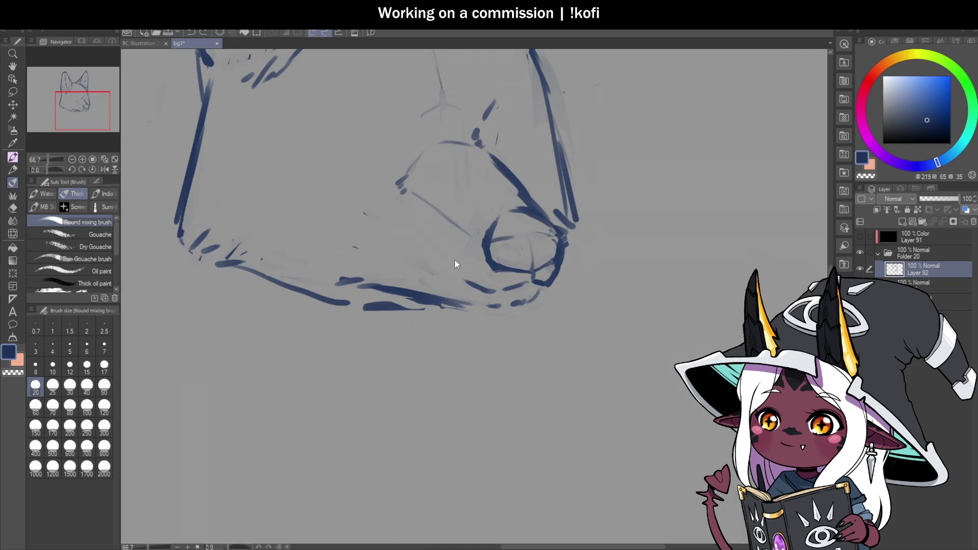
Draw the mouth line under the muzzle, darken the muzzle line and redraw the head line thinner.
drag(456, 278, 397, 250)
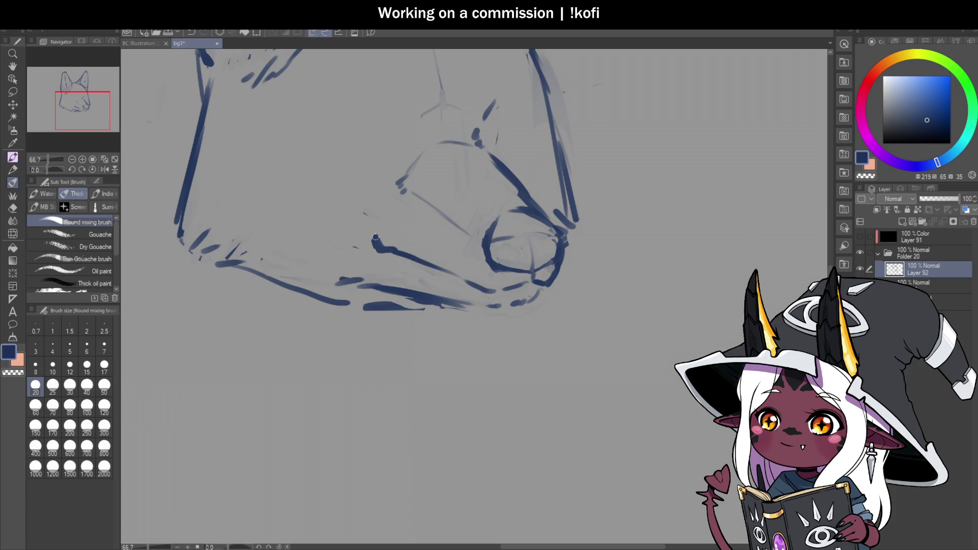
scroll(453, 292, down, 2)
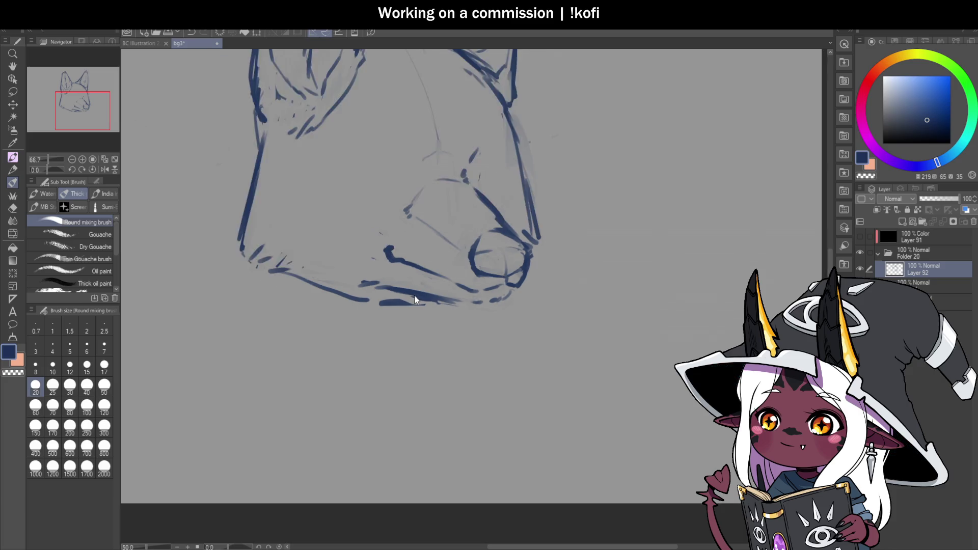
scroll(515, 262, up, 2)
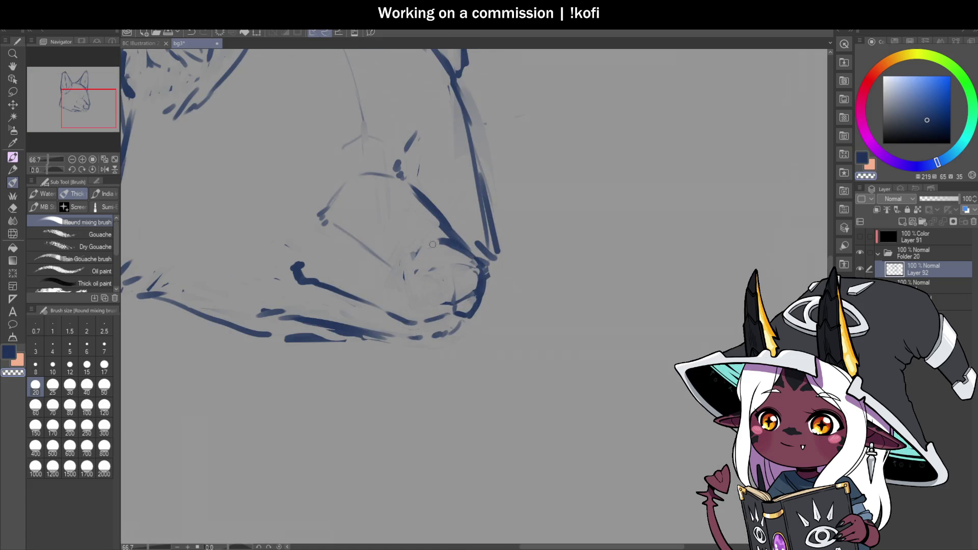
drag(387, 258, 422, 280)
key(ctrl+z)
drag(334, 225, 429, 283)
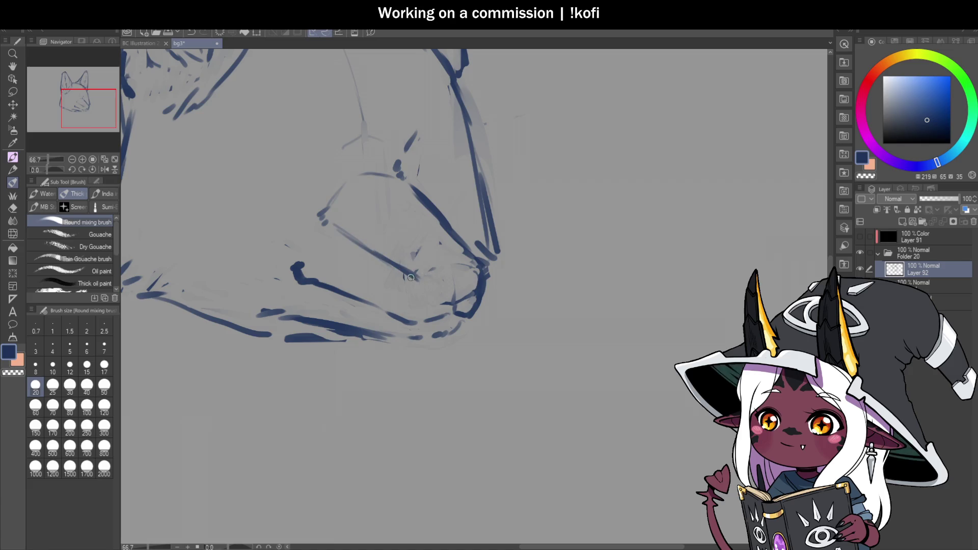
scroll(425, 278, up, 1)
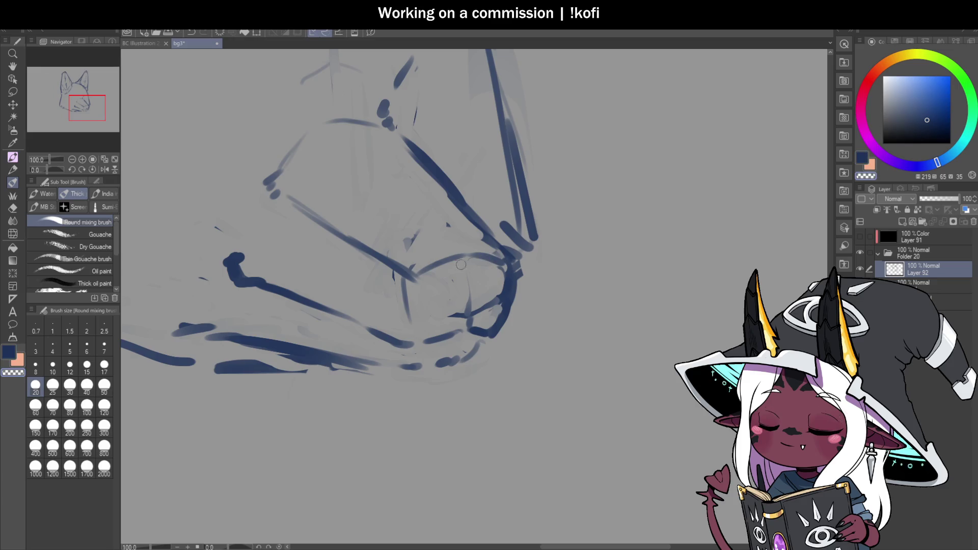
key(ctrl+z)
key(ctrl+z)
mouse_move(396, 130)
mouse_down()
mouse_move(514, 262)
mouse_move(490, 249)
mouse_up()
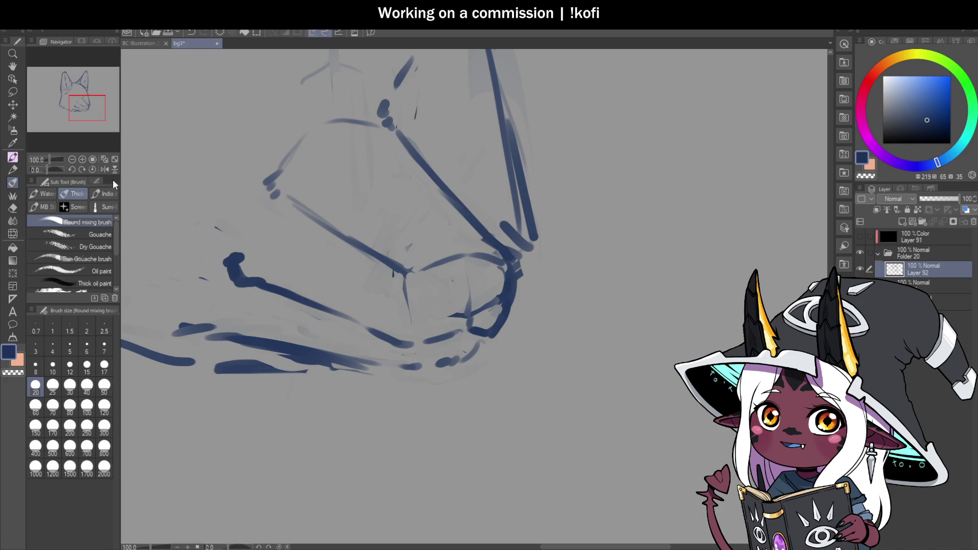
key(ctrl+minus)
key(ctrl+minus)
key(ctrl+minus)
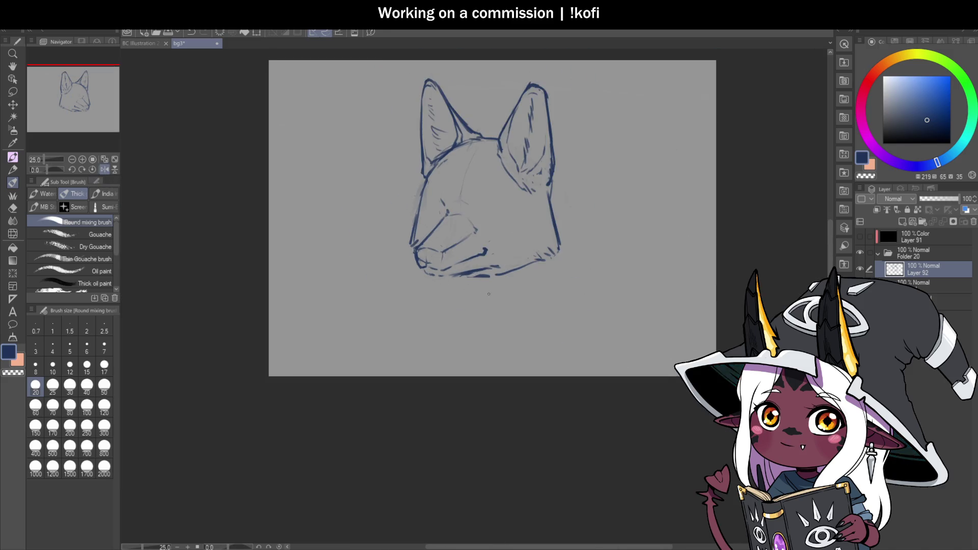
Redraw the short stroke below the fox's muzzle.
scroll(487, 292, up, 3)
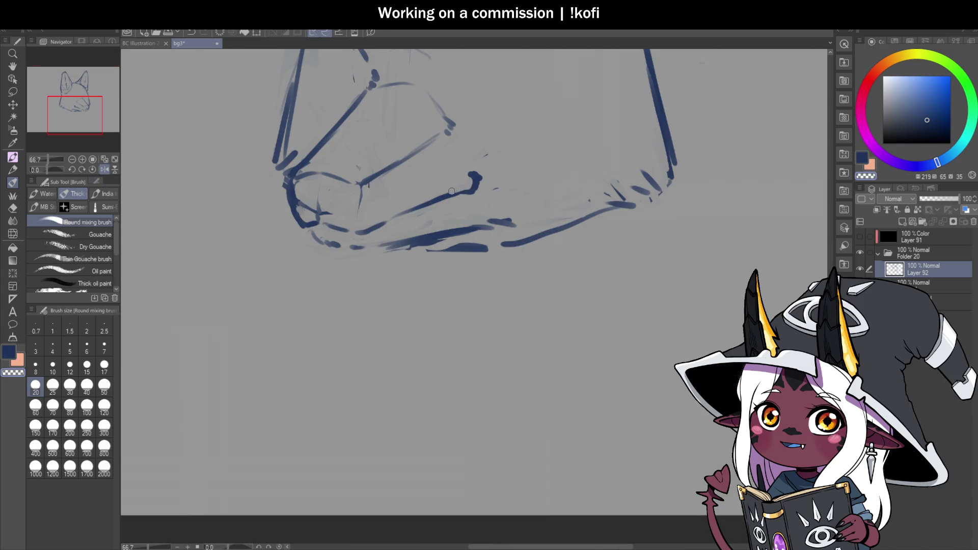
drag(362, 188, 360, 221)
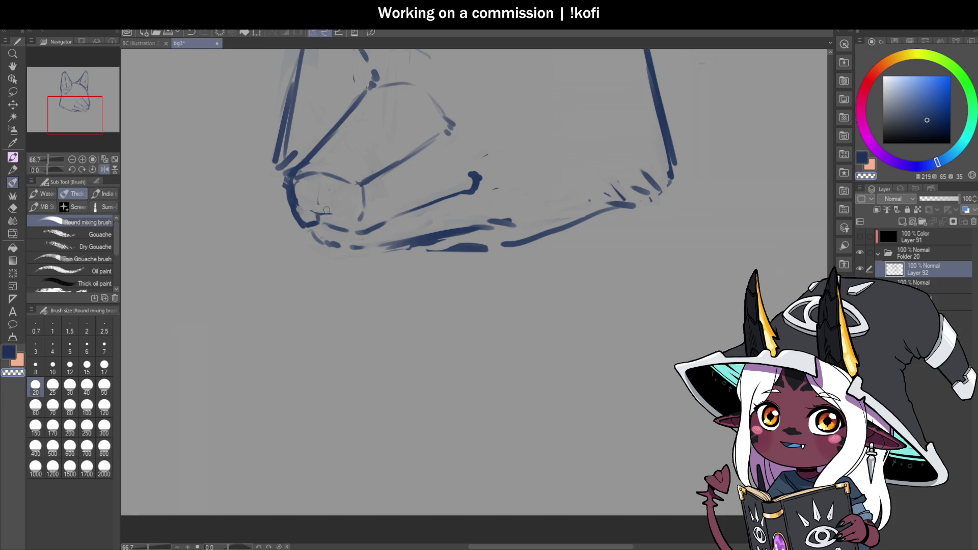
scroll(329, 178, up, 1)
scroll(329, 179, down, 1)
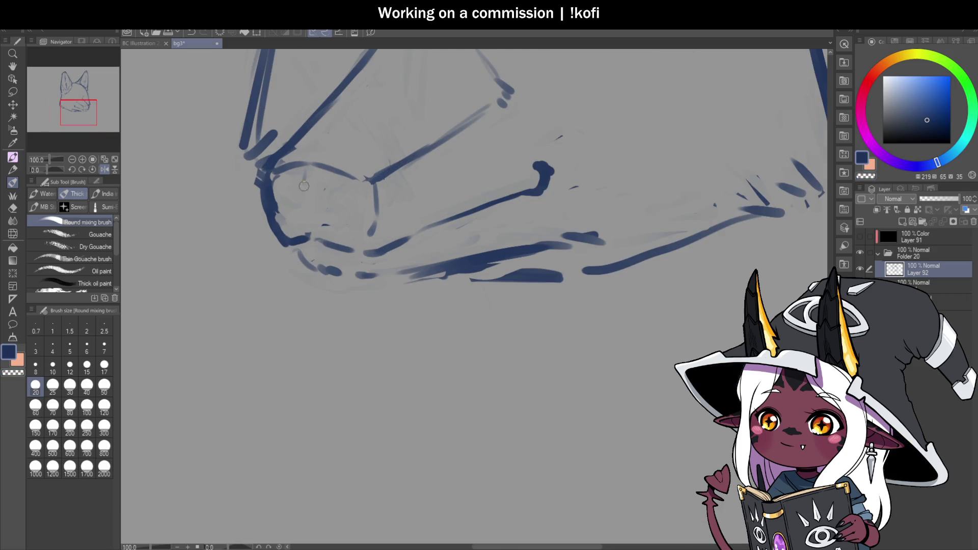
scroll(536, 285, down, 2)
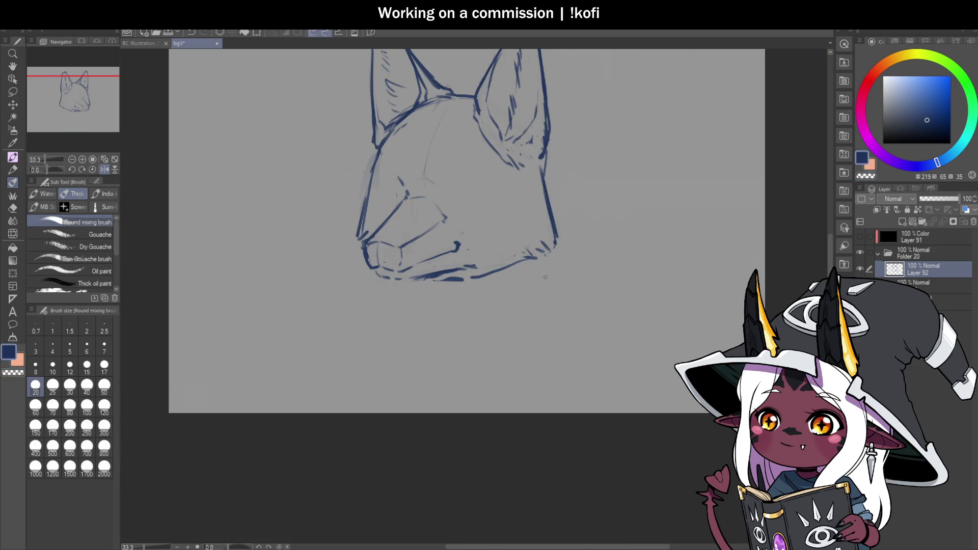
scroll(545, 277, down, 1)
scroll(506, 223, up, 2)
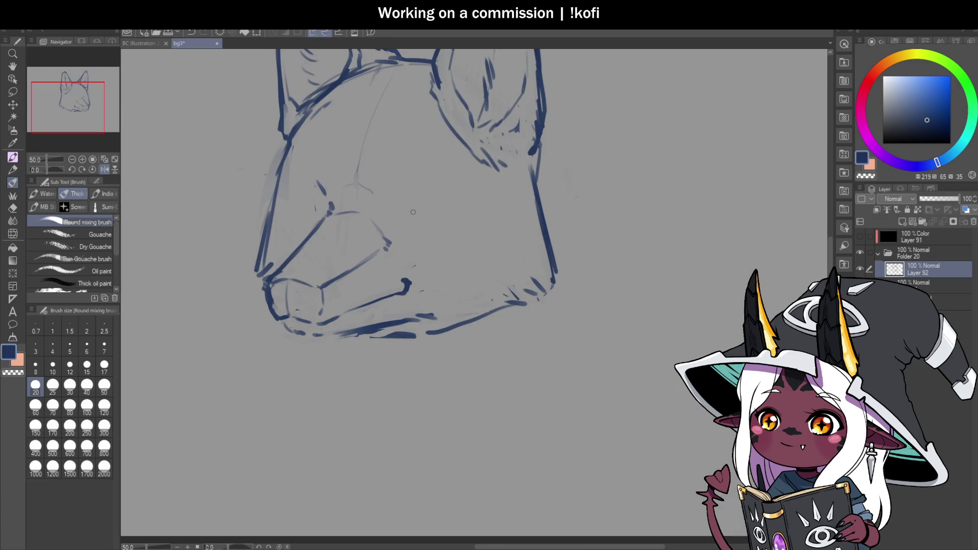
Erase faint stray marks on the muzzle with the transparent colour and draw a thin line across it.
key(c)
drag(359, 216, 335, 213)
key(c)
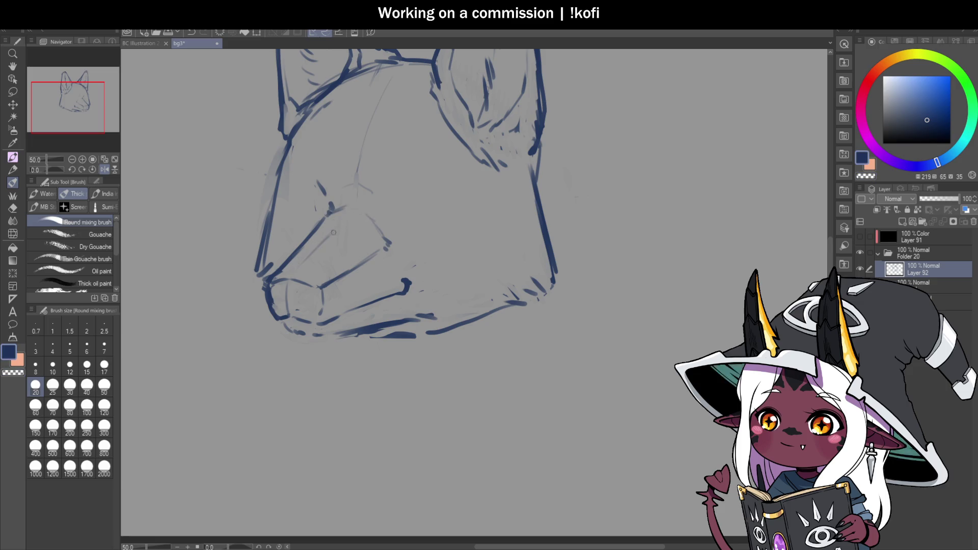
drag(352, 201, 358, 161)
key(c)
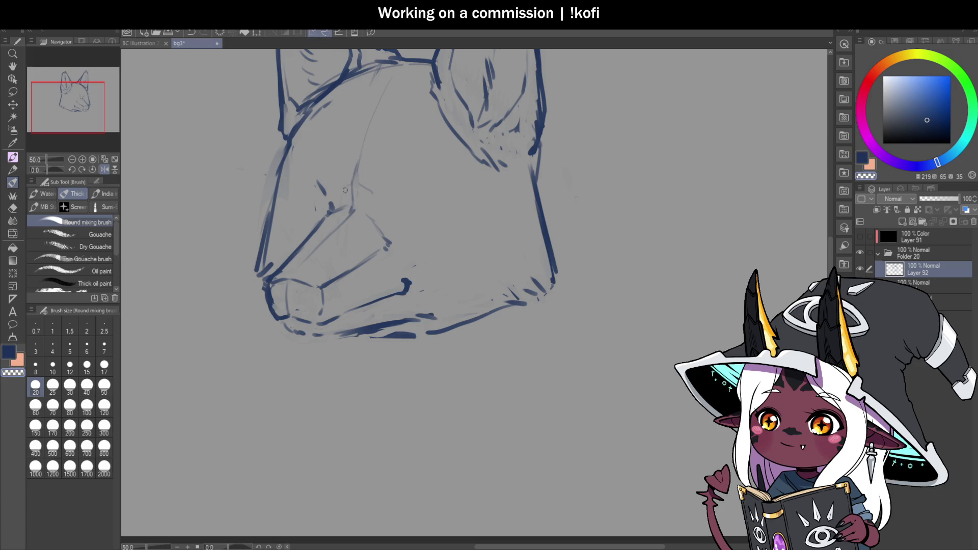
drag(382, 235, 388, 242)
key(c)
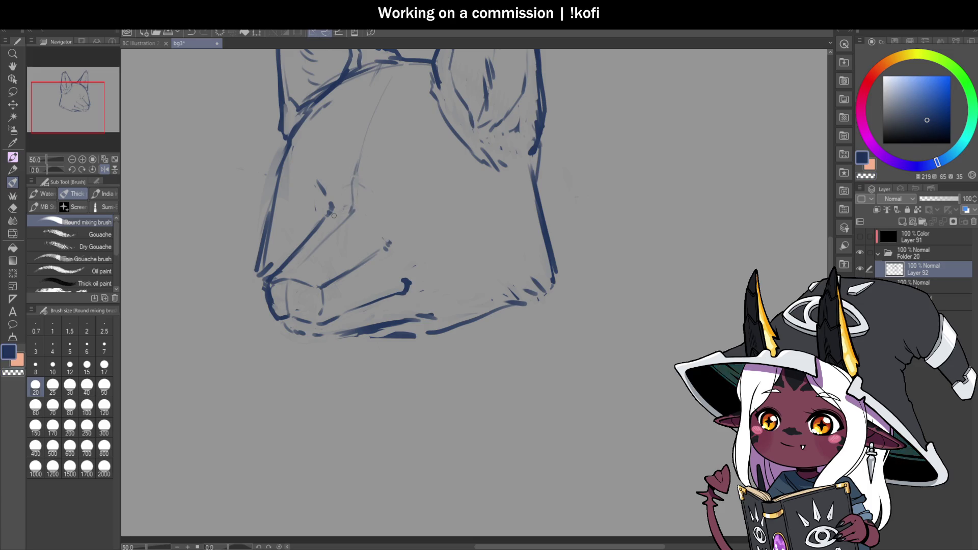
drag(352, 207, 384, 228)
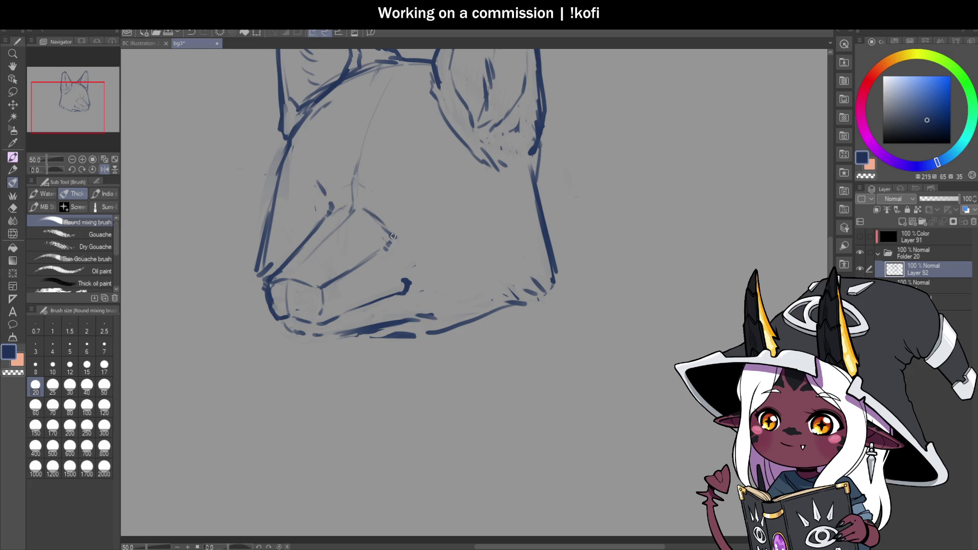
scroll(393, 237, down, 3)
scroll(441, 216, up, 4)
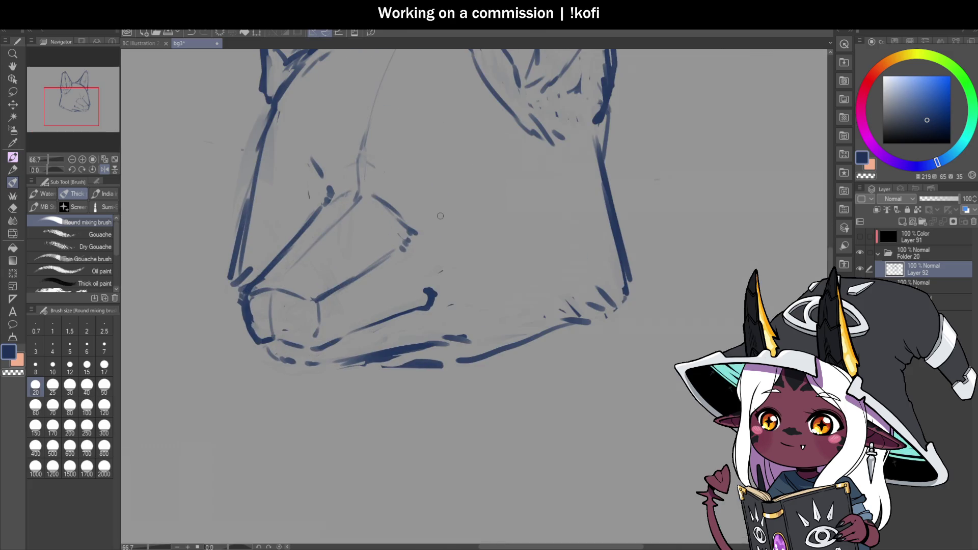
Erase the heavy dark blobs on the jaw and replace the hooked stroke end with a smooth jaw line.
key(c)
drag(415, 227, 402, 251)
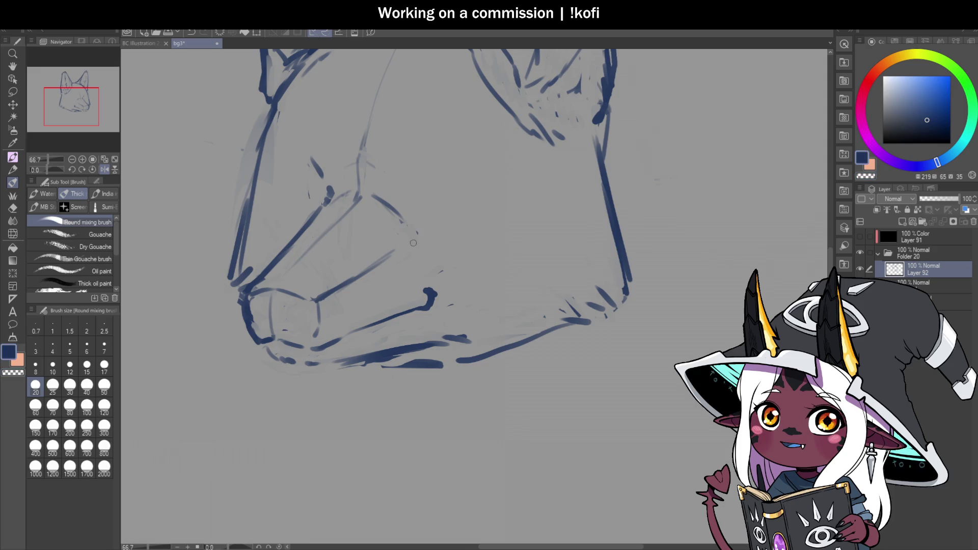
scroll(433, 253, up, 3)
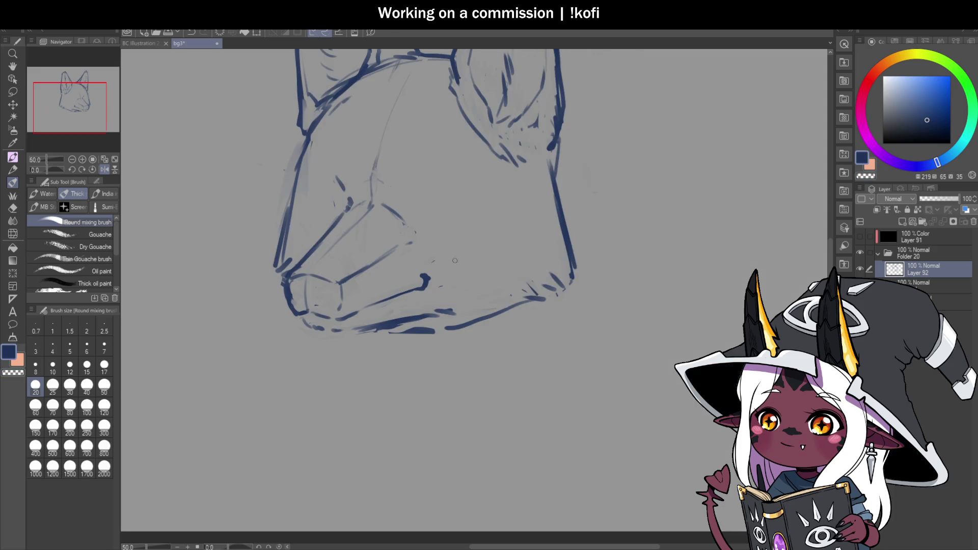
mouse_move(428, 259)
mouse_down()
mouse_move(366, 285)
mouse_move(417, 274)
mouse_up()
key(c)
scroll(353, 288, down, 4)
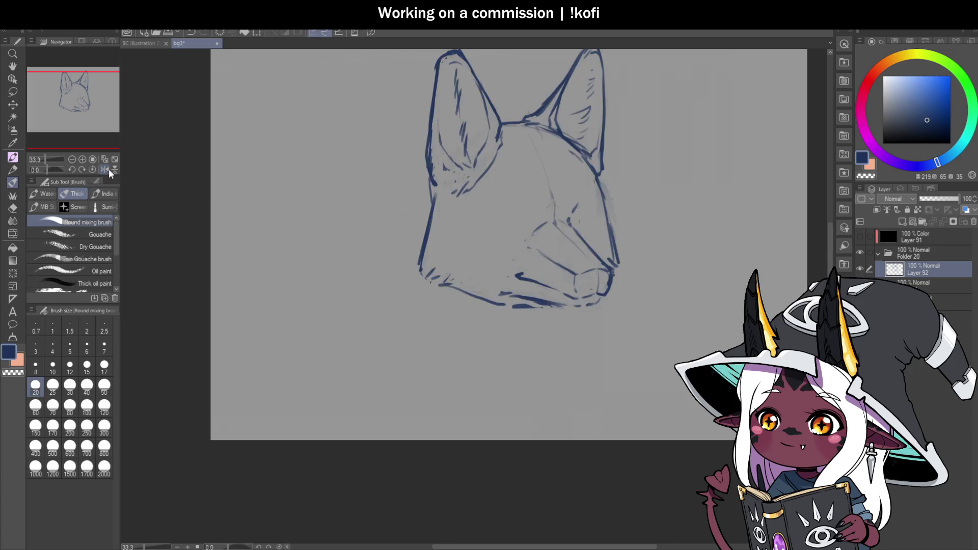
scroll(296, 200, down, 1)
scroll(572, 261, up, 1)
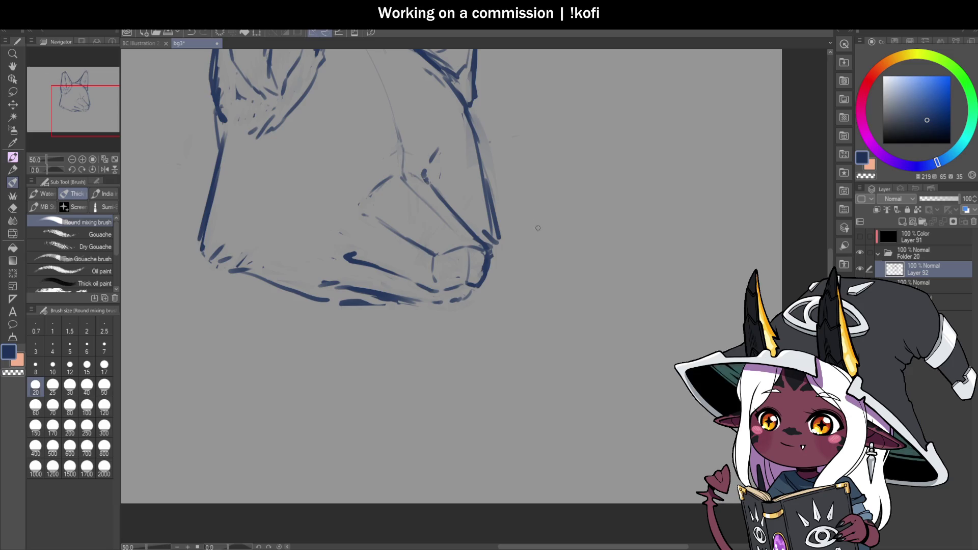
scroll(525, 258, down, 2)
scroll(499, 260, up, 1)
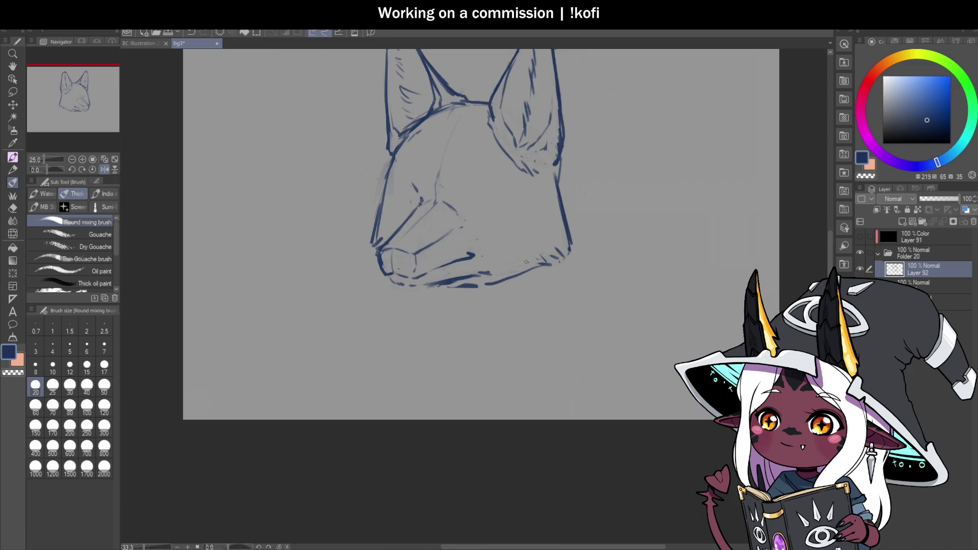
scroll(392, 122, up, 2)
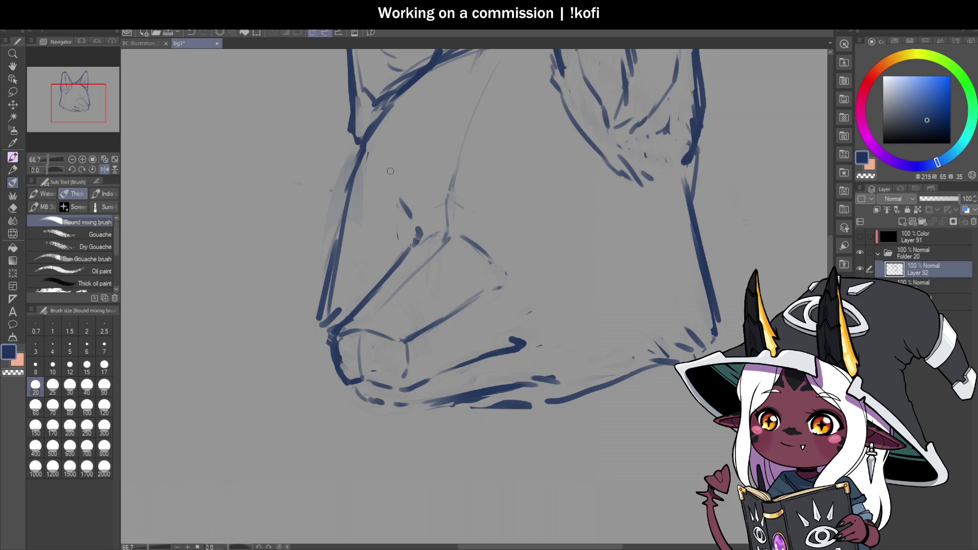
scroll(412, 164, down, 1)
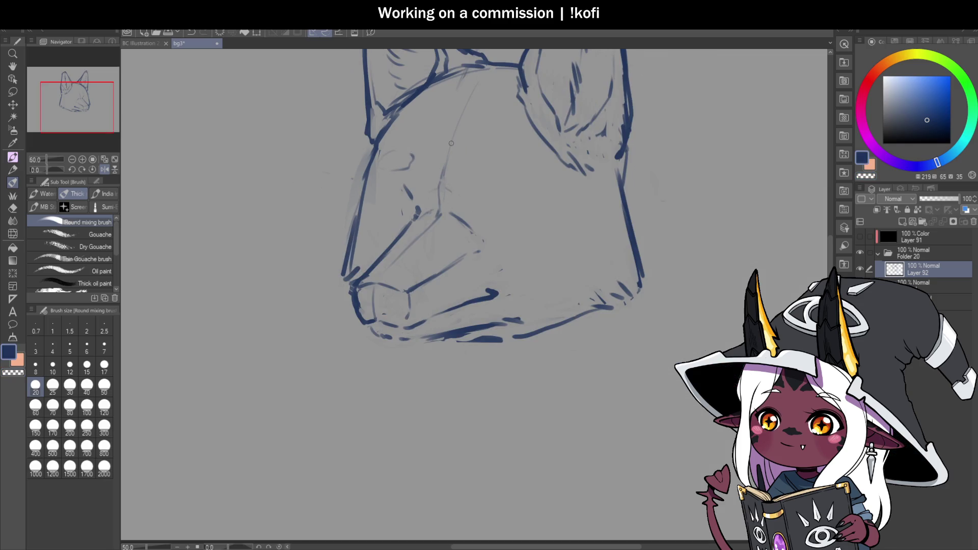
scroll(505, 156, up, 1)
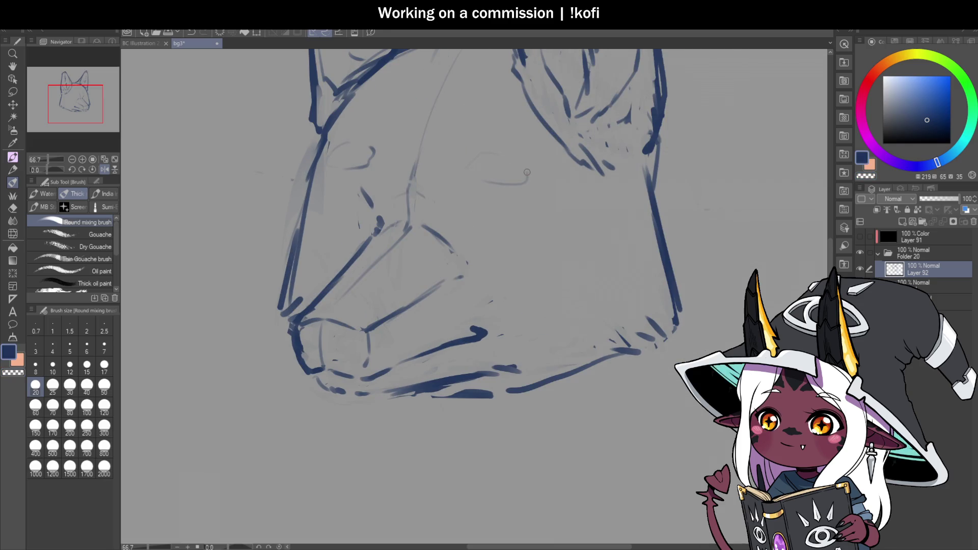
scroll(570, 265, down, 2)
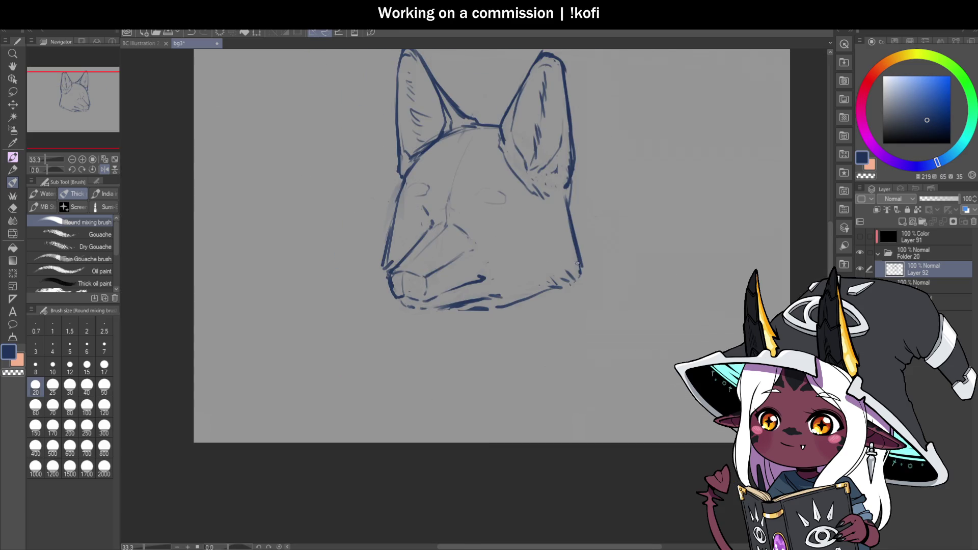
scroll(577, 263, up, 1)
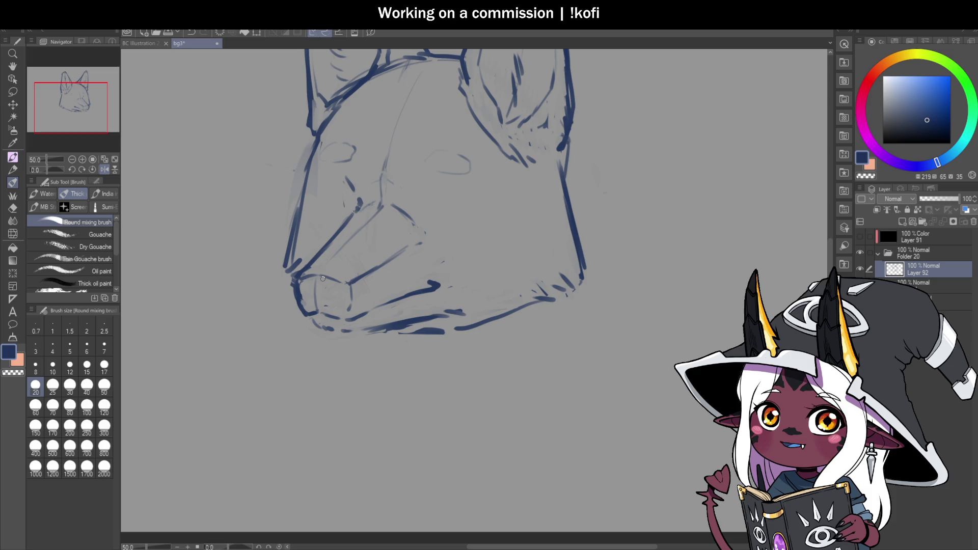
Redraw the nose with a rounded outline and erase part of the diagonal nose line.
scroll(363, 297, up, 1)
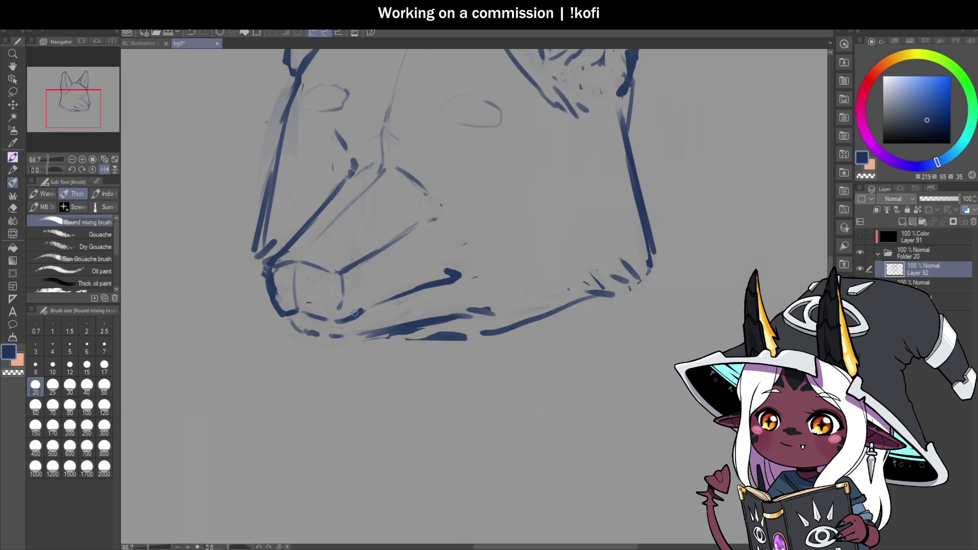
drag(361, 301, 347, 275)
mouse_move(269, 266)
mouse_down()
mouse_move(266, 298)
mouse_move(282, 306)
mouse_move(272, 300)
mouse_up()
key(c)
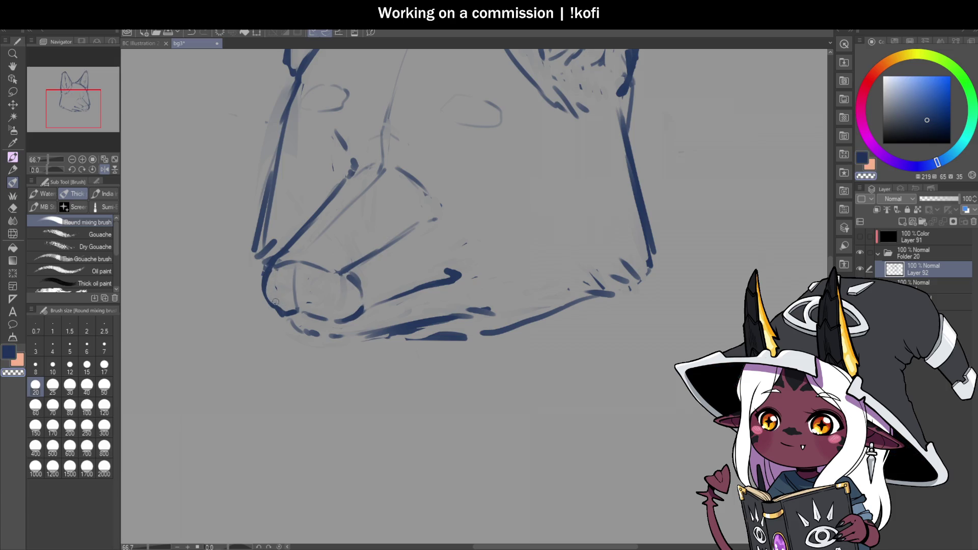
scroll(469, 289, down, 3)
scroll(409, 274, up, 3)
drag(371, 262, 433, 232)
key(c)
Draw a stroke from the nose up along the muzzle and undo the faint eye guide stroke.
drag(387, 262, 466, 208)
scroll(395, 276, down, 1)
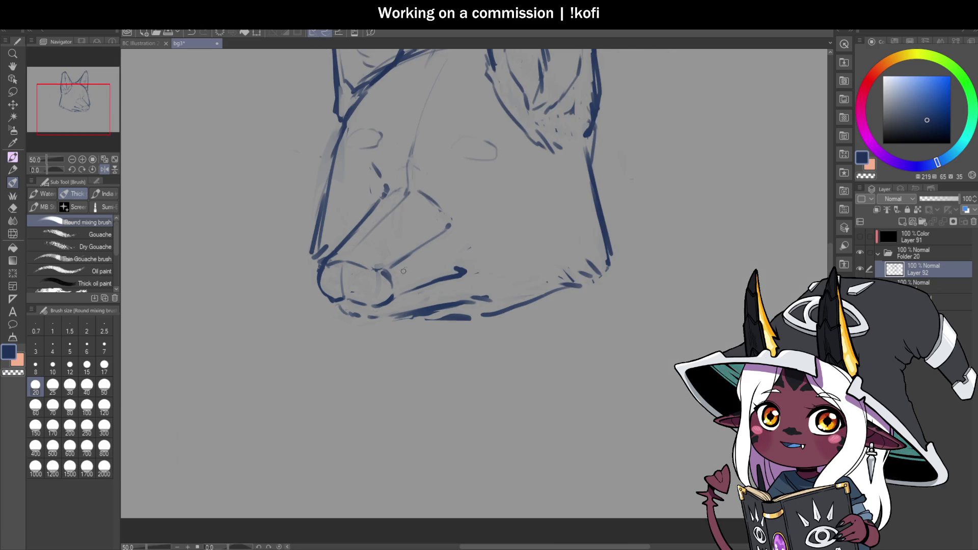
scroll(493, 152, up, 1)
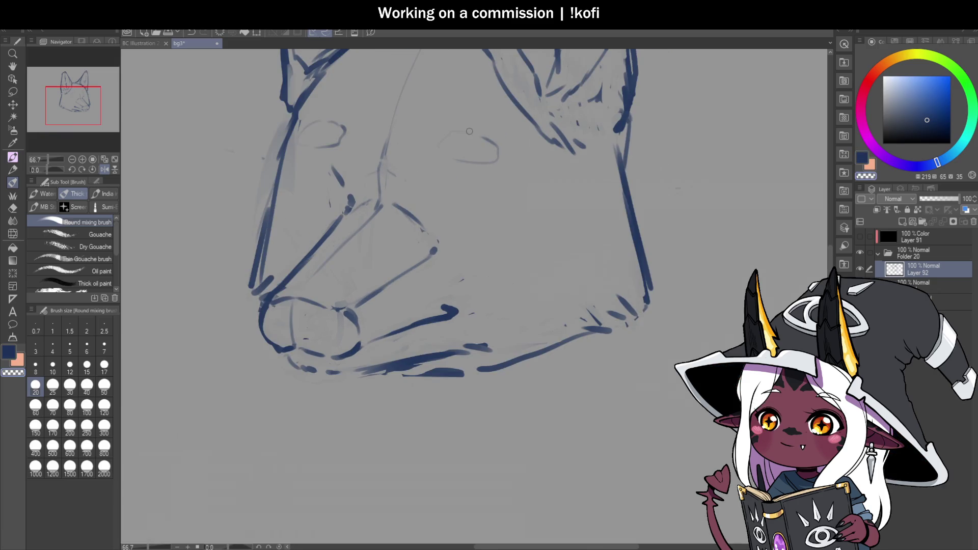
key(ctrl+z)
key(ctrl+z)
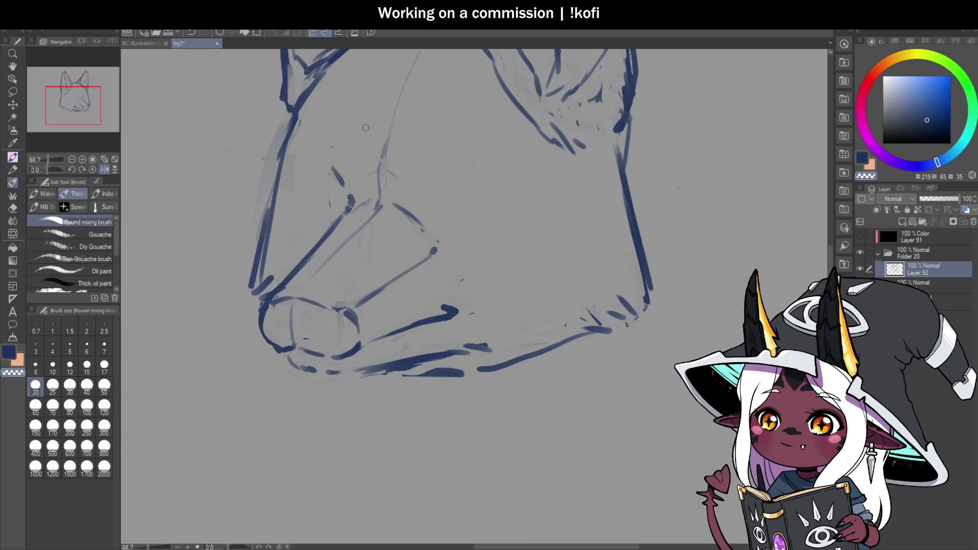
scroll(474, 252, down, 3)
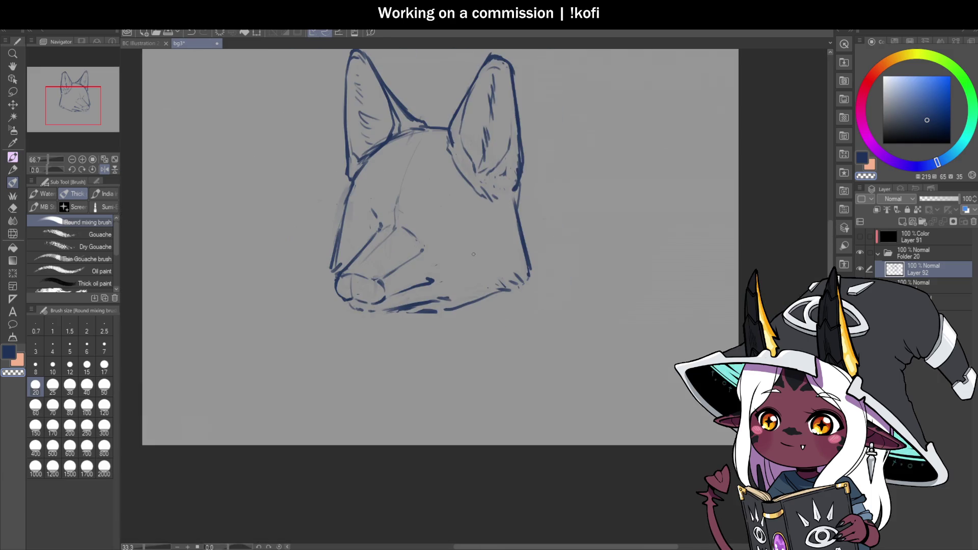
scroll(416, 206, up, 3)
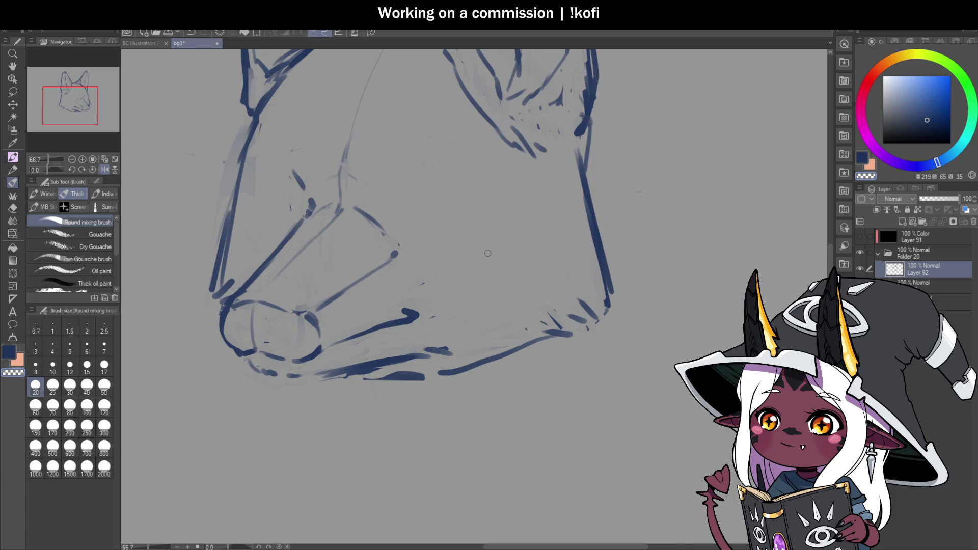
Add a curved stroke along the muzzle and flip the canvas horizontally to check proportions.
mouse_move(591, 298)
mouse_down()
mouse_move(544, 263)
mouse_move(432, 252)
mouse_up()
scroll(274, 221, down, 3)
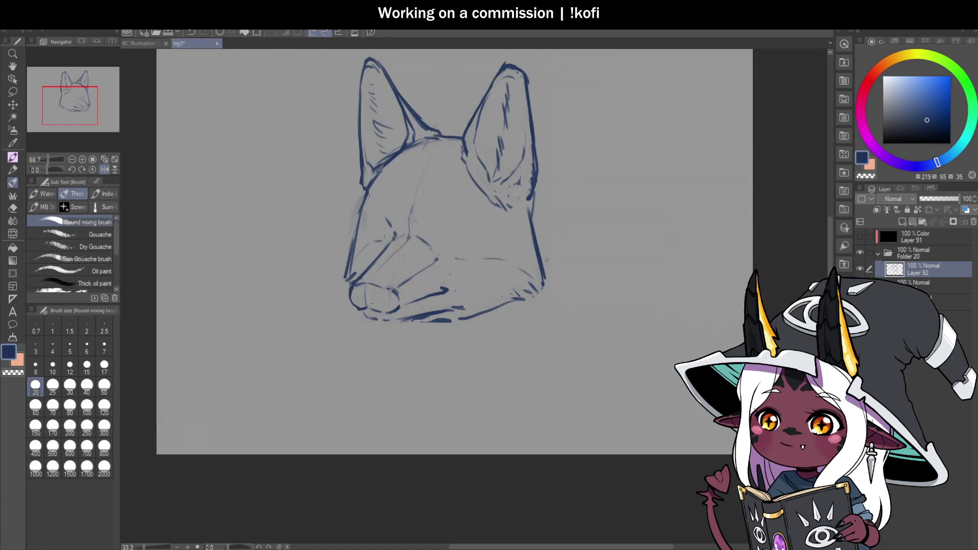
scroll(386, 199, down, 1)
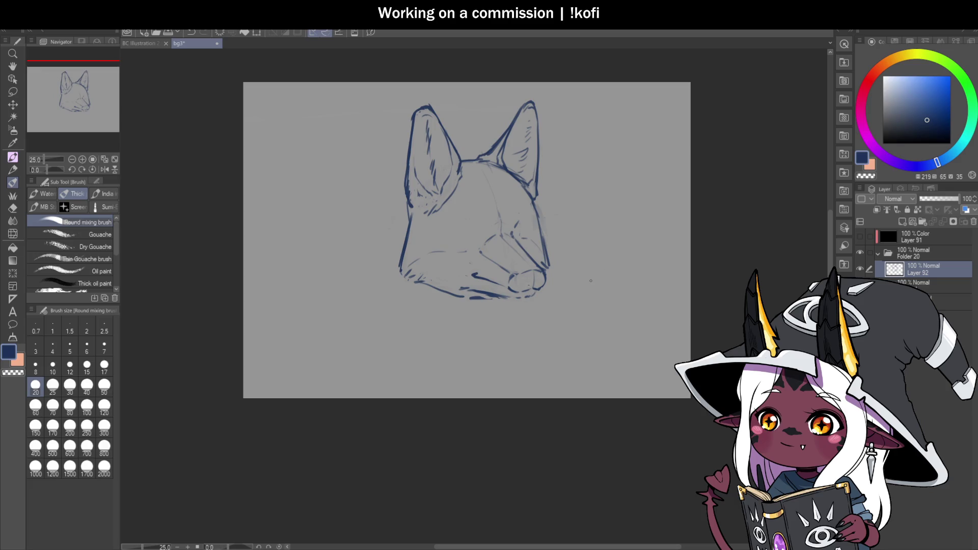
click(105, 169)
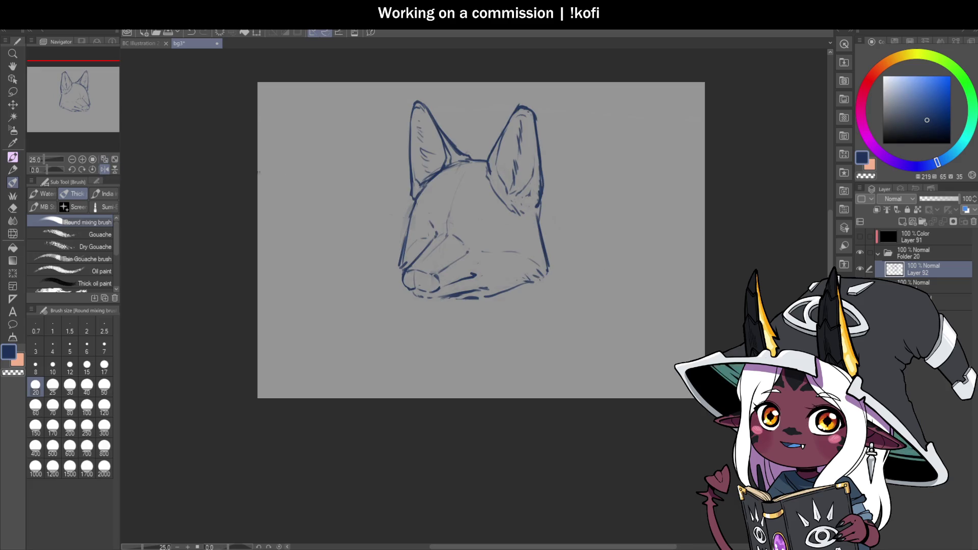
scroll(451, 227, up, 2)
scroll(310, 247, up, 2)
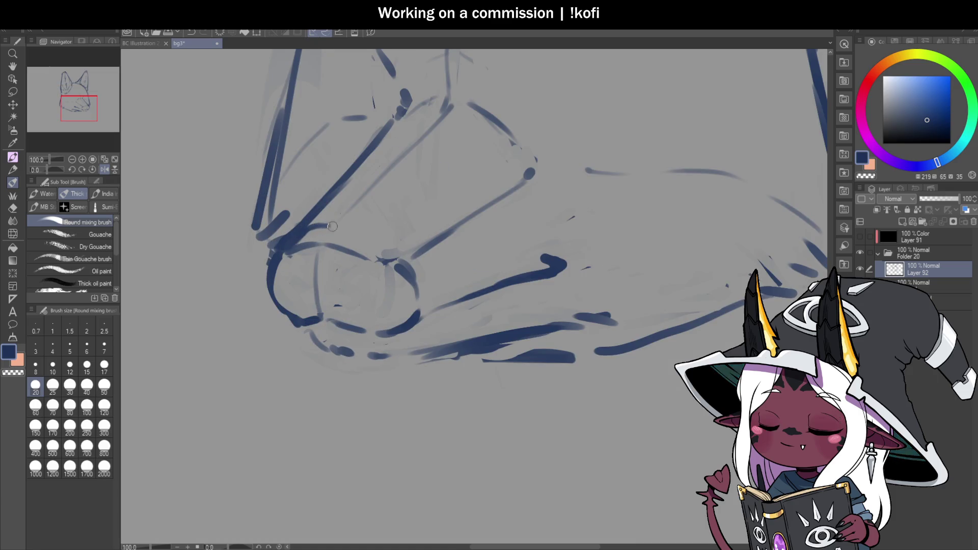
Soften the inside of the snout with a light stroke.
mouse_move(284, 255)
mouse_down()
mouse_move(291, 291)
mouse_move(324, 298)
mouse_move(371, 260)
mouse_move(313, 236)
mouse_move(330, 229)
mouse_move(375, 261)
mouse_move(337, 224)
mouse_move(316, 229)
mouse_move(375, 257)
mouse_move(357, 290)
mouse_up()
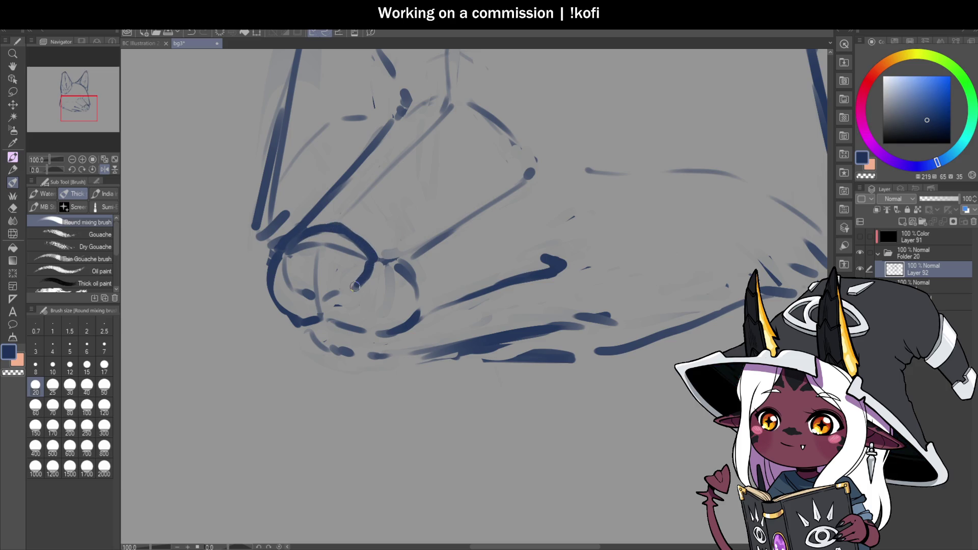
scroll(530, 313, down, 4)
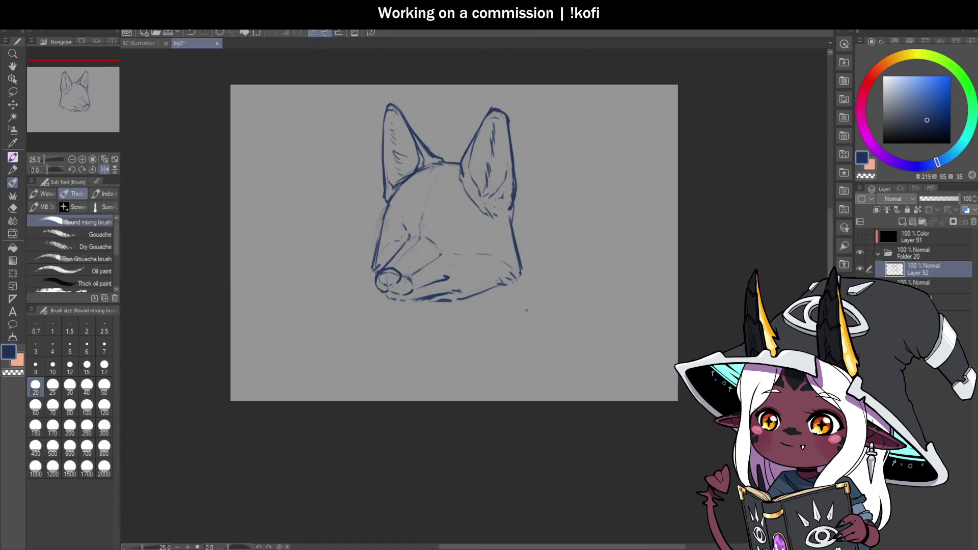
scroll(489, 295, up, 1)
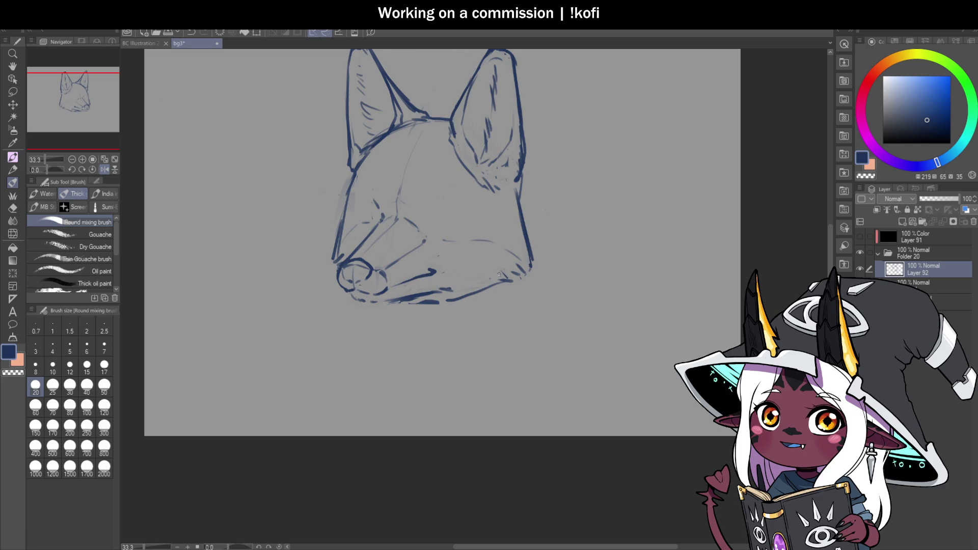
scroll(471, 250, up, 1)
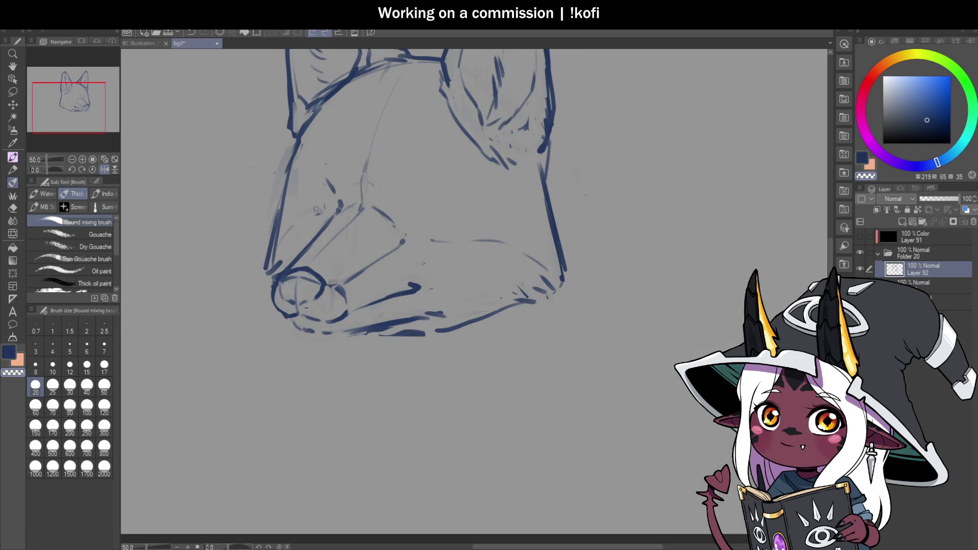
scroll(504, 262, down, 2)
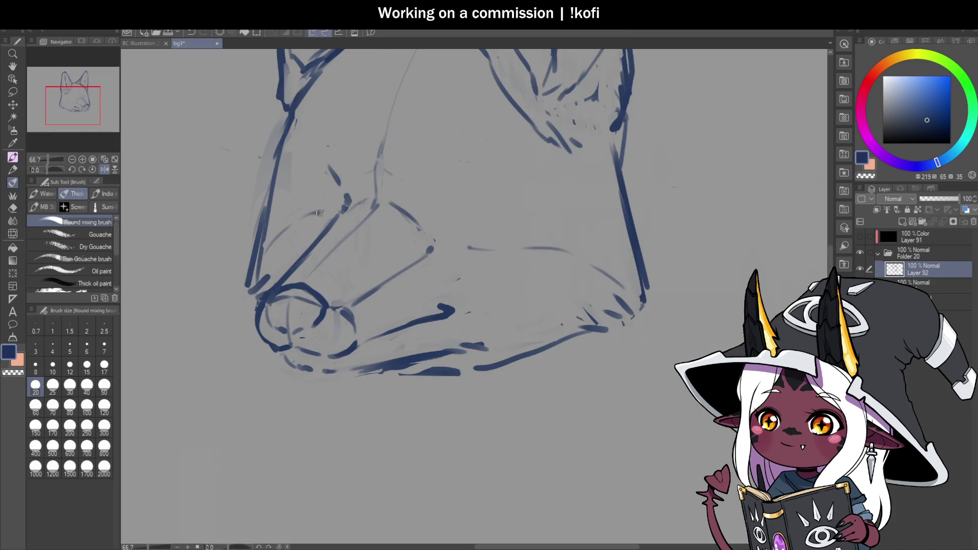
scroll(440, 145, up, 1)
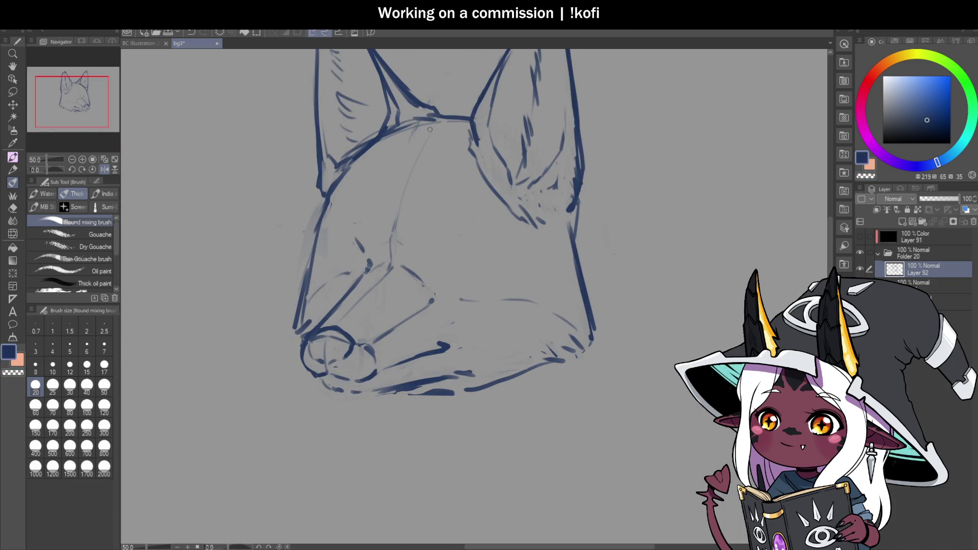
scroll(434, 236, down, 2)
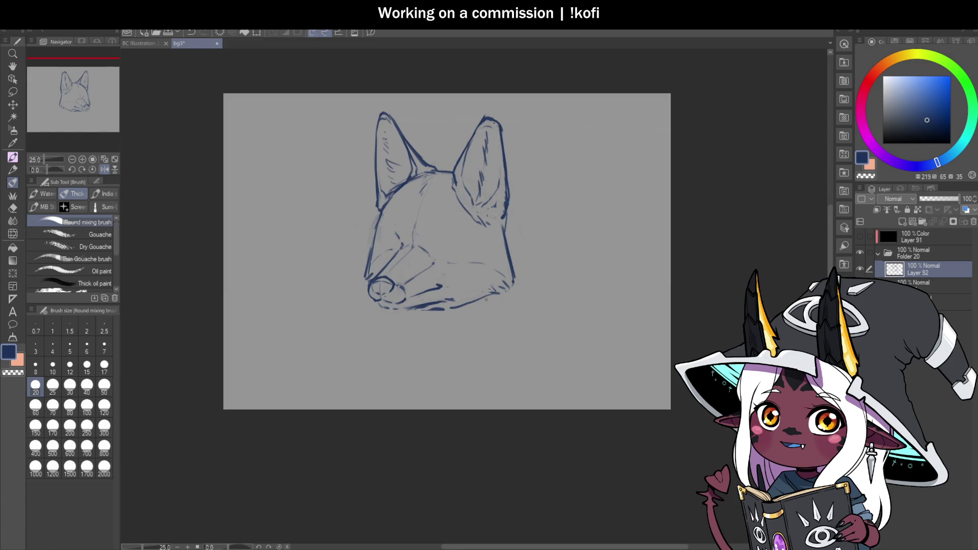
scroll(441, 302, up, 3)
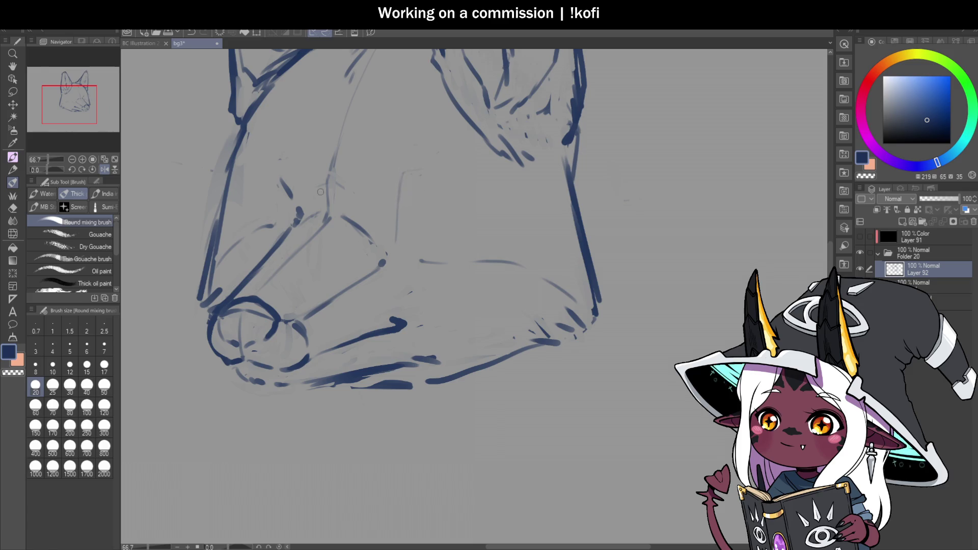
Switch to the transparent colour and mirror the canvas view with H so the muzzle points left.
key(c)
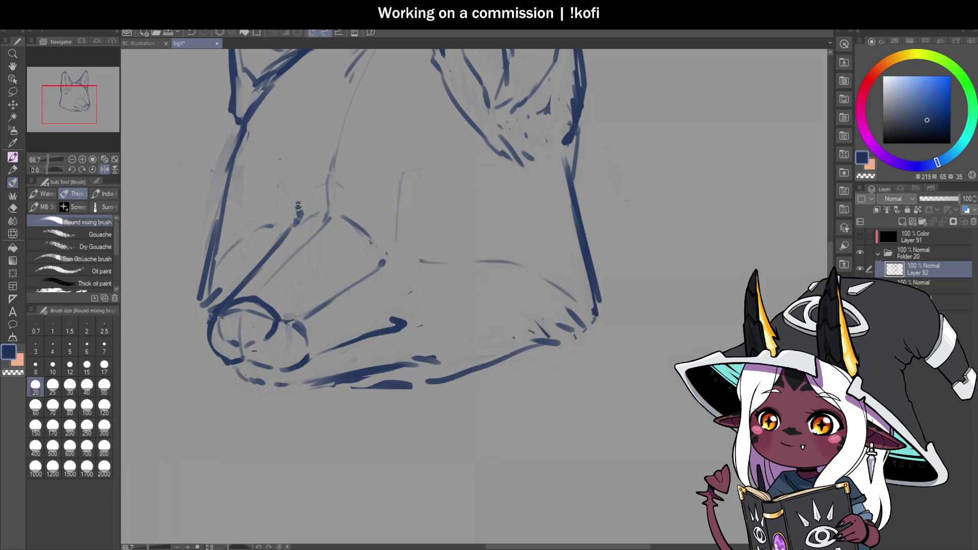
scroll(350, 211, down, 2)
scroll(649, 276, down, 1)
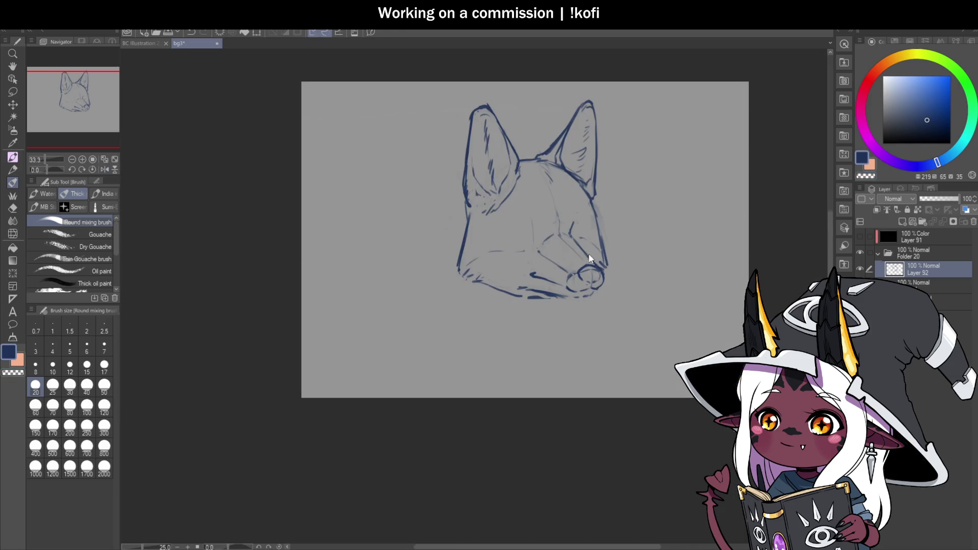
scroll(667, 255, up, 2)
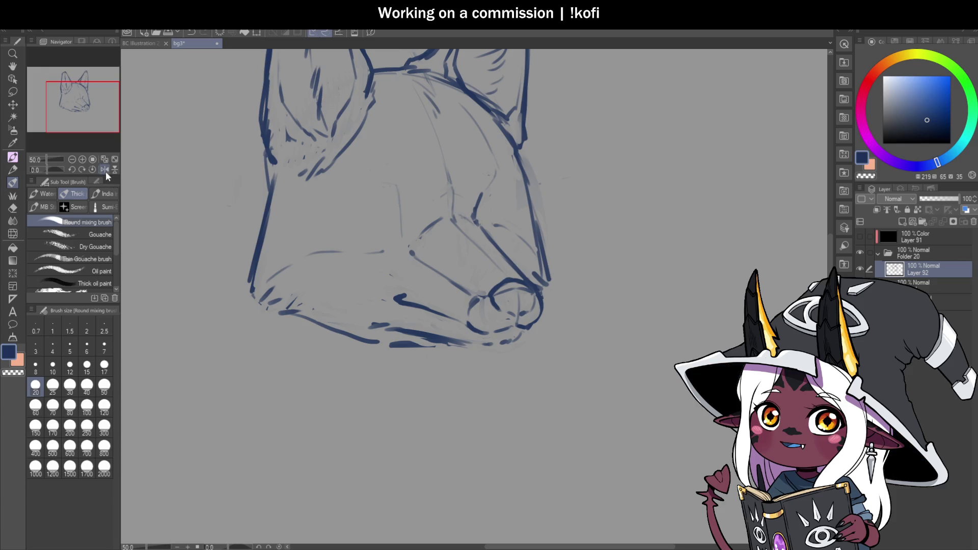
key(h)
scroll(432, 194, up, 1)
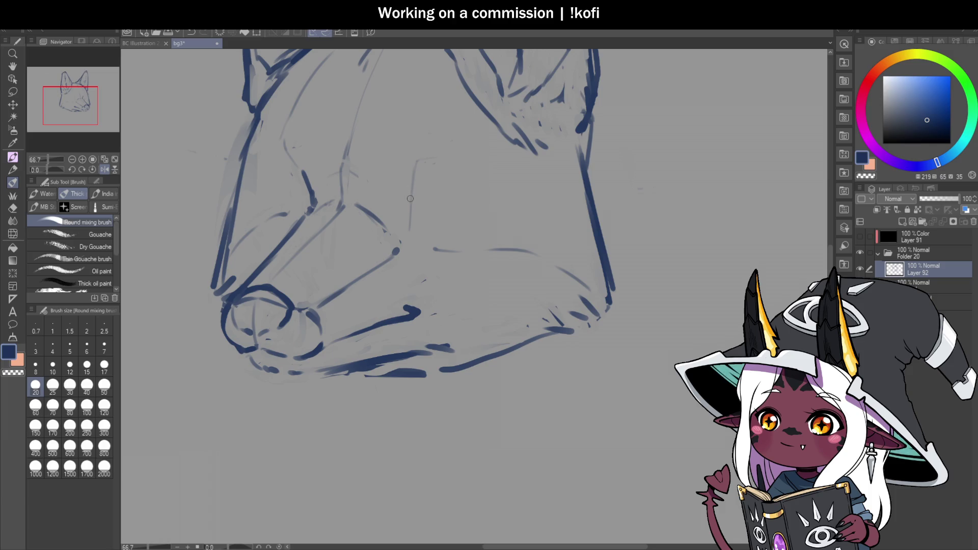
Draw the closed smiling eye arc above the muzzle, unflip the view and reinforce the arc.
mouse_move(406, 209)
mouse_down()
mouse_move(441, 188)
mouse_move(495, 213)
mouse_move(432, 190)
mouse_move(414, 203)
mouse_up()
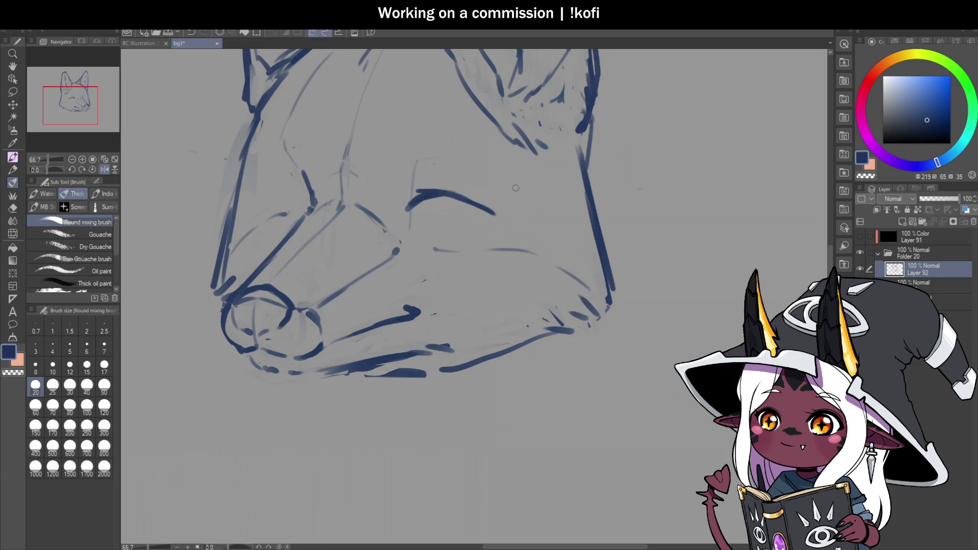
key(h)
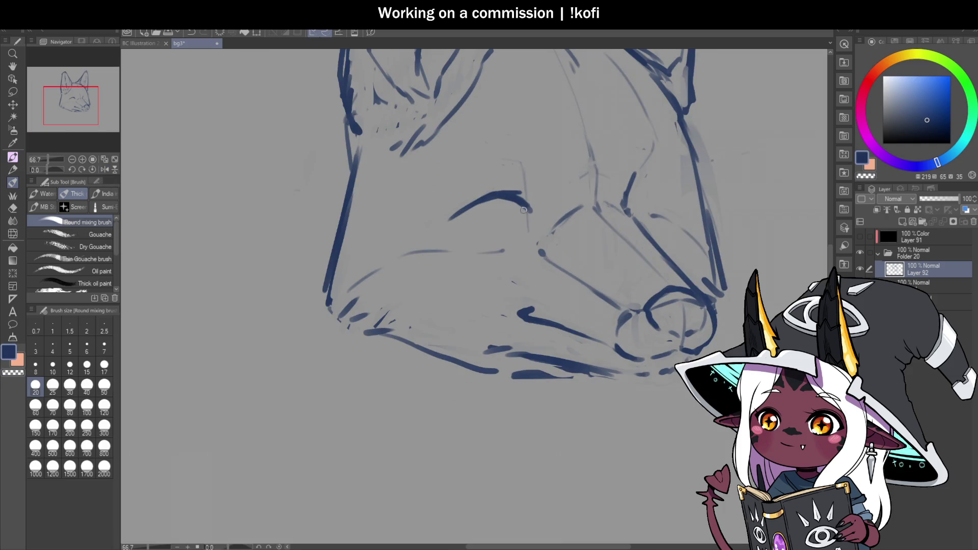
drag(483, 221, 521, 218)
scroll(453, 236, down, 3)
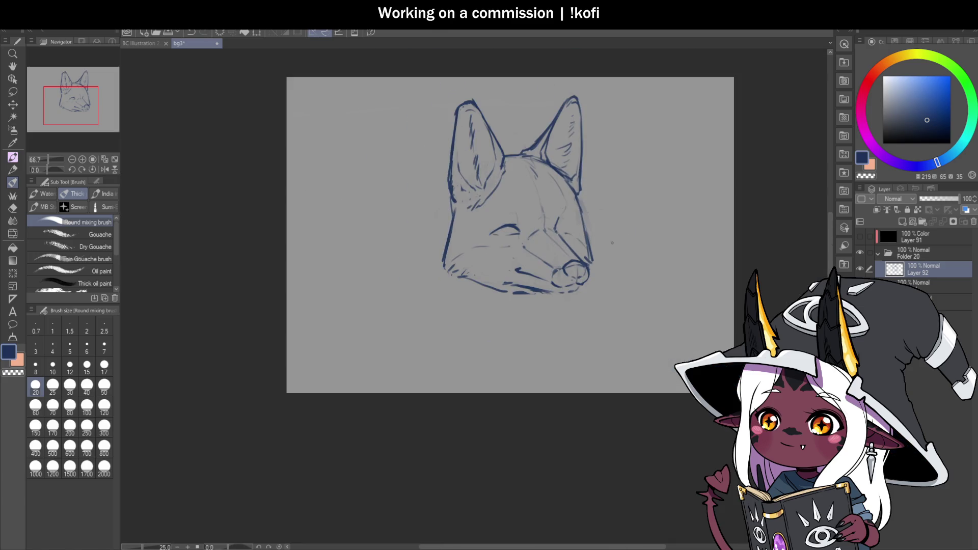
scroll(540, 235, up, 3)
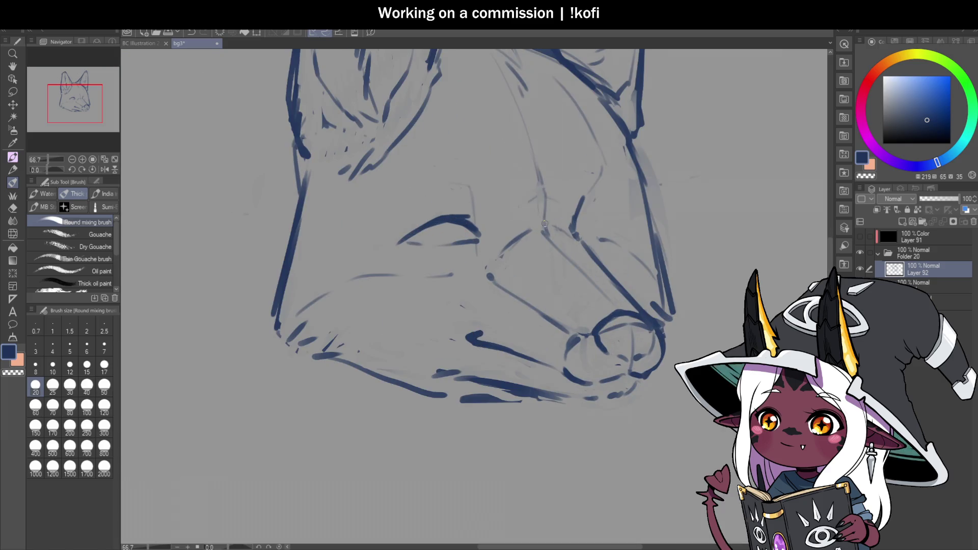
Lasso the eye arc, transform it slightly upward with Ctrl+T, deselect and flip the view to check.
key(m)
drag(477, 201, 461, 199)
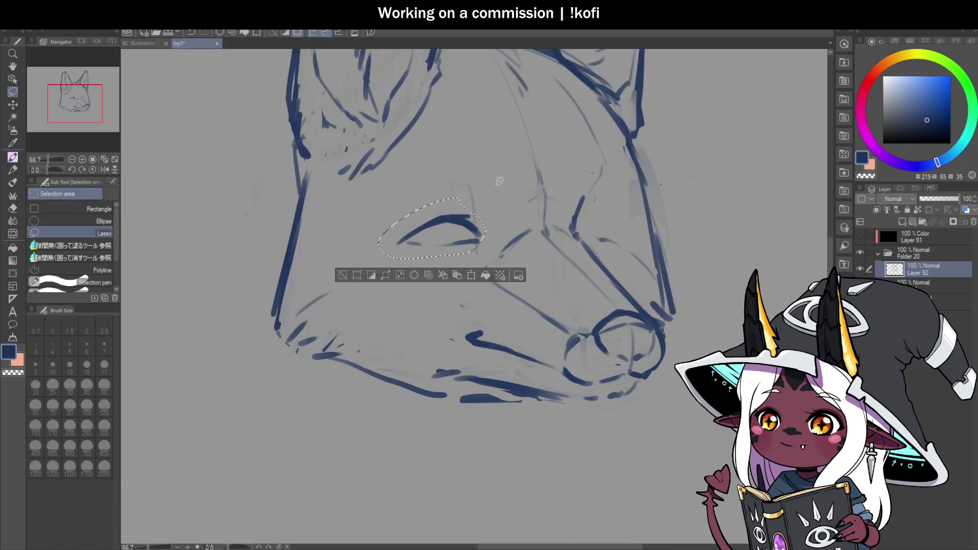
key(ctrl+t)
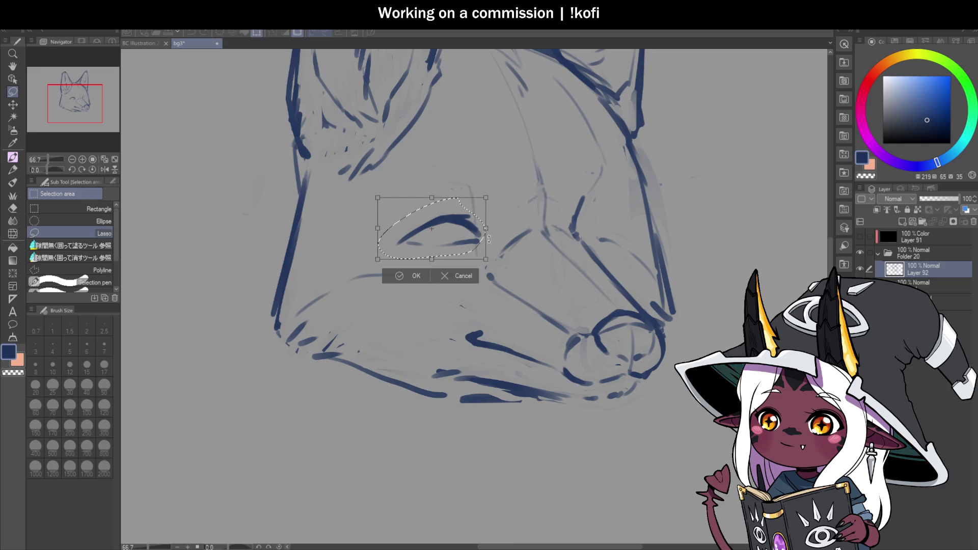
drag(454, 251, 452, 239)
key(Return)
key(ctrl+d)
key(h)
key(ctrl+minus)
key(ctrl+minus)
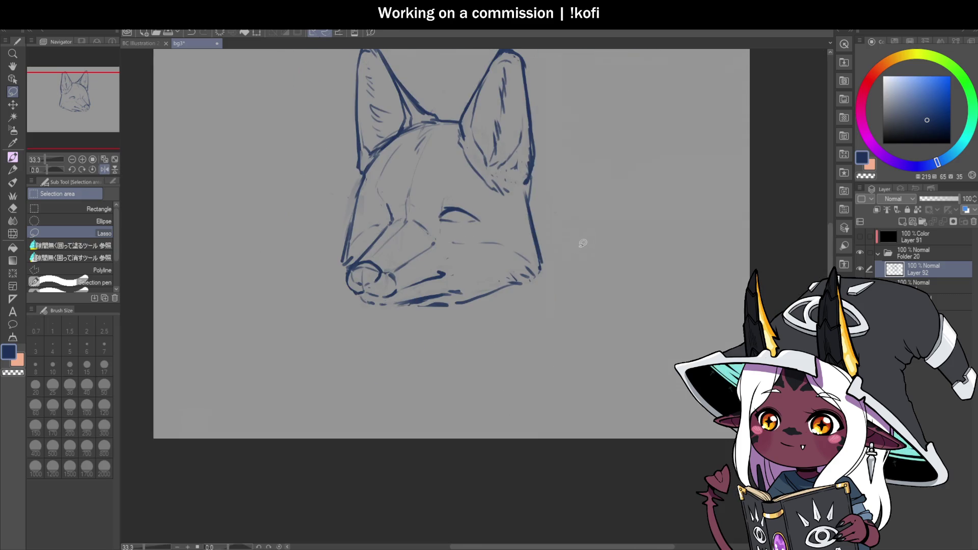
scroll(461, 199, up, 1)
mouse_move(427, 196)
mouse_down()
mouse_move(415, 231)
mouse_move(501, 222)
mouse_up()
click(507, 204)
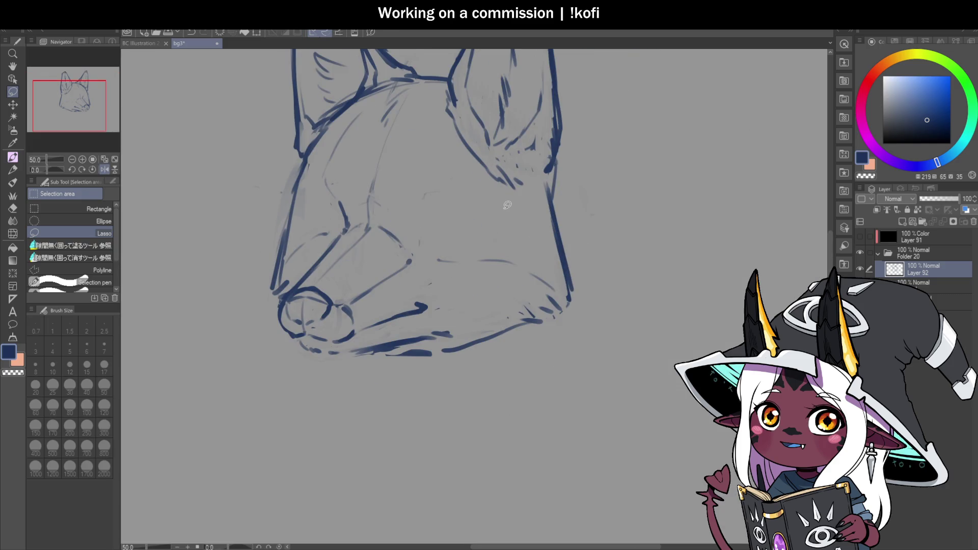
With the brush, redraw the first closed eye arc on the face.
key(b)
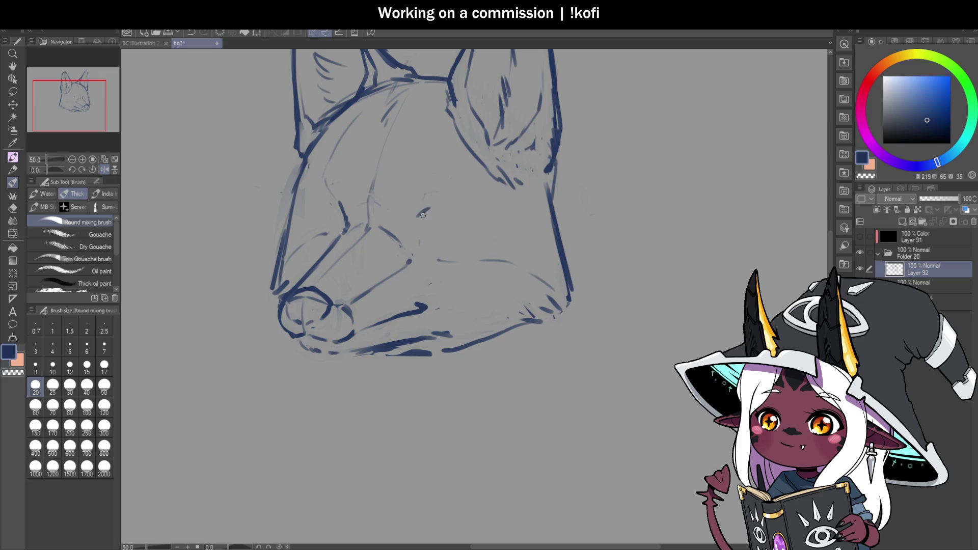
mouse_move(414, 227)
mouse_down()
mouse_move(436, 218)
mouse_move(474, 230)
mouse_up()
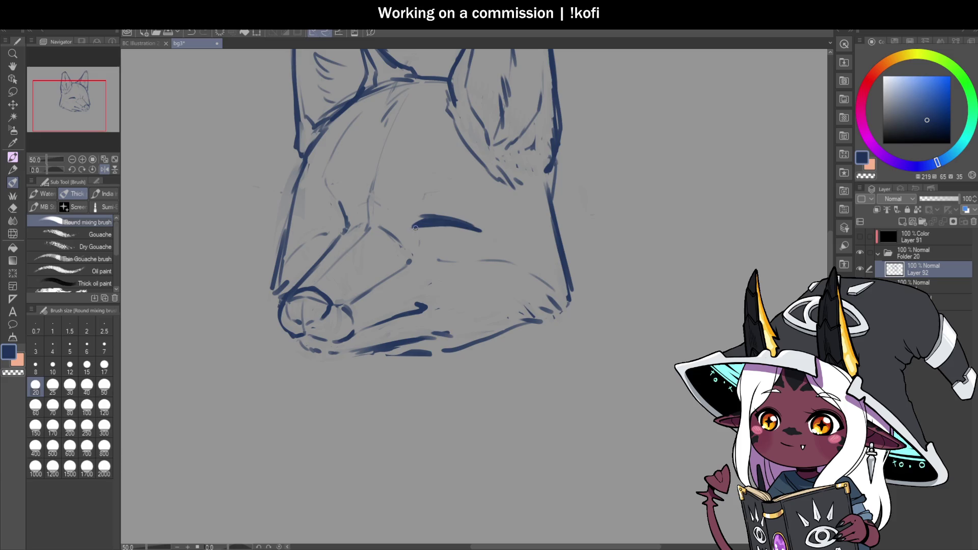
click(72, 160)
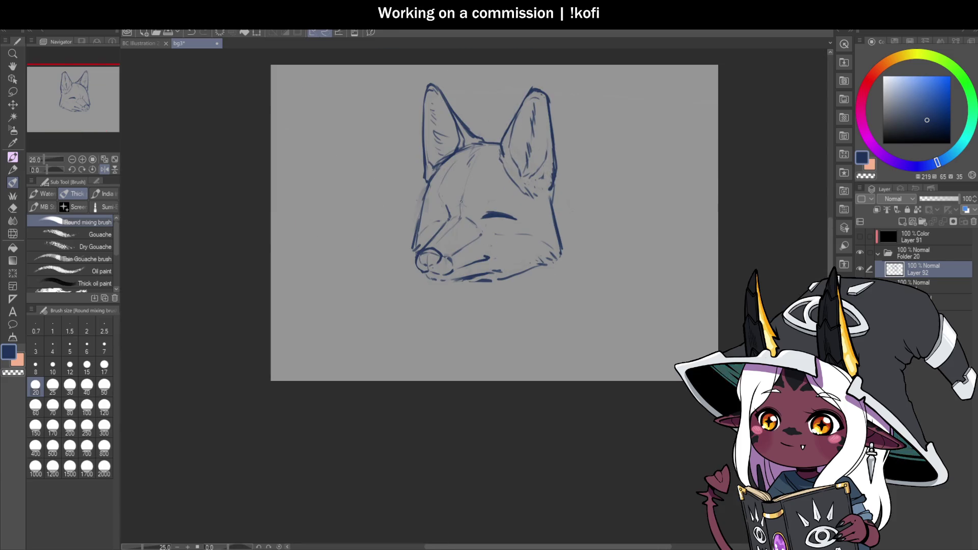
click(104, 169)
click(82, 159)
scroll(510, 212, up, 1)
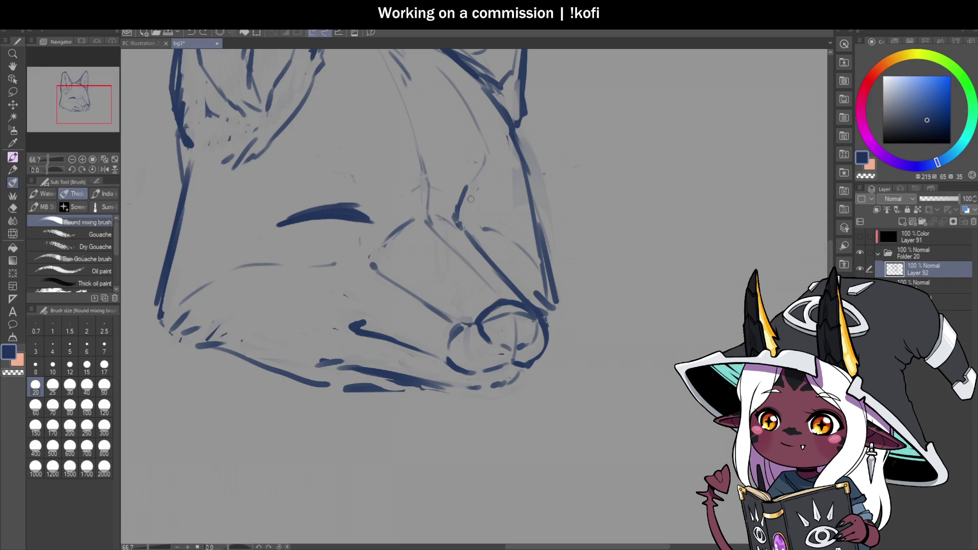
Draw the second closed eye near the muzzle and recentre the fox head.
mouse_move(459, 210)
mouse_down()
mouse_move(484, 189)
mouse_move(509, 203)
mouse_up()
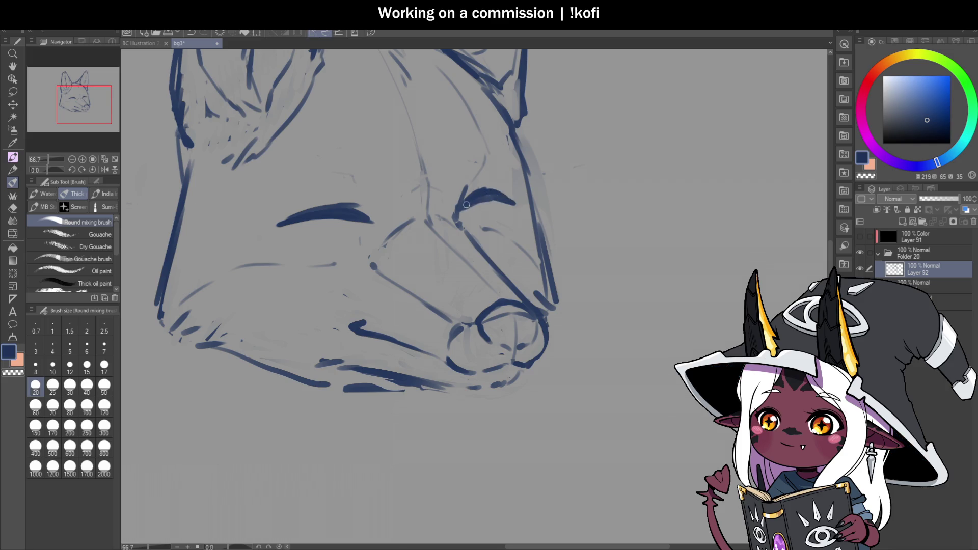
scroll(465, 204, down, 2)
drag(408, 260, 517, 261)
scroll(518, 261, down, 1)
scroll(620, 261, up, 1)
scroll(538, 278, up, 2)
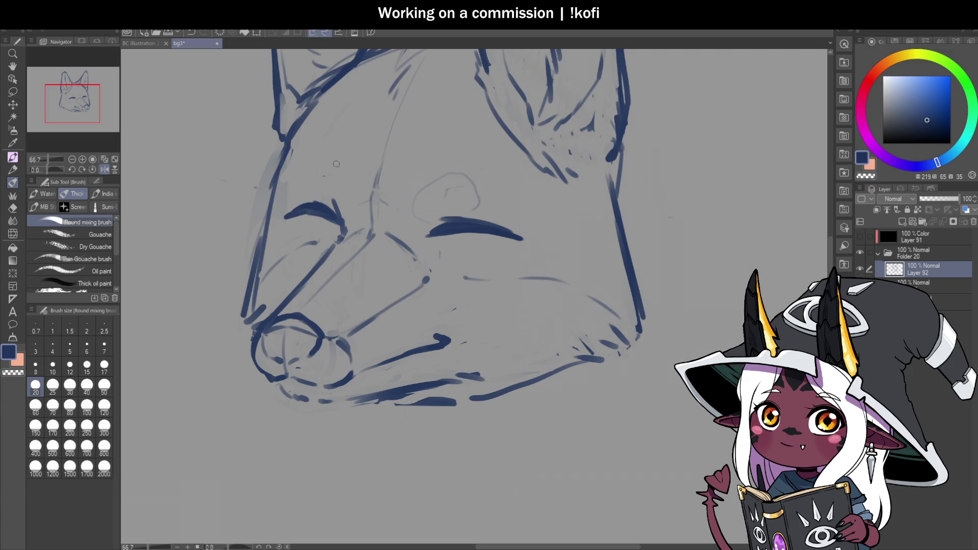
Sketch faint brow bumps above both eyes.
mouse_move(335, 201)
mouse_down()
mouse_move(342, 227)
mouse_move(308, 183)
mouse_move(334, 168)
mouse_up()
scroll(406, 207, down, 2)
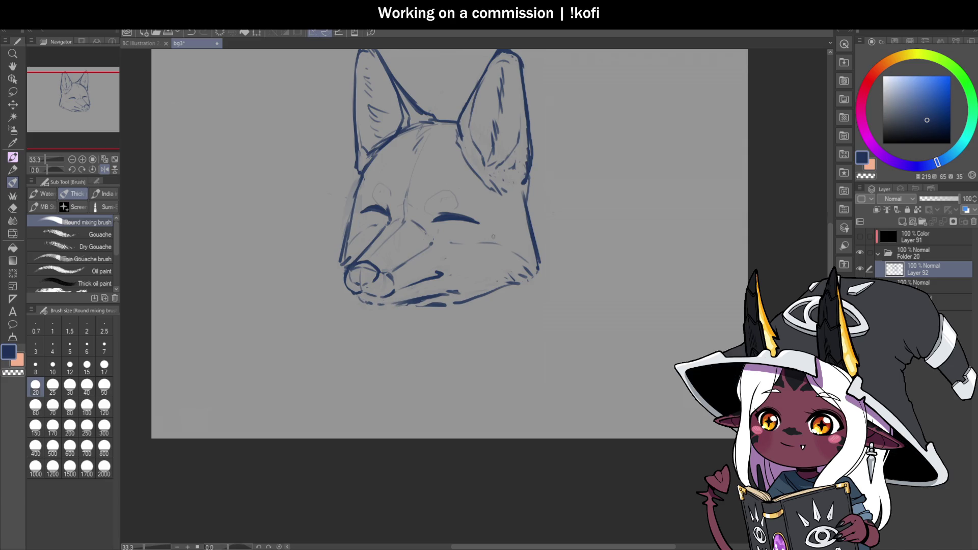
scroll(485, 244, up, 2)
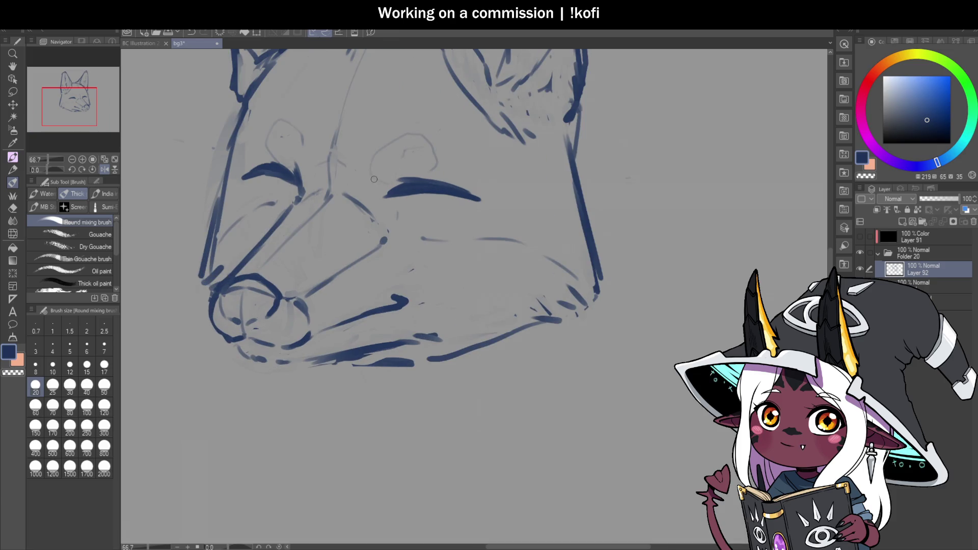
drag(371, 181, 461, 150)
mouse_move(415, 194)
mouse_down()
mouse_move(415, 203)
mouse_move(457, 204)
mouse_up()
scroll(422, 188, down, 2)
scroll(348, 164, up, 2)
mouse_move(348, 165)
mouse_down()
mouse_move(374, 200)
mouse_move(345, 213)
mouse_move(361, 213)
mouse_up()
scroll(426, 212, down, 2)
scroll(447, 227, up, 2)
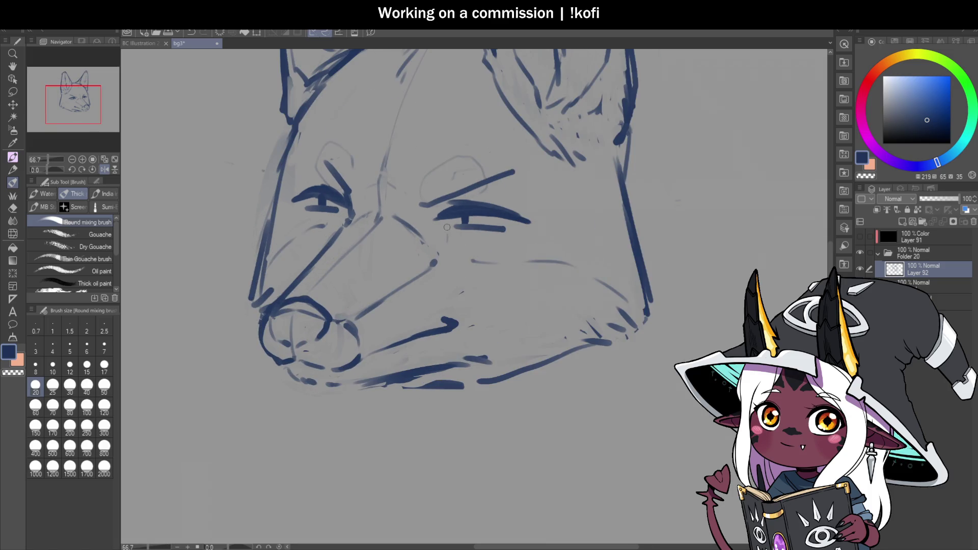
scroll(446, 254, down, 3)
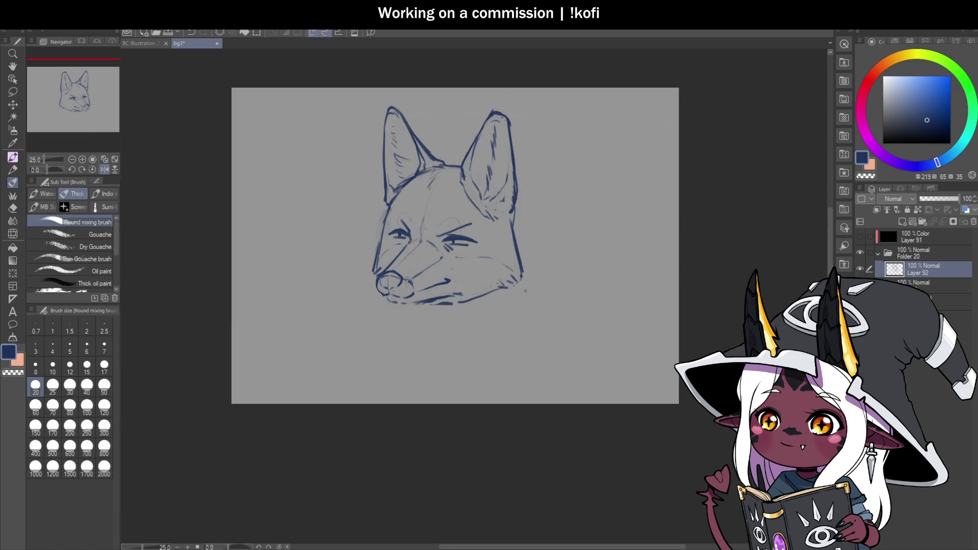
scroll(519, 234, up, 2)
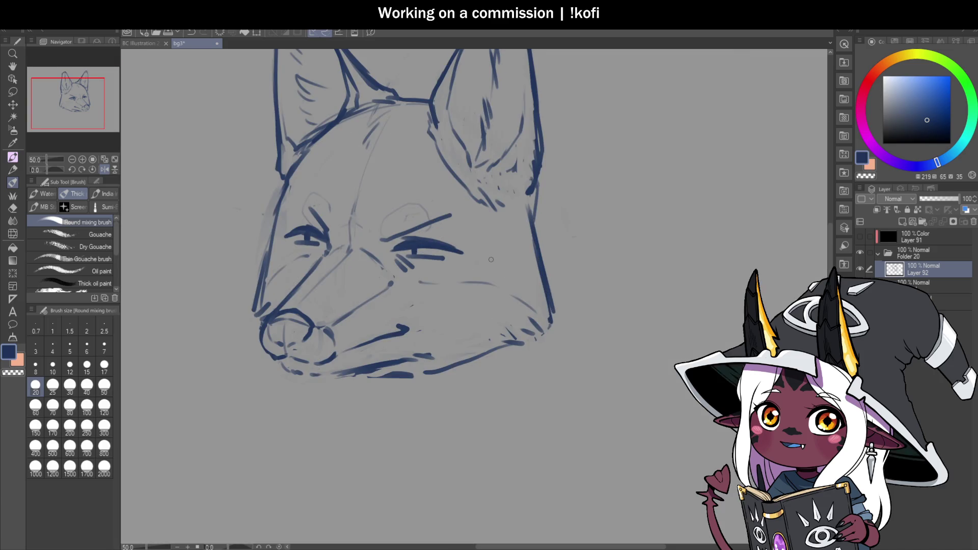
key(ctrl+z)
key(ctrl+z)
key(ctrl+z)
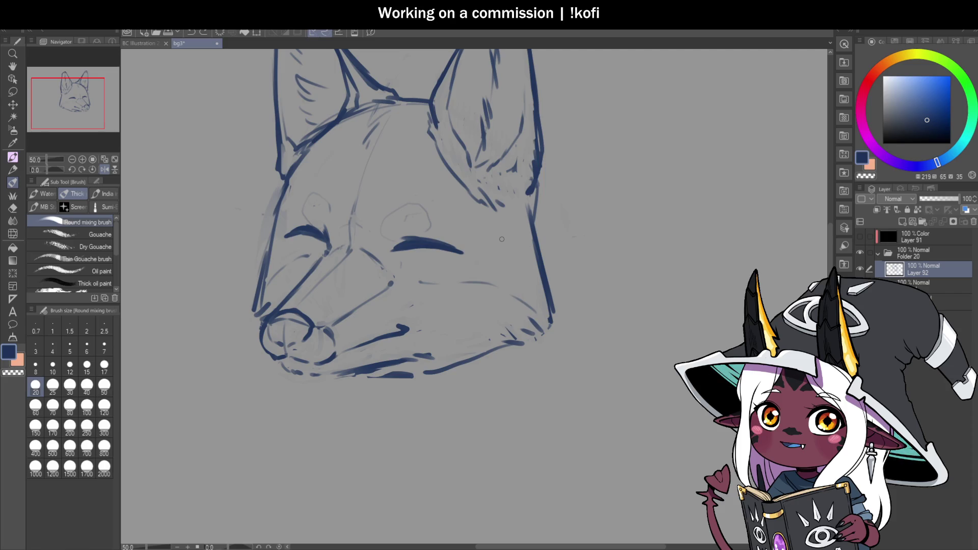
scroll(422, 275, up, 1)
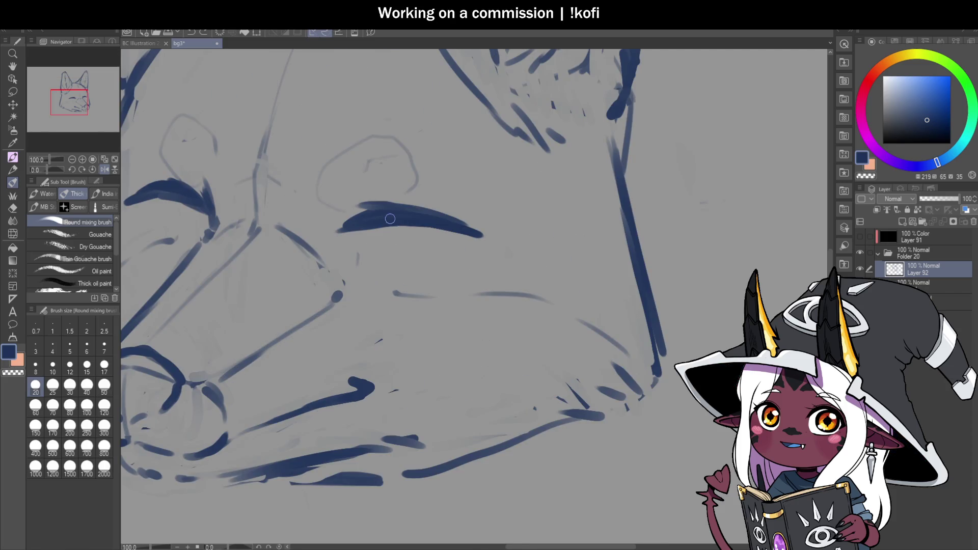
mouse_move(361, 225)
mouse_down()
mouse_move(433, 218)
mouse_move(410, 215)
mouse_up()
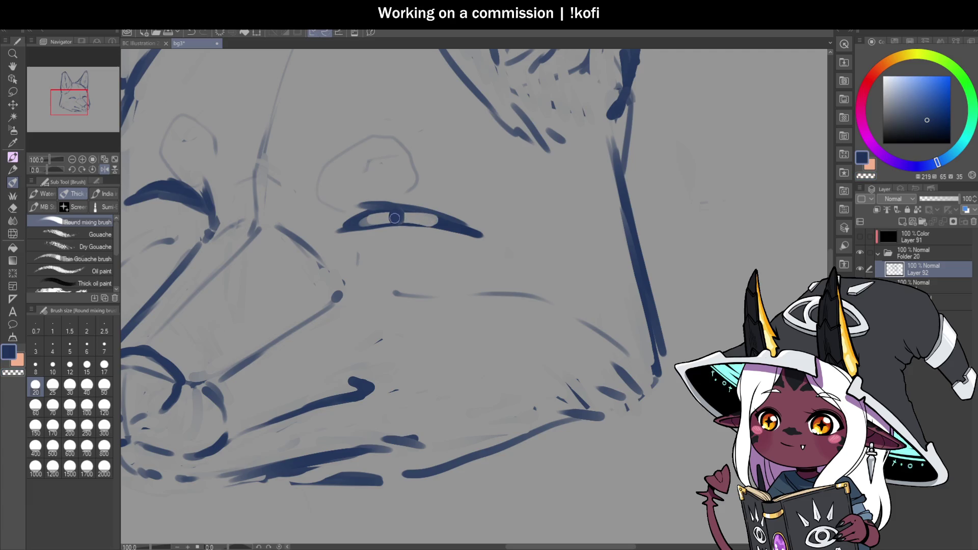
scroll(394, 219, down, 2)
mouse_move(383, 215)
mouse_down()
mouse_move(407, 205)
mouse_move(447, 210)
mouse_move(411, 211)
mouse_move(428, 219)
mouse_up()
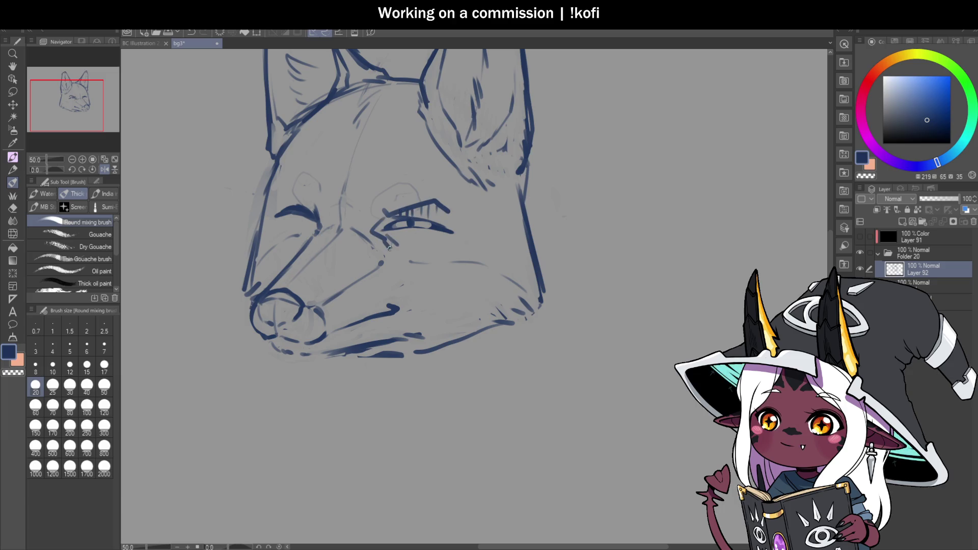
scroll(477, 264, down, 2)
scroll(512, 247, up, 2)
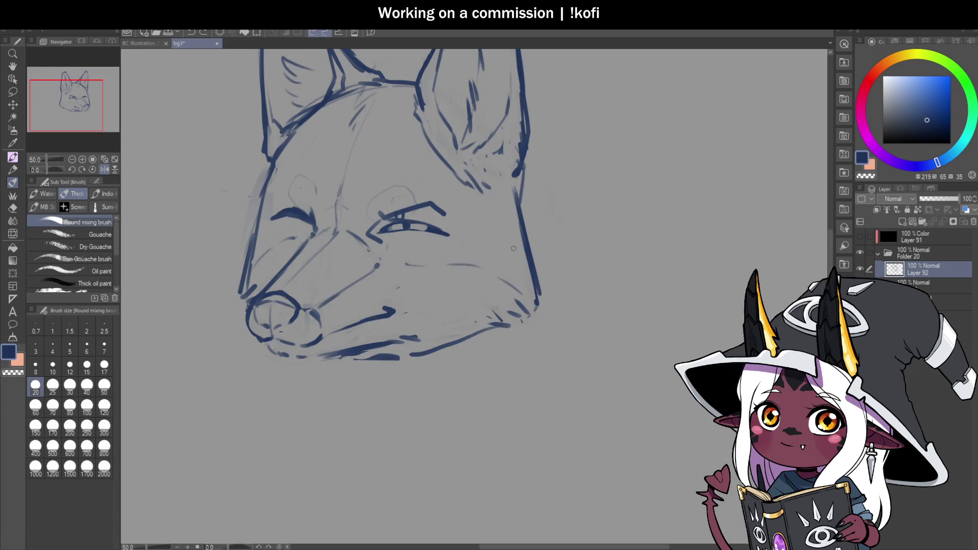
key(ctrl+z)
key(ctrl+z)
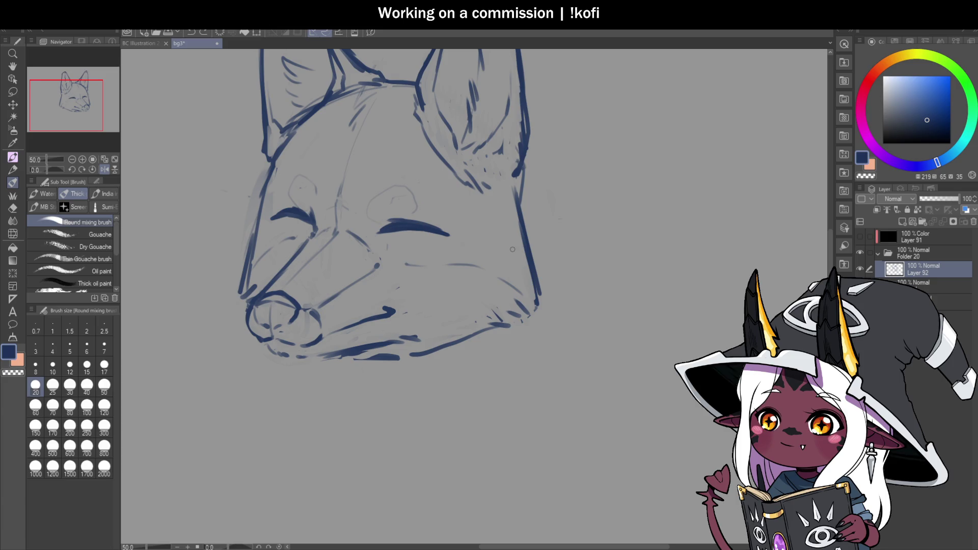
scroll(443, 224, down, 1)
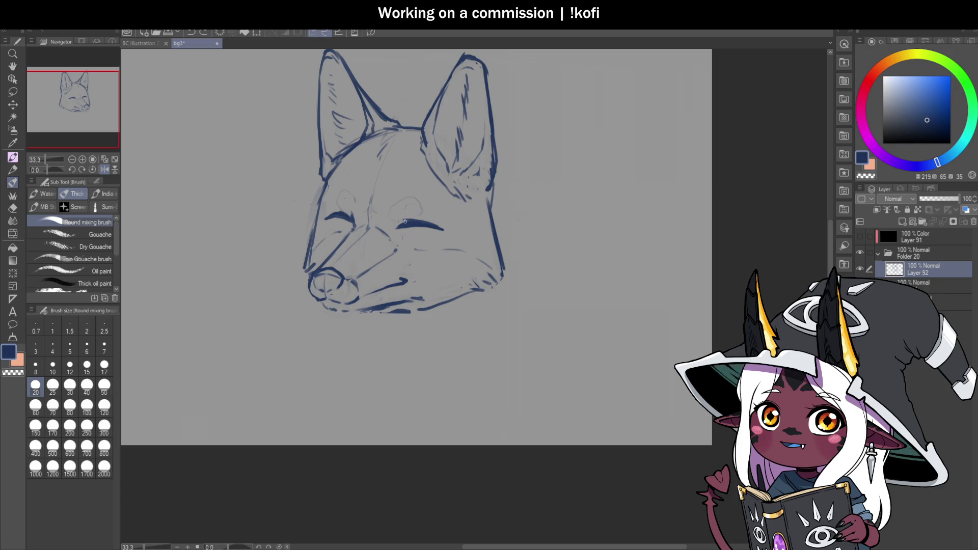
Lasso the closed eye nearest the muzzle, transform it and confirm its new placement.
scroll(393, 252, up, 2)
key(m)
mouse_move(342, 173)
mouse_down()
mouse_move(348, 209)
mouse_move(372, 183)
mouse_move(363, 204)
mouse_up()
key(ctrl+t)
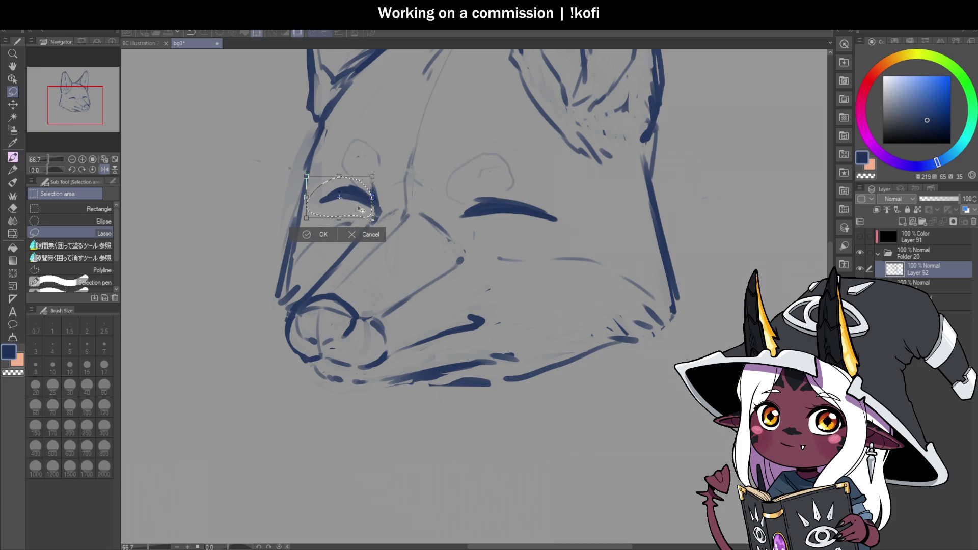
click(330, 236)
click(105, 160)
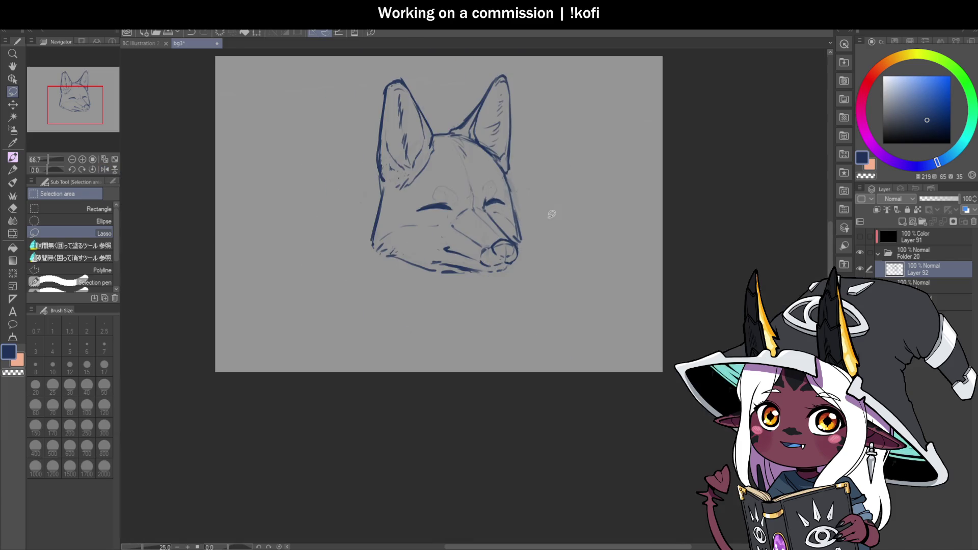
scroll(517, 196, up, 2)
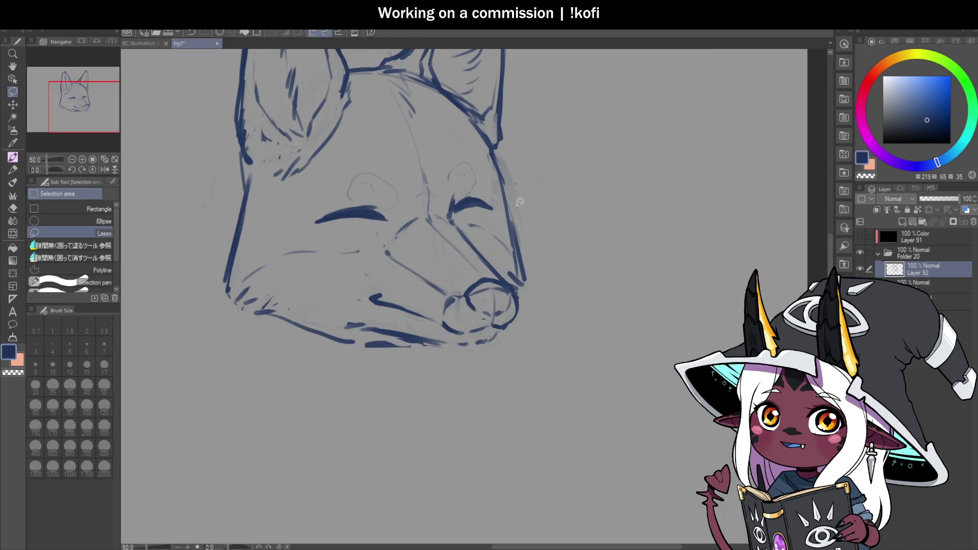
key(b)
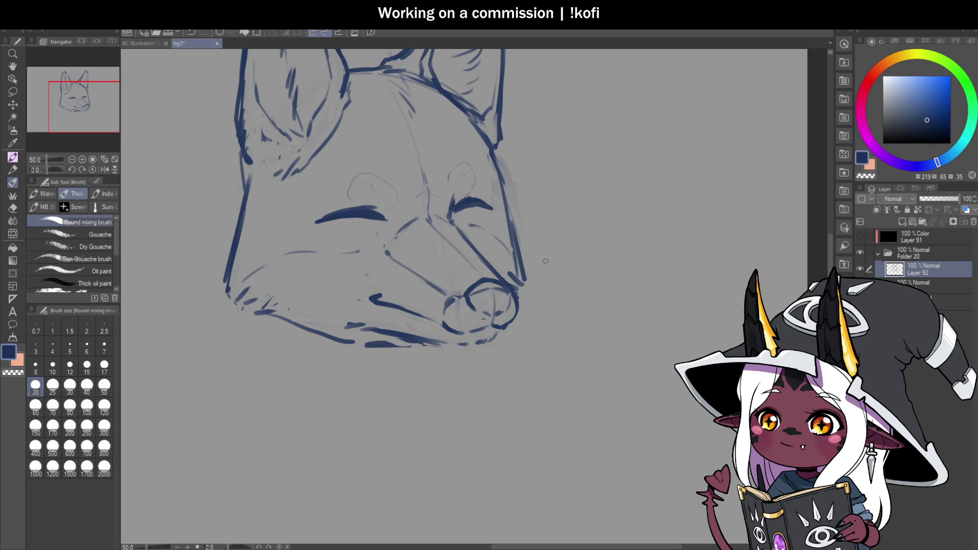
In a mirrored view, taper the left eyelid stroke and smooth the long left cheek outline.
click(105, 169)
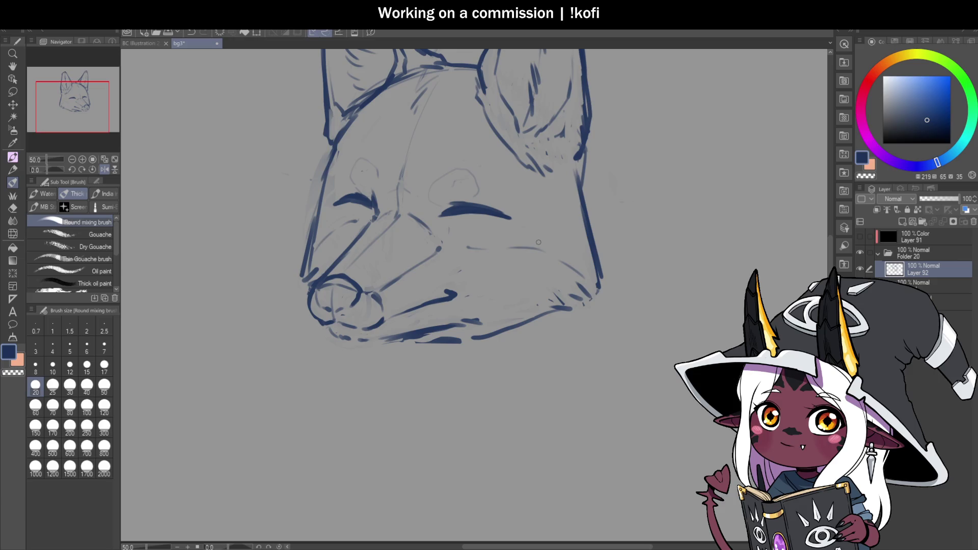
scroll(506, 250, down, 2)
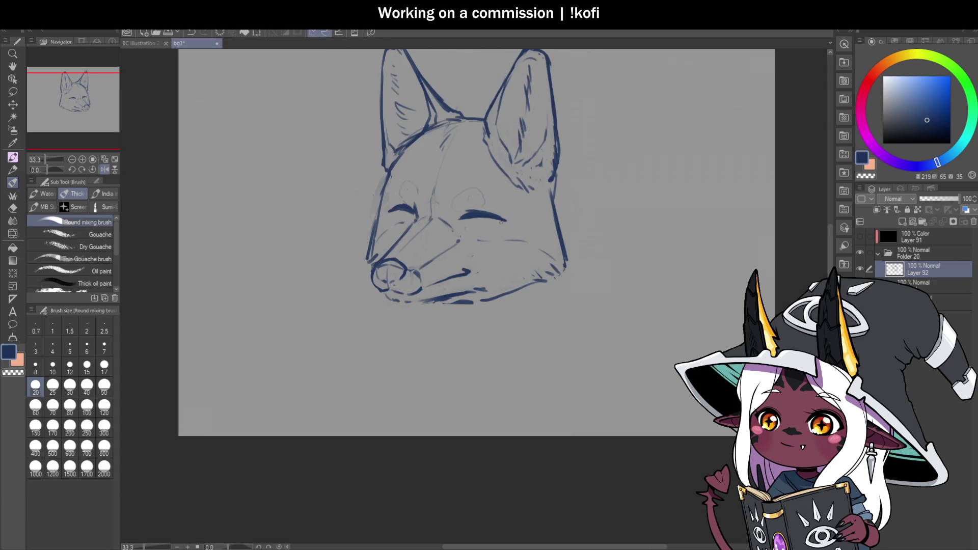
scroll(363, 197, up, 3)
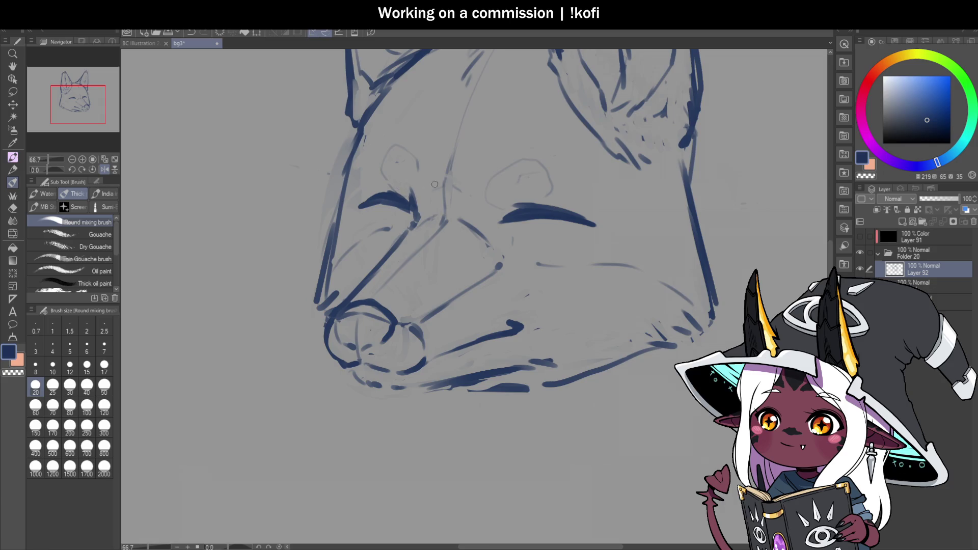
scroll(434, 182, up, 1)
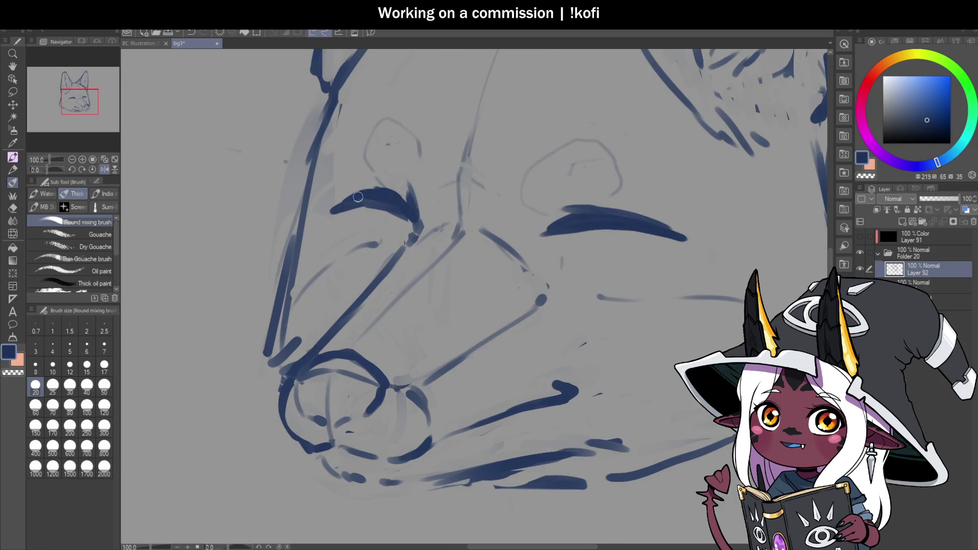
scroll(495, 244, down, 1)
scroll(494, 246, up, 1)
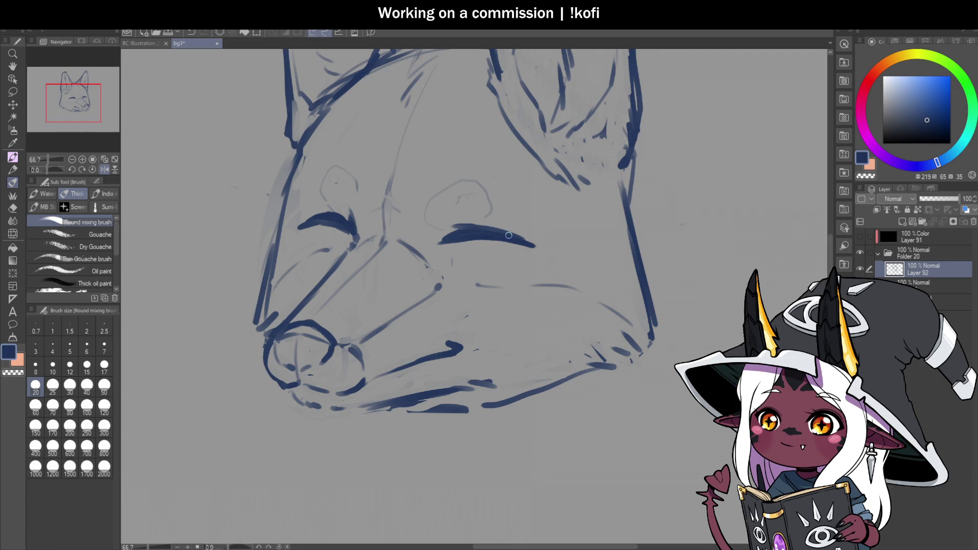
scroll(355, 226, down, 1)
scroll(355, 225, up, 2)
drag(313, 206, 298, 201)
mouse_move(288, 102)
mouse_down()
mouse_move(259, 158)
mouse_move(232, 352)
mouse_up()
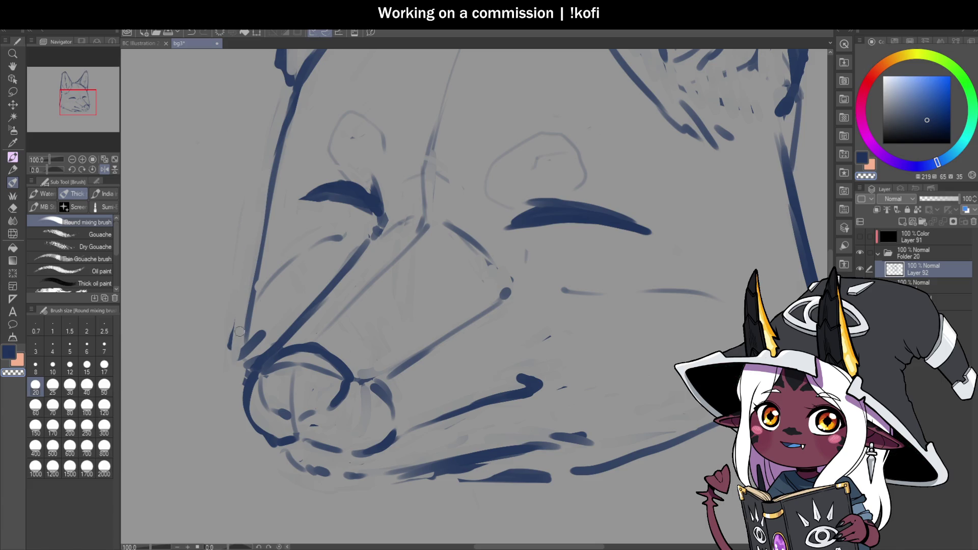
Redraw a dark line down the fox's left cheek and save the drawing.
key(ctrl+s)
scroll(337, 239, down, 2)
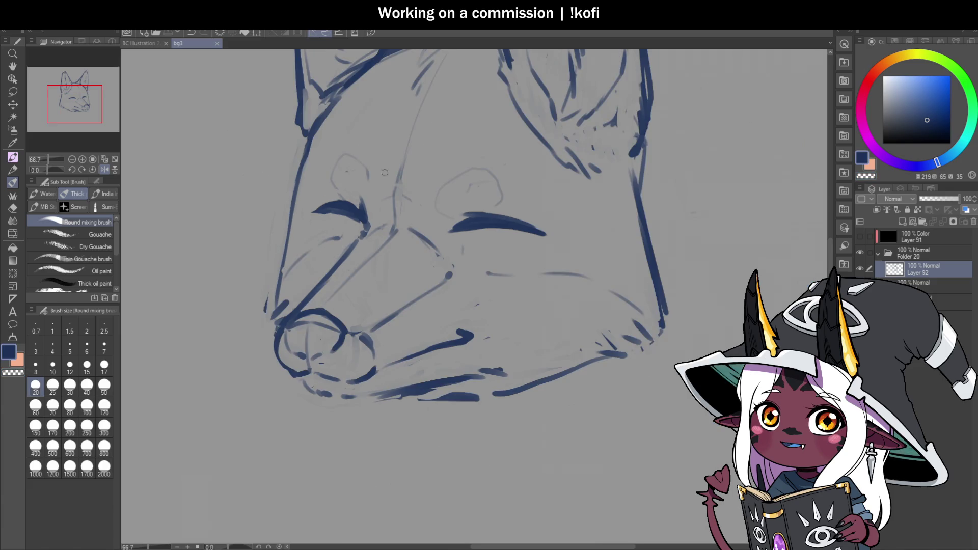
drag(310, 135, 266, 308)
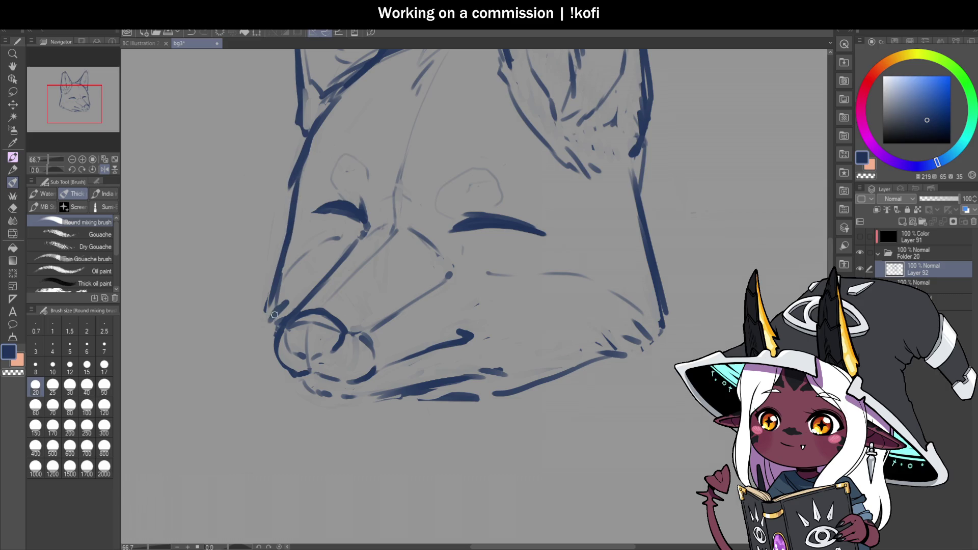
scroll(458, 259, down, 2)
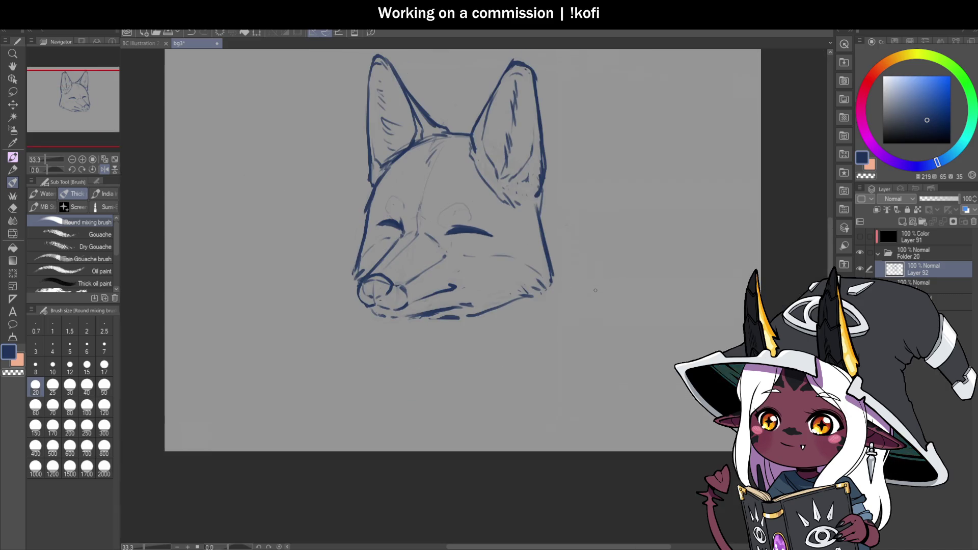
scroll(469, 232, up, 2)
scroll(325, 265, up, 1)
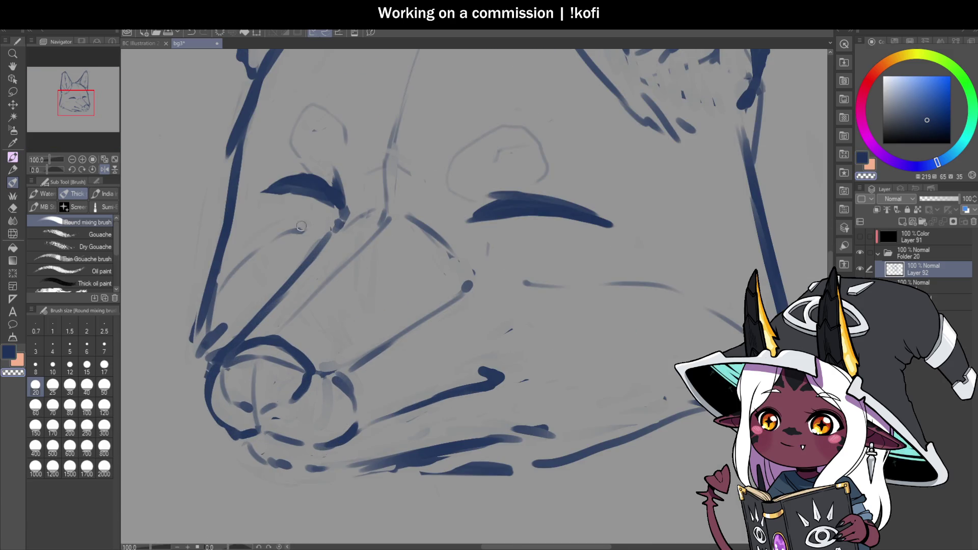
scroll(325, 282, down, 3)
scroll(511, 303, up, 2)
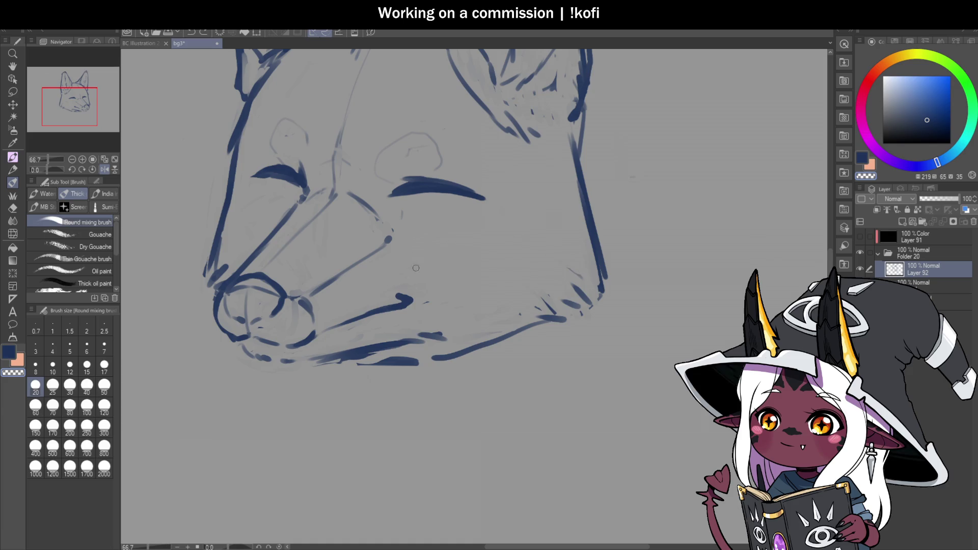
key(ctrl+s)
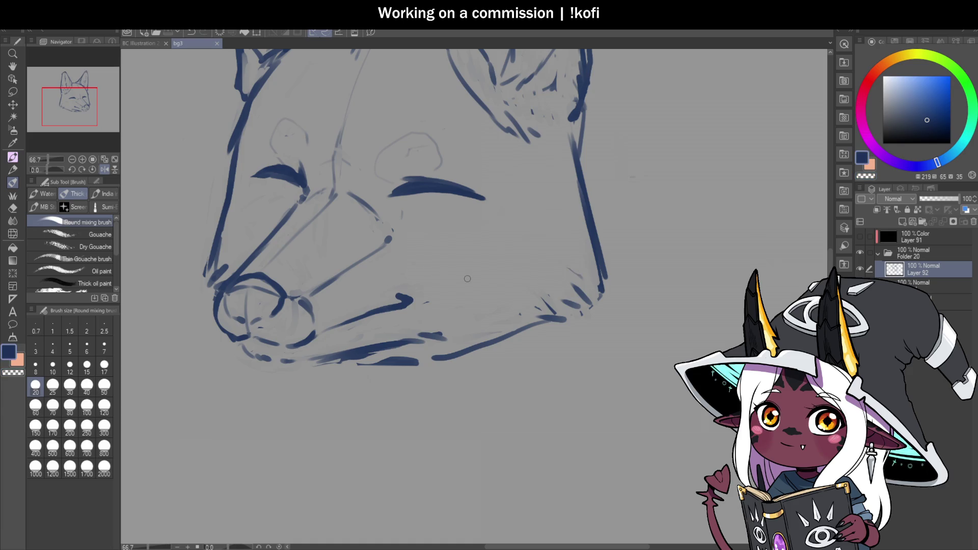
With the canvas flipped back to normal, thicken both closed-eye strokes.
click(103, 169)
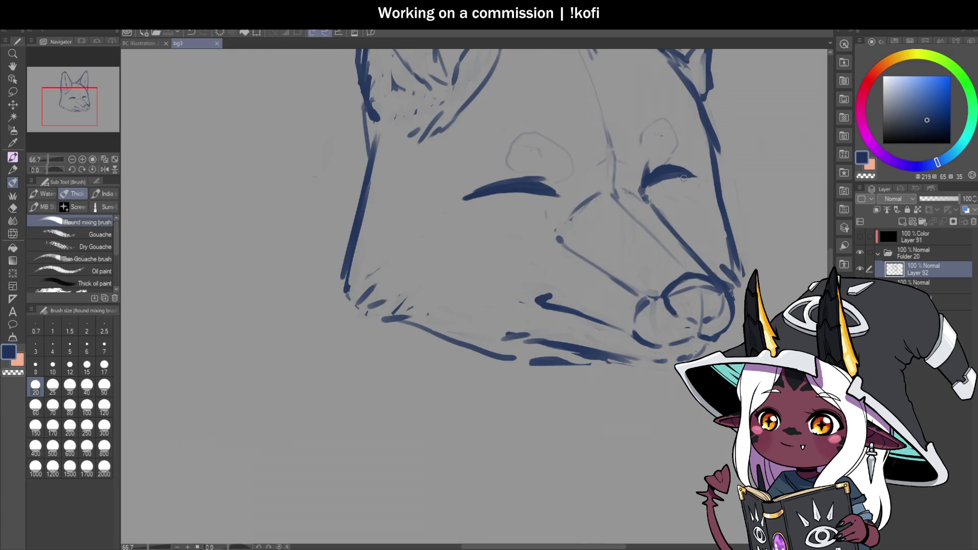
scroll(638, 179, up, 1)
drag(638, 179, 692, 173)
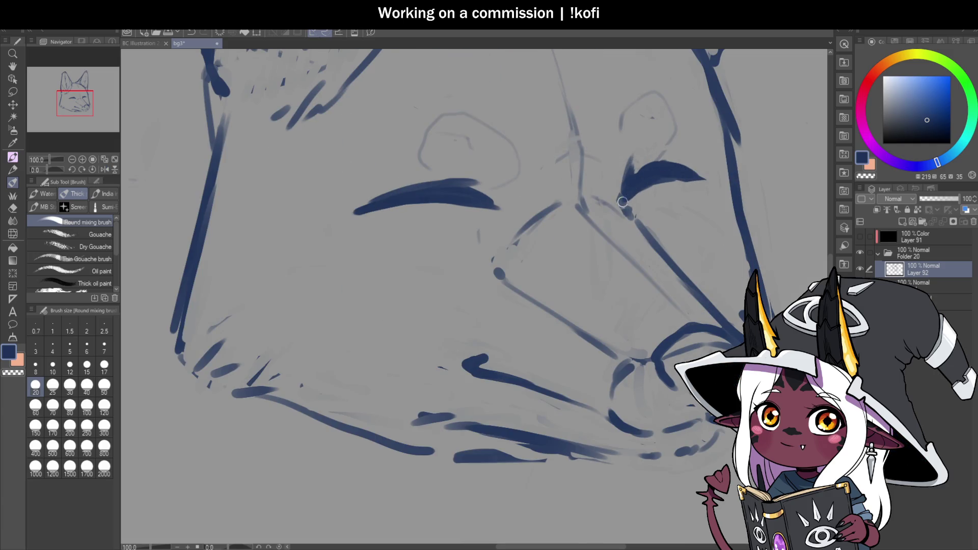
scroll(386, 265, down, 2)
scroll(386, 259, up, 2)
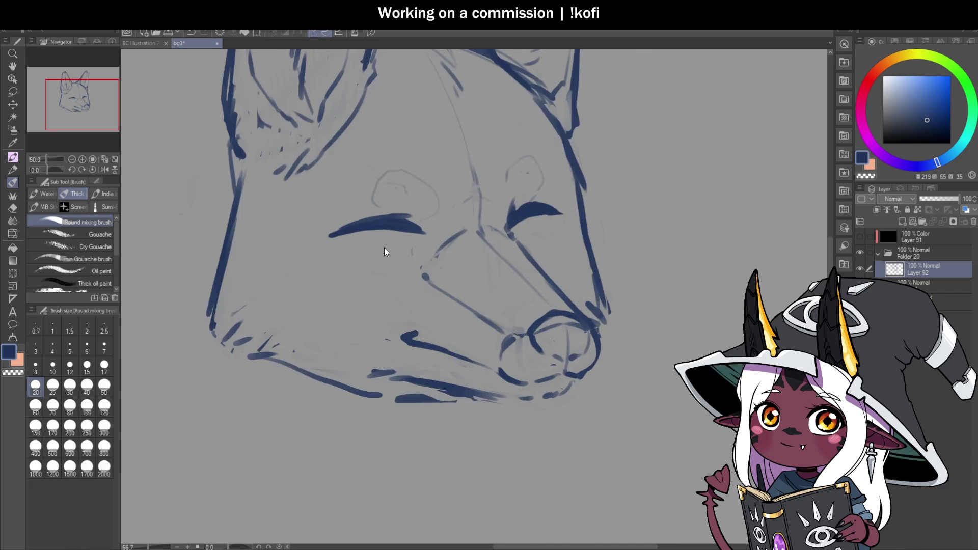
drag(437, 206, 299, 239)
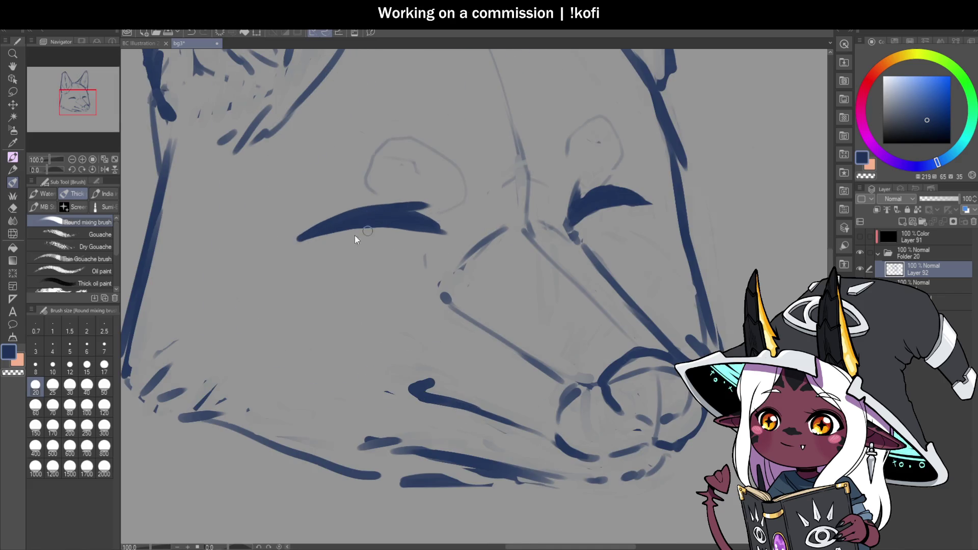
scroll(367, 231, down, 3)
scroll(525, 219, up, 2)
Draw a small round loop head with two pointed ears beside the fox.
mouse_move(525, 188)
mouse_down()
mouse_move(495, 275)
mouse_move(560, 275)
mouse_move(544, 212)
mouse_up()
scroll(524, 192, up, 1)
mouse_move(490, 190)
mouse_down()
mouse_move(451, 167)
mouse_move(461, 211)
mouse_up()
mouse_move(527, 184)
mouse_down()
mouse_move(534, 176)
mouse_move(556, 208)
mouse_up()
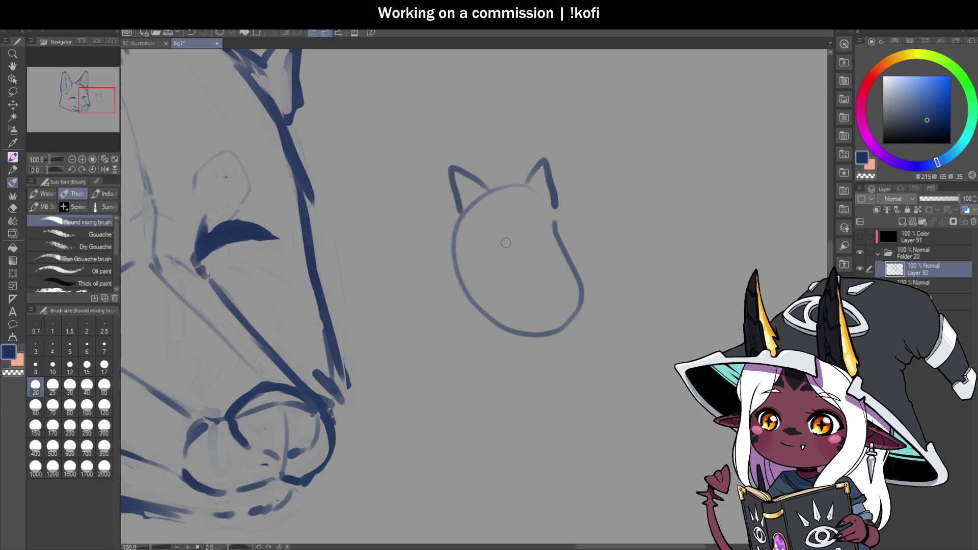
Give the doodle closed eyes, a w-shaped mouth and whiskers on both cheeks.
mouse_move(480, 238)
mouse_down()
mouse_move(539, 226)
mouse_move(504, 254)
mouse_move(498, 247)
mouse_up()
scroll(539, 226, up, 1)
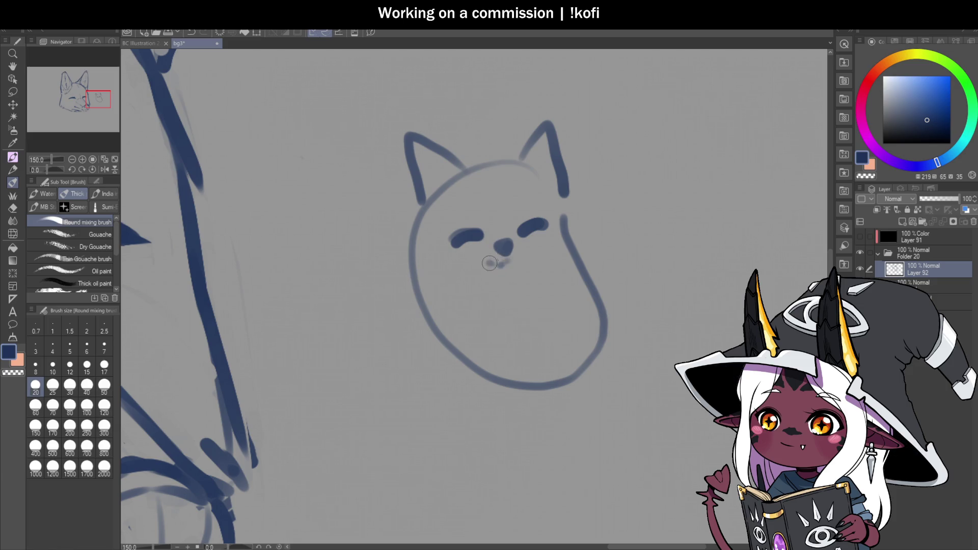
drag(517, 262, 526, 255)
drag(458, 259, 445, 256)
drag(457, 265, 446, 268)
mouse_move(539, 243)
mouse_down()
mouse_move(553, 237)
mouse_move(558, 260)
mouse_up()
scroll(579, 232, down, 2)
scroll(579, 232, up, 2)
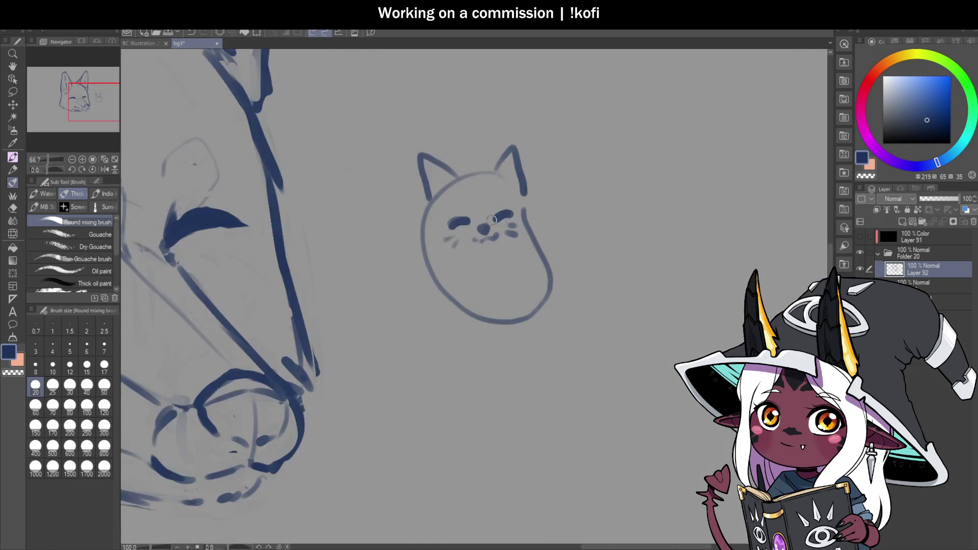
Add glasses with a side arm and a small pencil beside the cat doodle's cheek.
mouse_move(411, 216)
mouse_down()
mouse_move(466, 201)
mouse_move(443, 252)
mouse_move(476, 214)
mouse_move(488, 219)
mouse_move(530, 190)
mouse_move(482, 233)
mouse_up()
drag(397, 243, 379, 268)
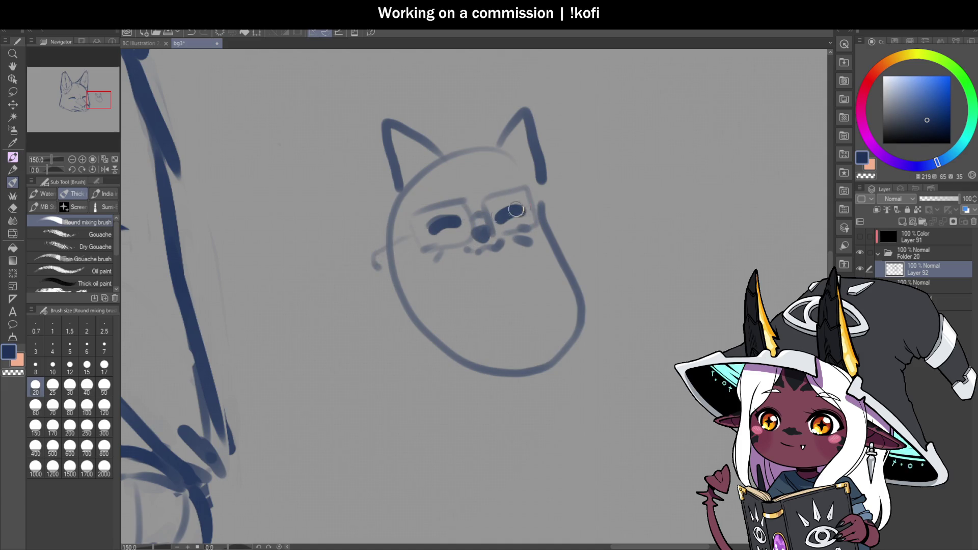
key(ctrl+minus)
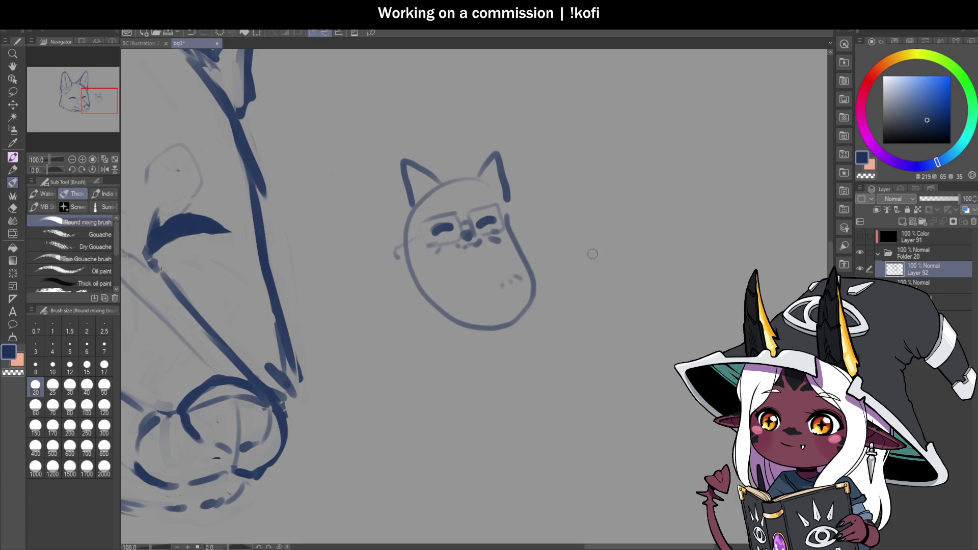
scroll(559, 240, up, 1)
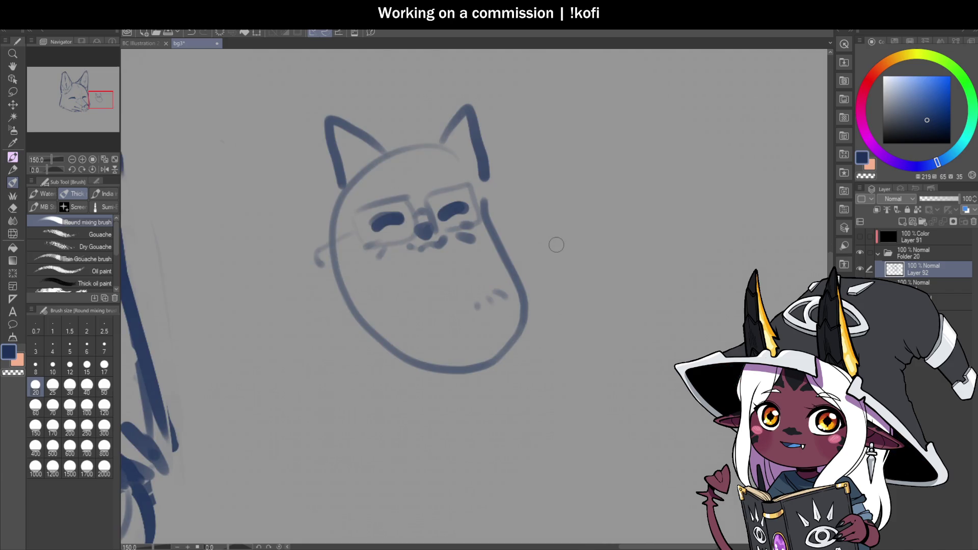
mouse_move(497, 238)
mouse_down()
mouse_move(523, 162)
mouse_move(511, 196)
mouse_up()
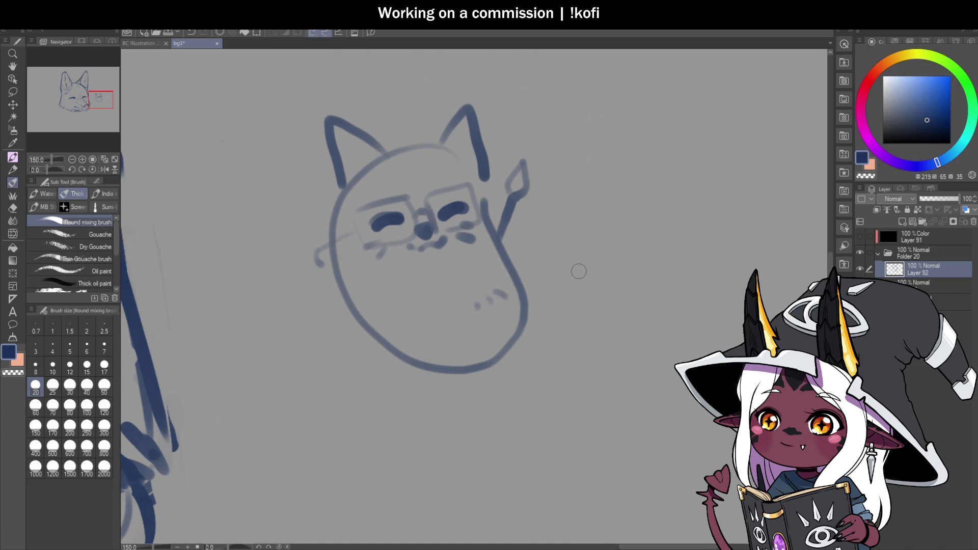
Lasso-select the cat doodle, delete it, and return to the brush.
scroll(571, 268, down, 1)
key(m)
mouse_move(548, 105)
mouse_down()
mouse_move(354, 158)
mouse_move(580, 135)
mouse_move(573, 120)
mouse_up()
key(ctrl+d)
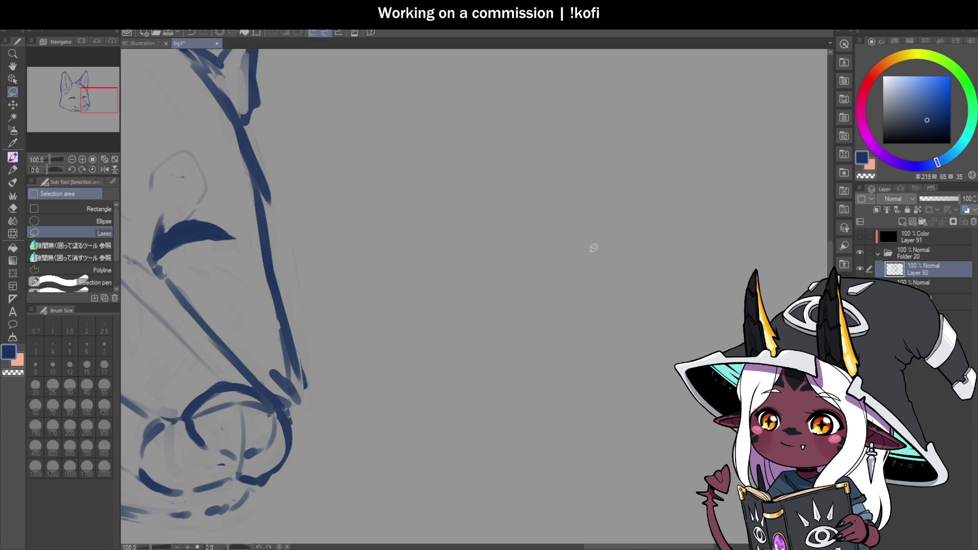
key(b)
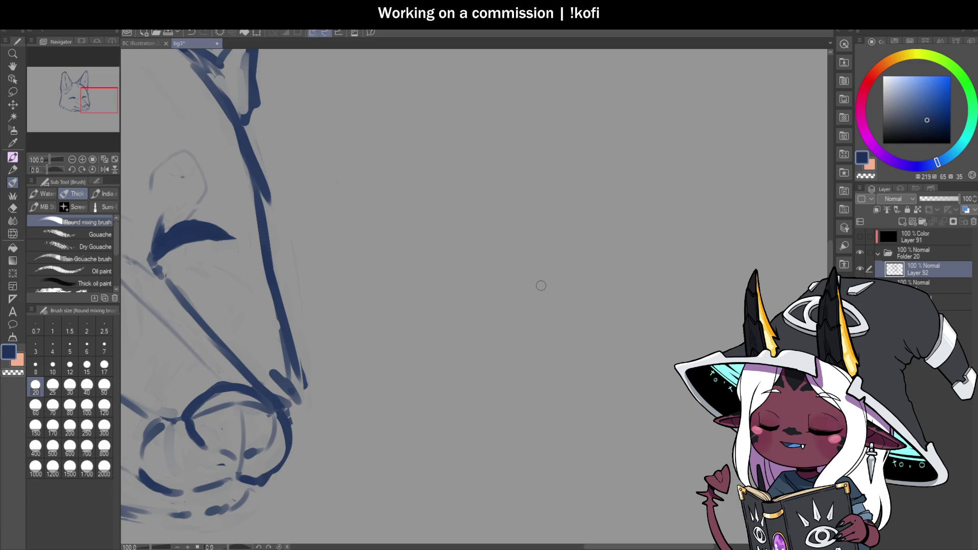
Centre the fox head in view and add whisker lines on its cheek.
scroll(578, 251, down, 3)
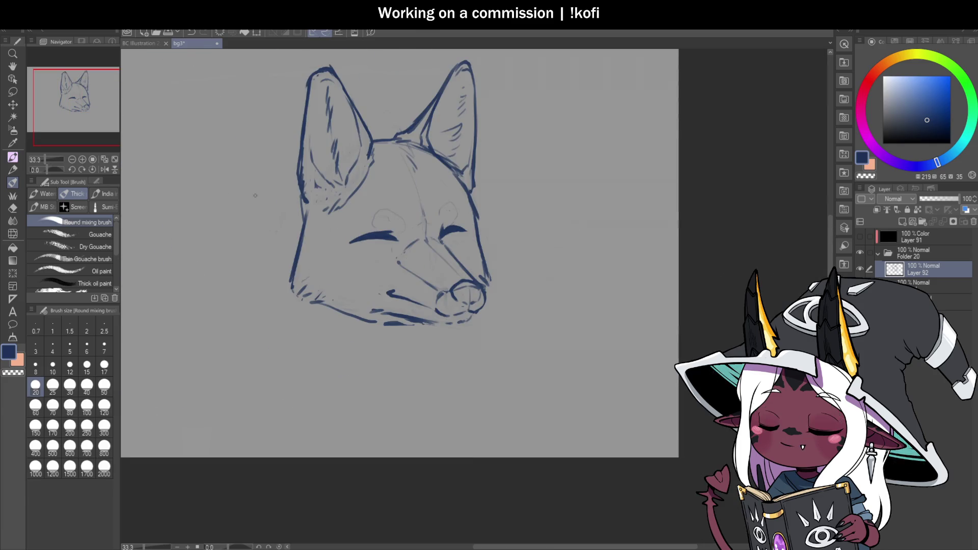
drag(556, 255, 706, 256)
scroll(671, 279, down, 1)
scroll(671, 279, up, 1)
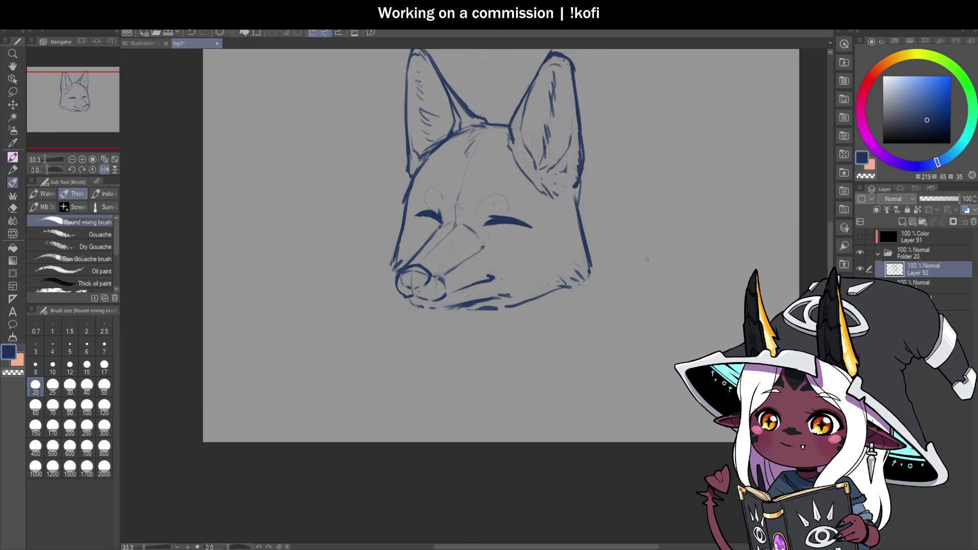
scroll(647, 259, up, 1)
scroll(414, 208, up, 1)
mouse_move(476, 219)
mouse_down()
mouse_move(515, 221)
mouse_move(535, 239)
mouse_up()
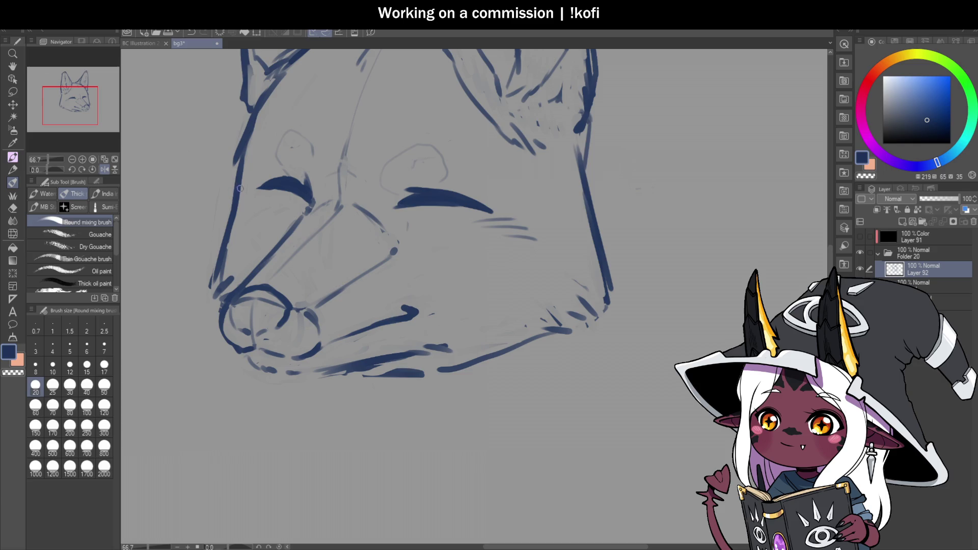
In a mirrored view, replace the stroke rising from the nose with a thinner muzzle line.
scroll(276, 207, down, 3)
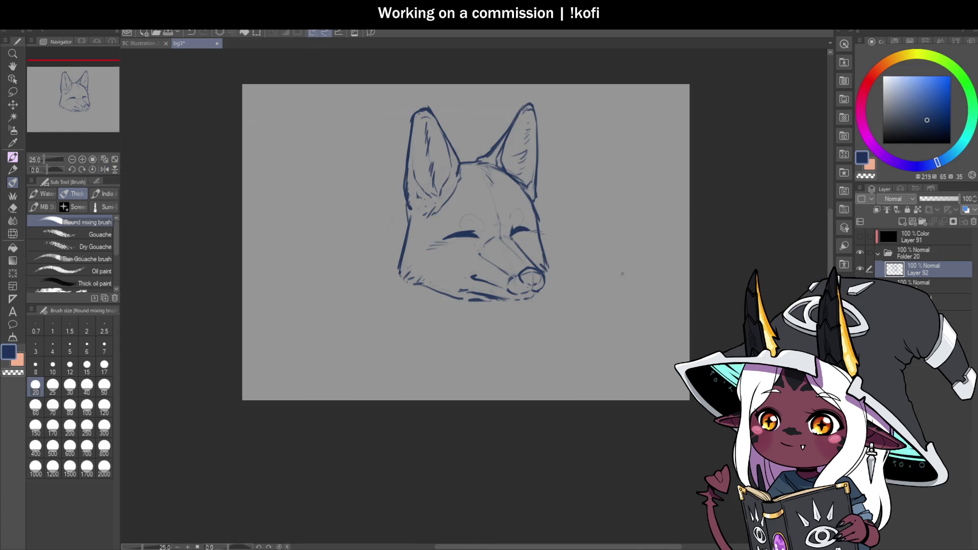
click(105, 168)
scroll(459, 295, up, 3)
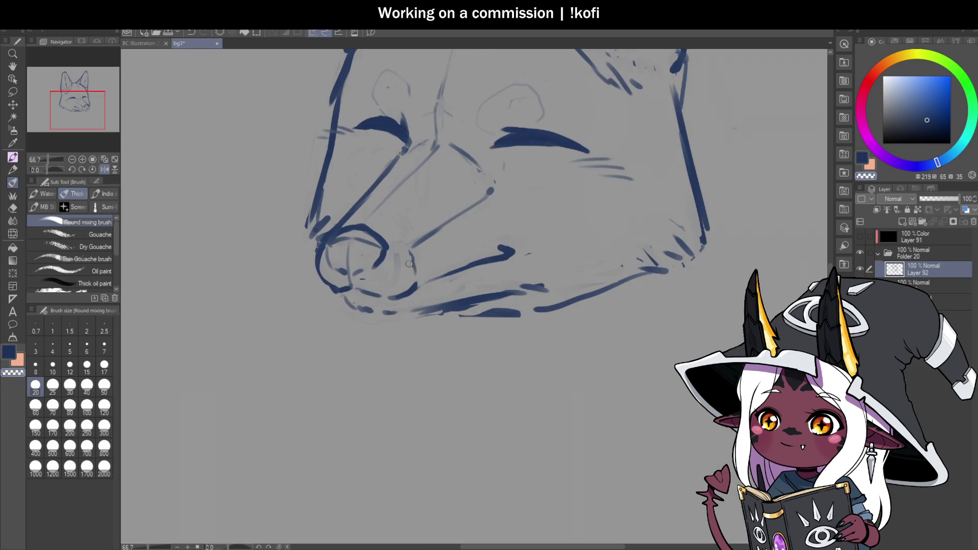
scroll(408, 259, up, 2)
mouse_move(431, 228)
mouse_down()
mouse_move(532, 158)
mouse_move(415, 249)
mouse_move(415, 300)
mouse_up()
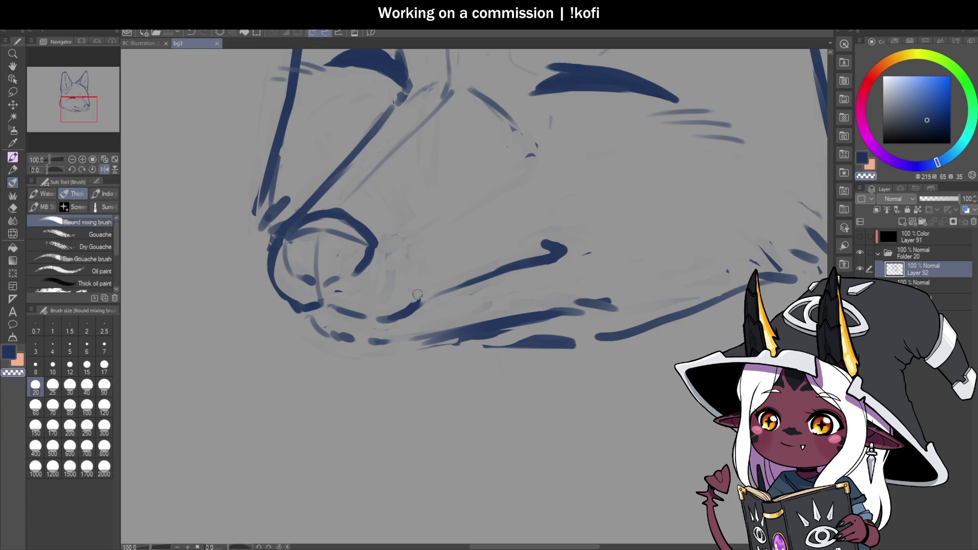
drag(403, 239, 461, 203)
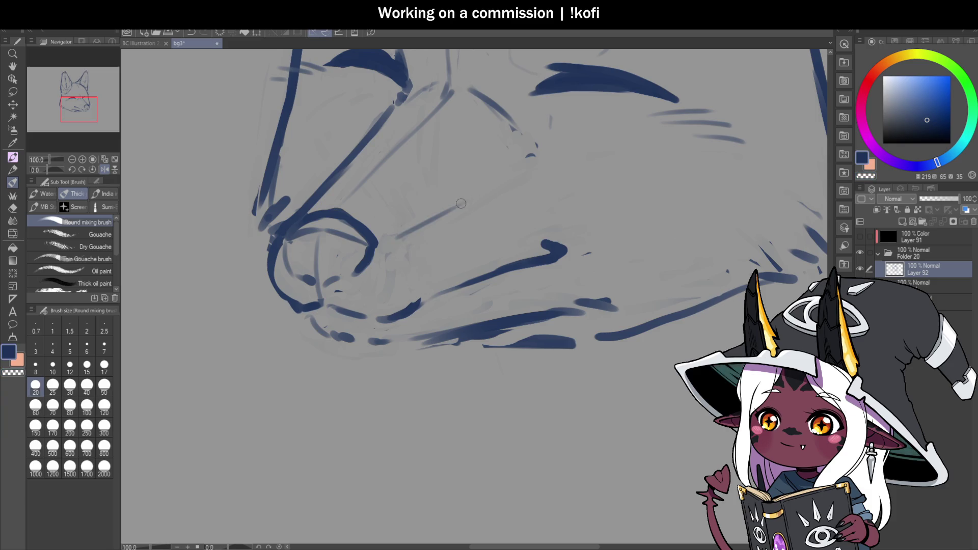
Erase the rough mouth strokes on the muzzle and save the sketch.
scroll(523, 167, down, 3)
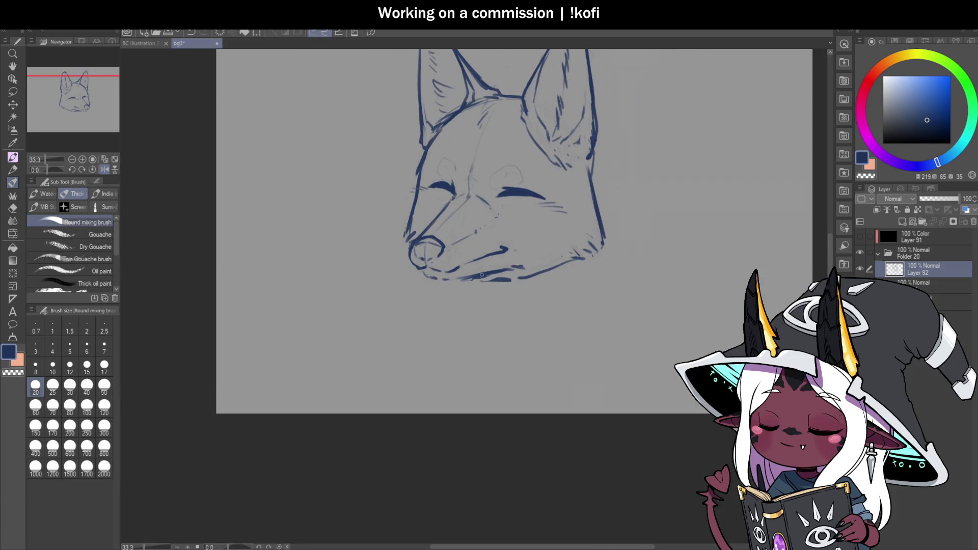
scroll(484, 262, up, 3)
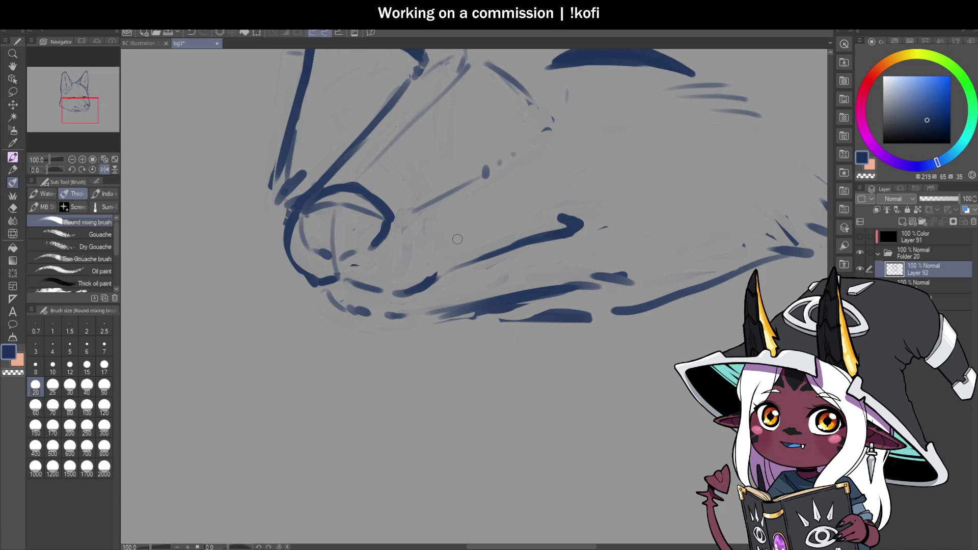
scroll(454, 247, down, 2)
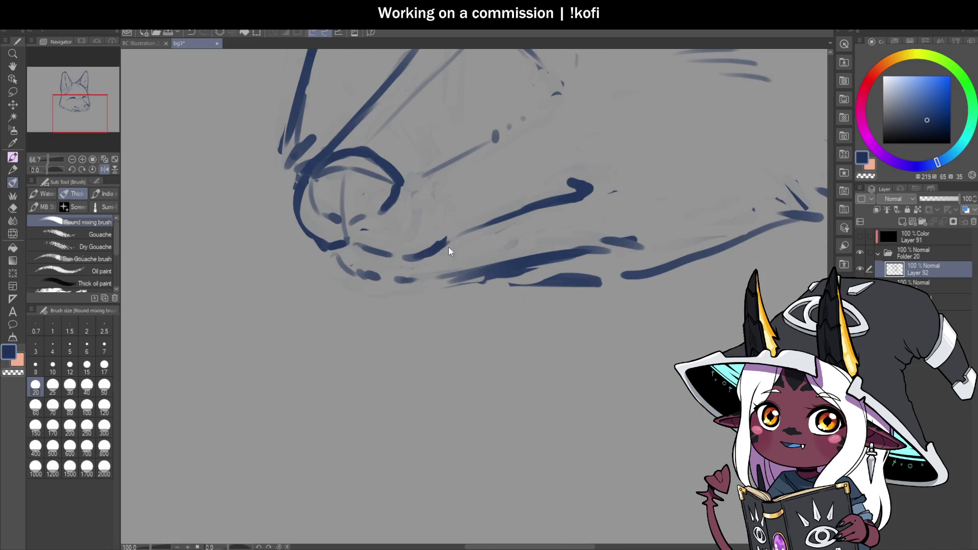
mouse_move(409, 257)
mouse_down()
mouse_move(586, 189)
mouse_move(570, 186)
mouse_up()
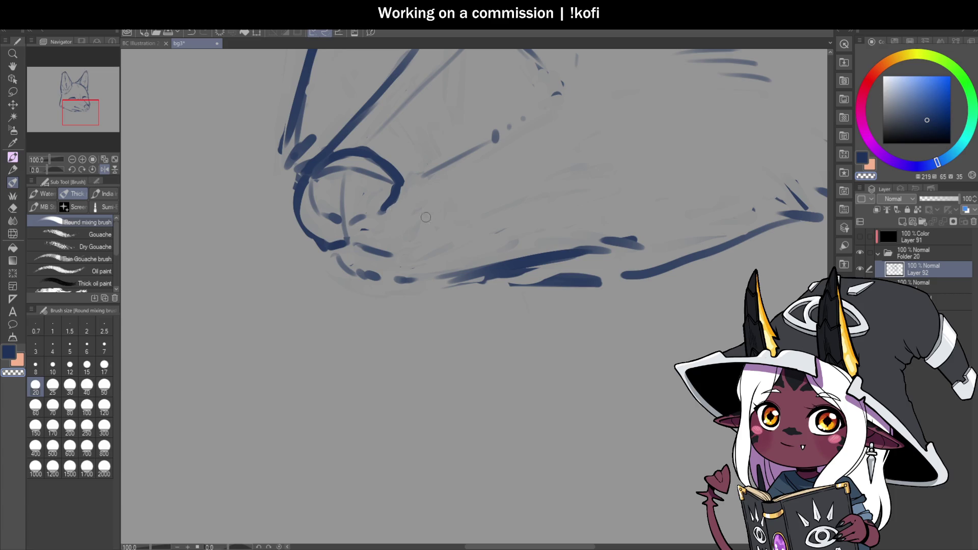
key(ctrl+s)
Redraw the mouth as a longer smile line rising along the muzzle, undoing failed attempts.
drag(347, 227, 382, 207)
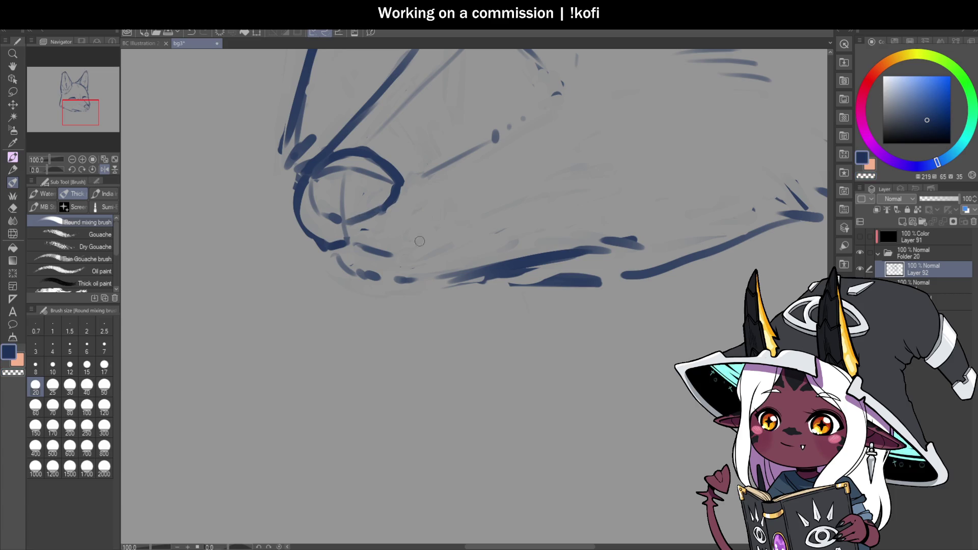
drag(399, 258, 451, 230)
key(ctrl+z)
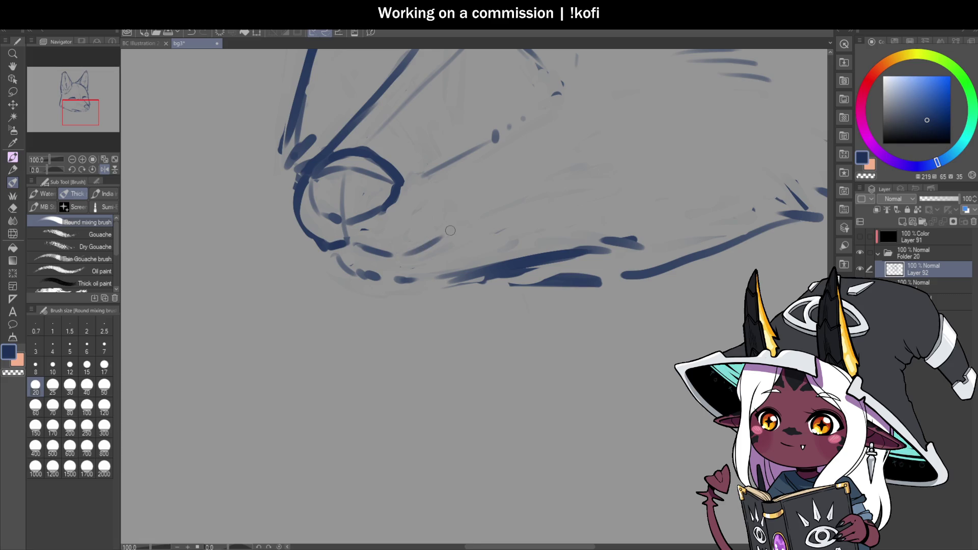
key(ctrl+z)
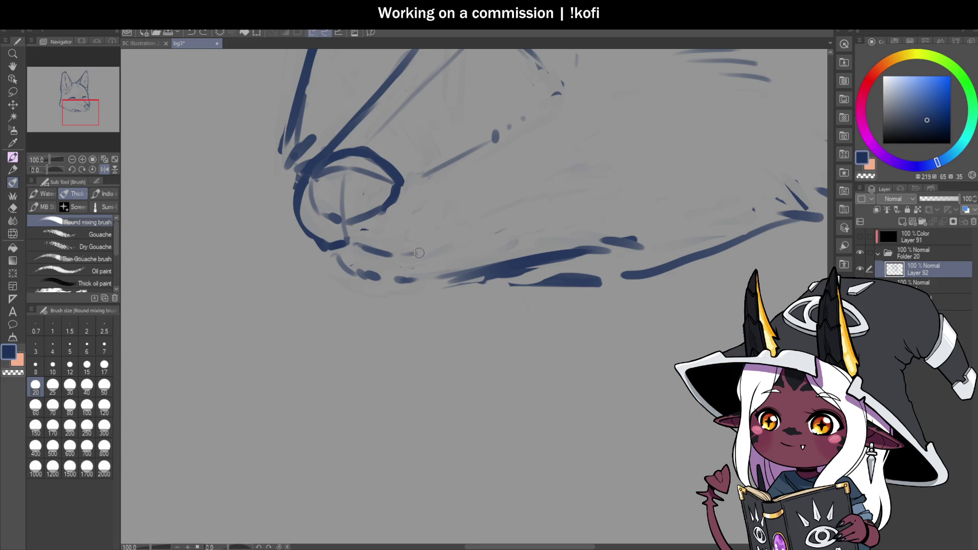
mouse_move(403, 255)
mouse_down()
mouse_move(542, 178)
mouse_move(604, 162)
mouse_move(501, 200)
mouse_up()
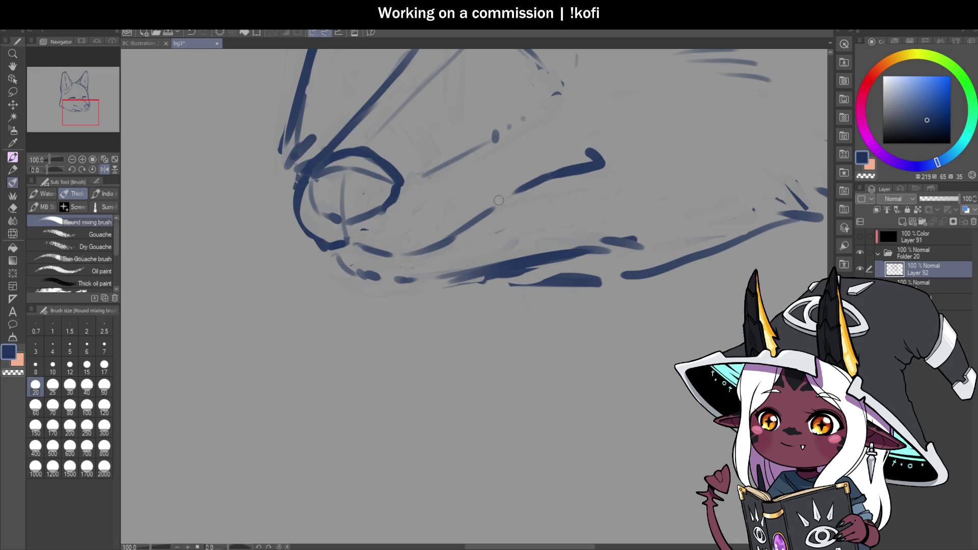
scroll(501, 200, down, 3)
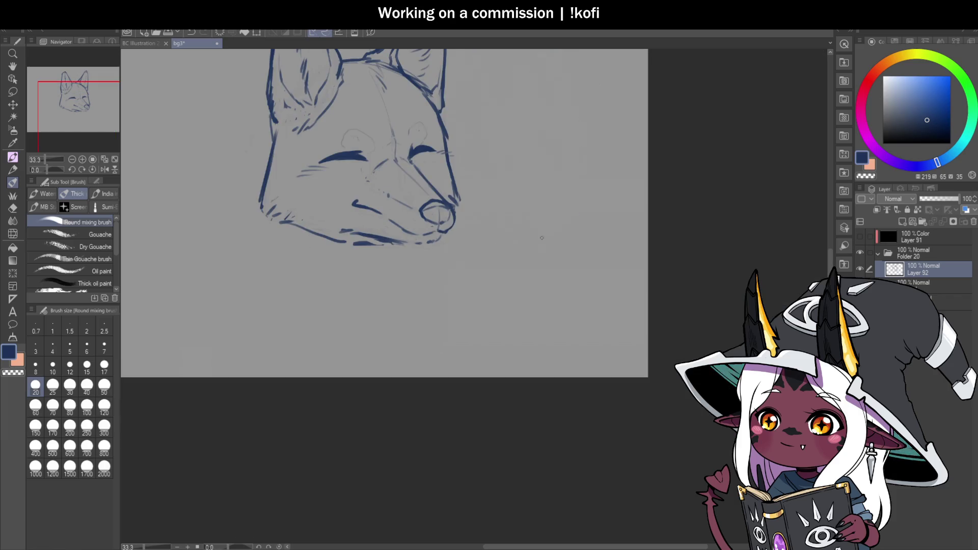
scroll(542, 239, up, 2)
key(ctrl+z)
Draw a longer mouth line across the muzzle and add short fur strokes on it.
mouse_move(361, 255)
mouse_down()
mouse_move(300, 219)
mouse_move(256, 209)
mouse_up()
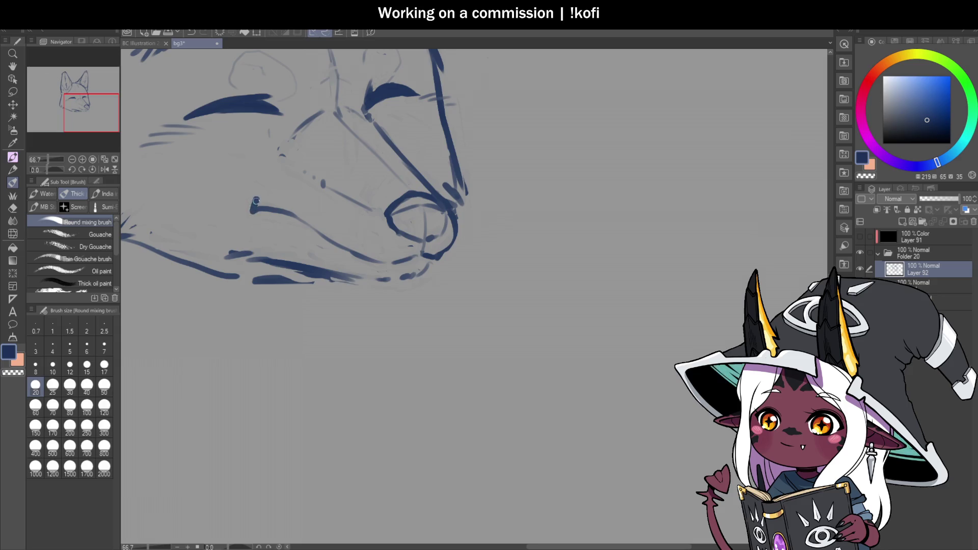
scroll(479, 198, down, 3)
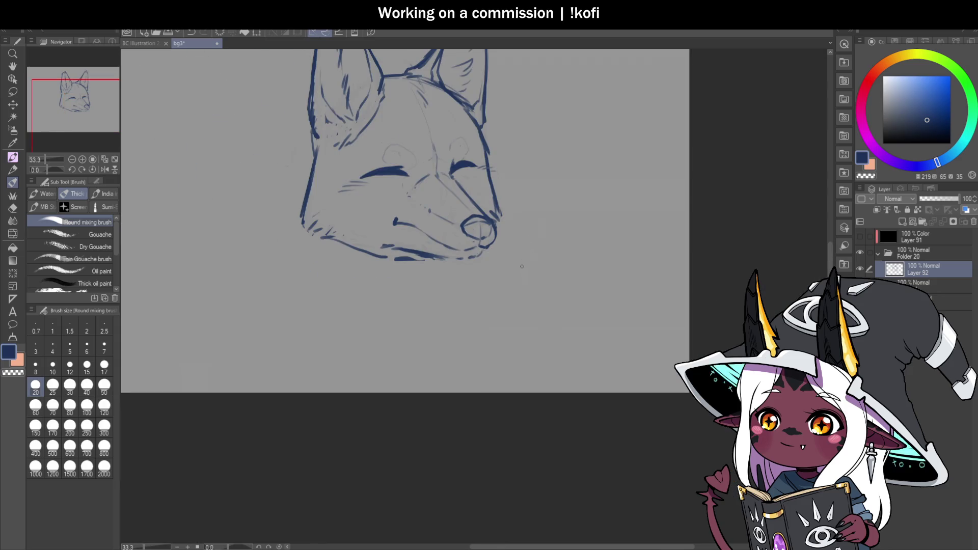
scroll(446, 223, up, 3)
scroll(386, 208, up, 1)
mouse_move(379, 214)
mouse_down()
mouse_move(410, 213)
mouse_move(405, 193)
mouse_move(390, 204)
mouse_up()
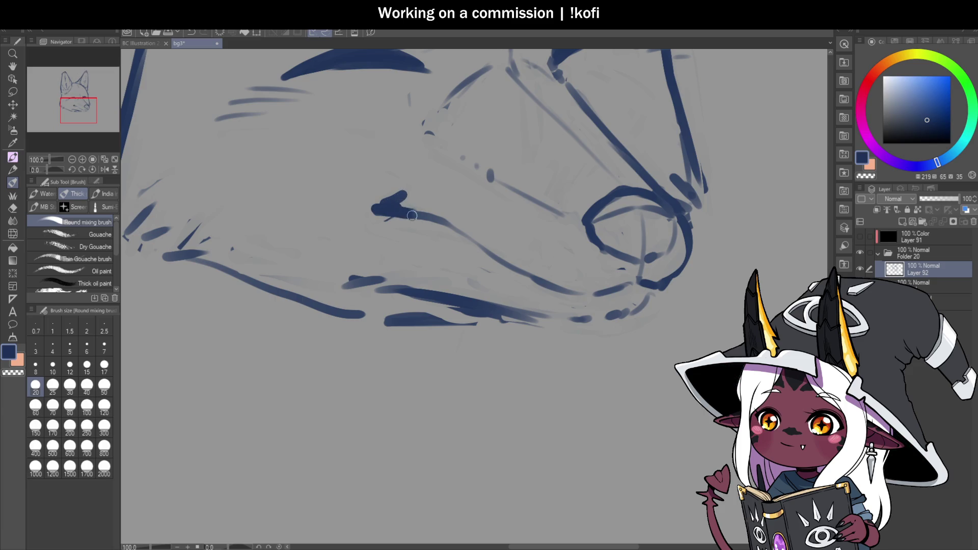
scroll(395, 240, down, 2)
In a mirrored view, extend the mouth line and add short strokes along the muzzle's bottom.
click(105, 169)
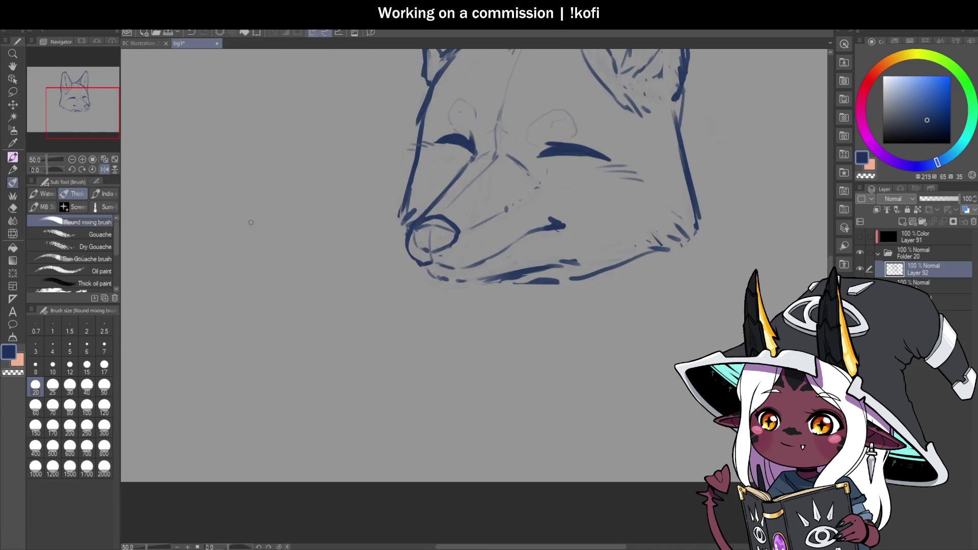
scroll(453, 245, down, 2)
scroll(458, 239, up, 3)
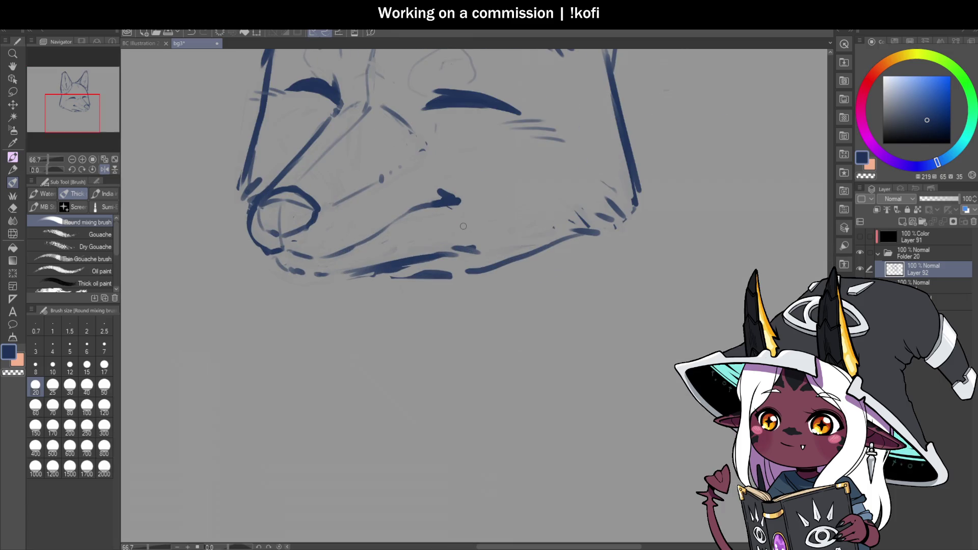
drag(508, 232, 480, 228)
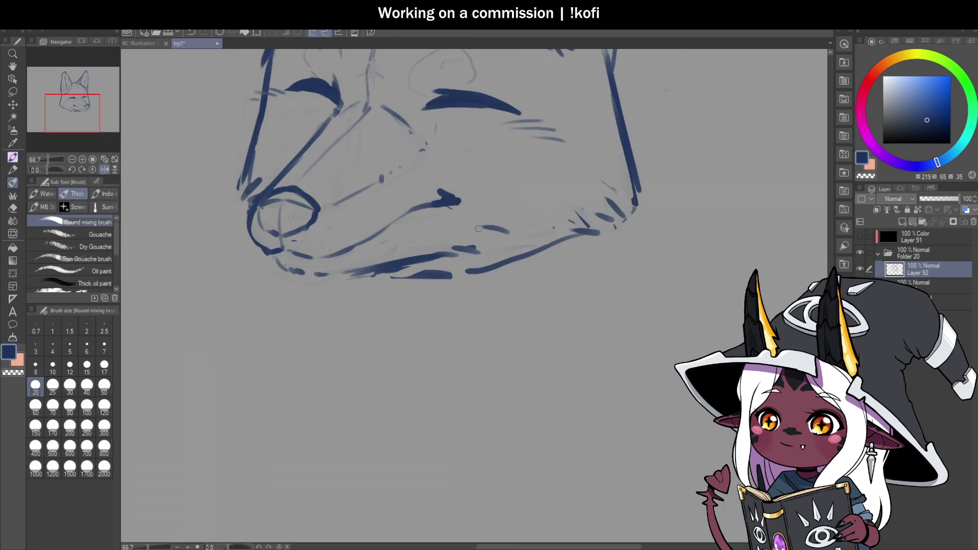
scroll(462, 233, down, 2)
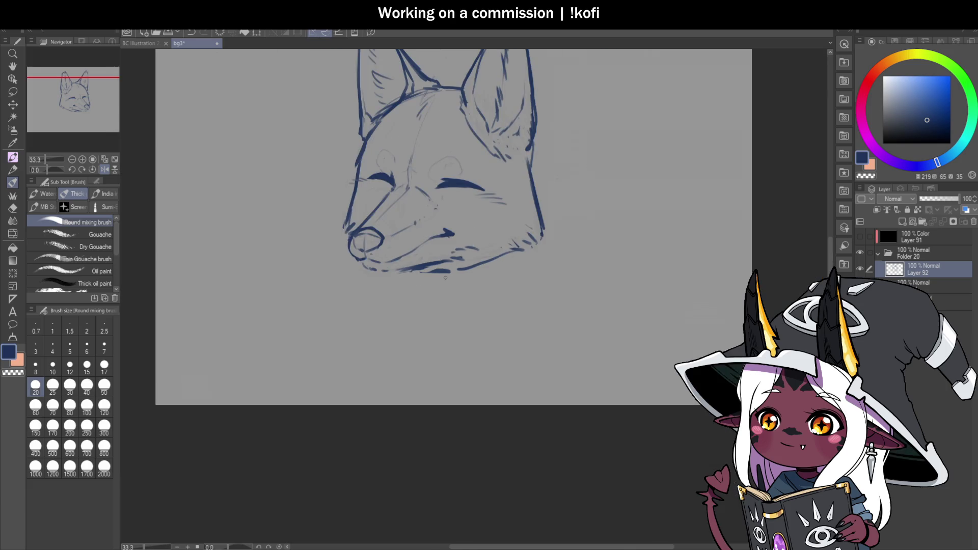
scroll(445, 277, up, 2)
drag(363, 273, 386, 276)
scroll(355, 272, down, 2)
scroll(440, 183, up, 2)
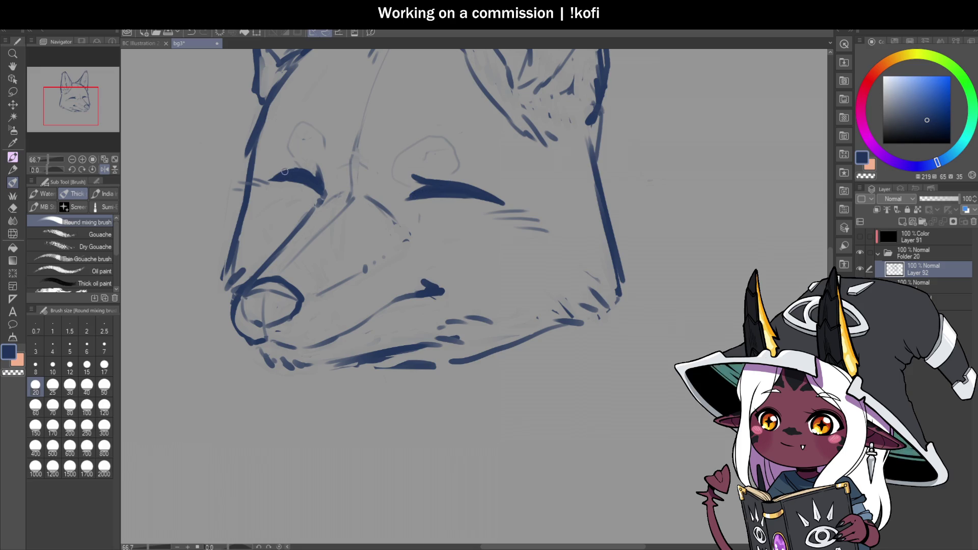
Recheck the drawing with Flip Horizontal, then extend the jaw line with fur hatching.
scroll(336, 214, down, 2)
click(104, 169)
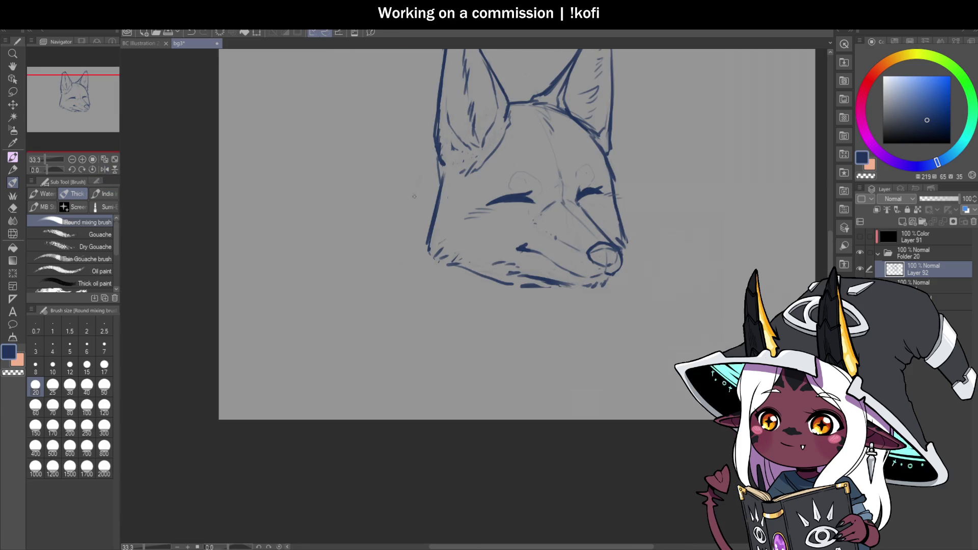
scroll(647, 242, down, 1)
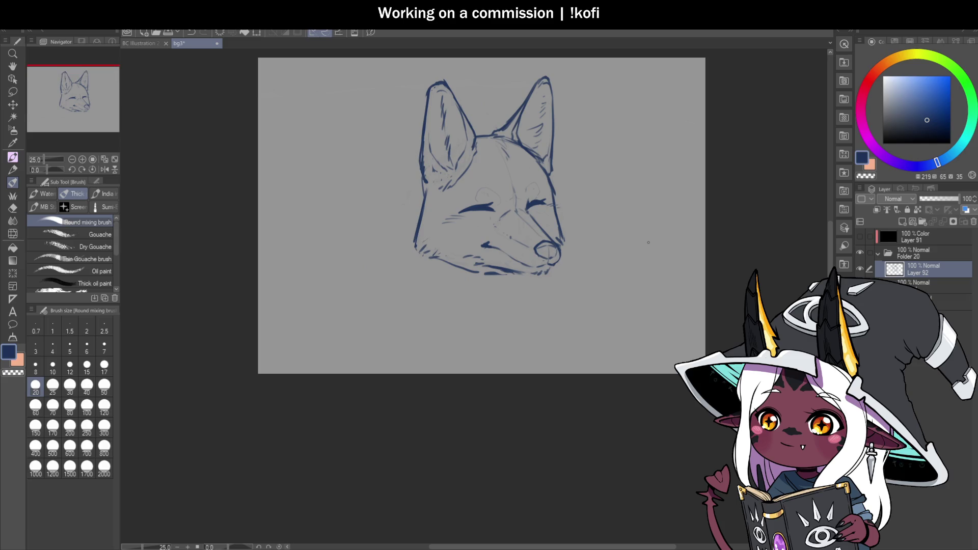
click(104, 169)
scroll(553, 198, up, 1)
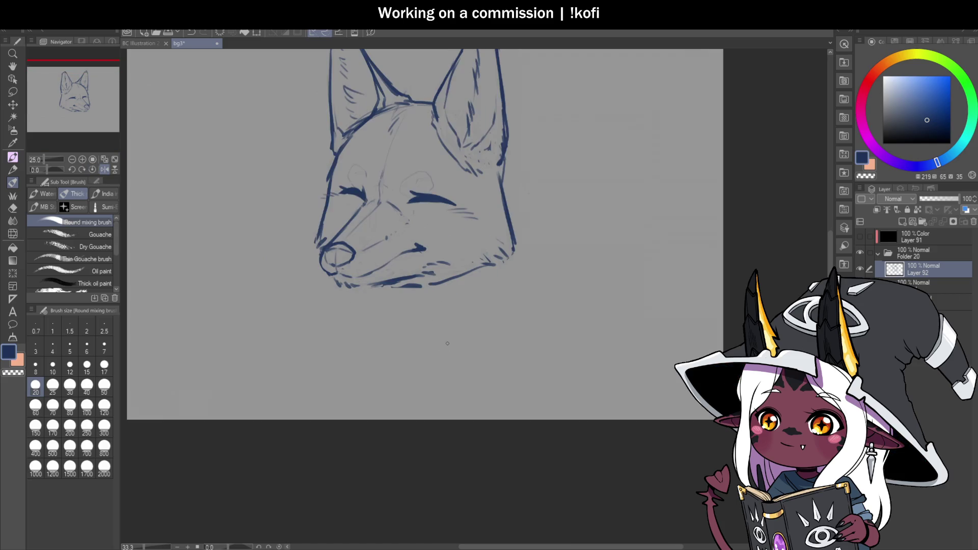
scroll(438, 295, up, 1)
drag(402, 290, 504, 268)
scroll(494, 275, down, 2)
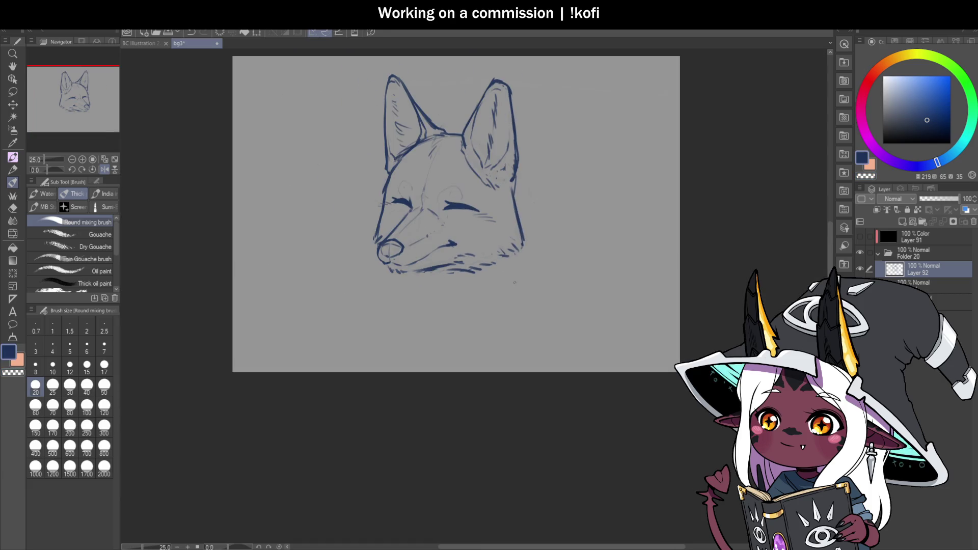
scroll(514, 291, up, 1)
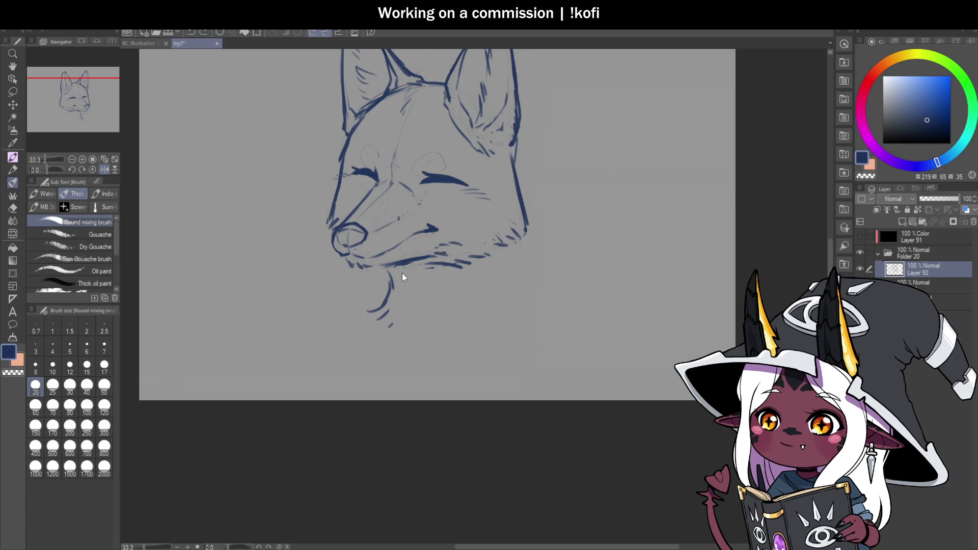
Draw two curved neck strokes down from both sides beneath the fox's jaw.
drag(477, 267, 426, 316)
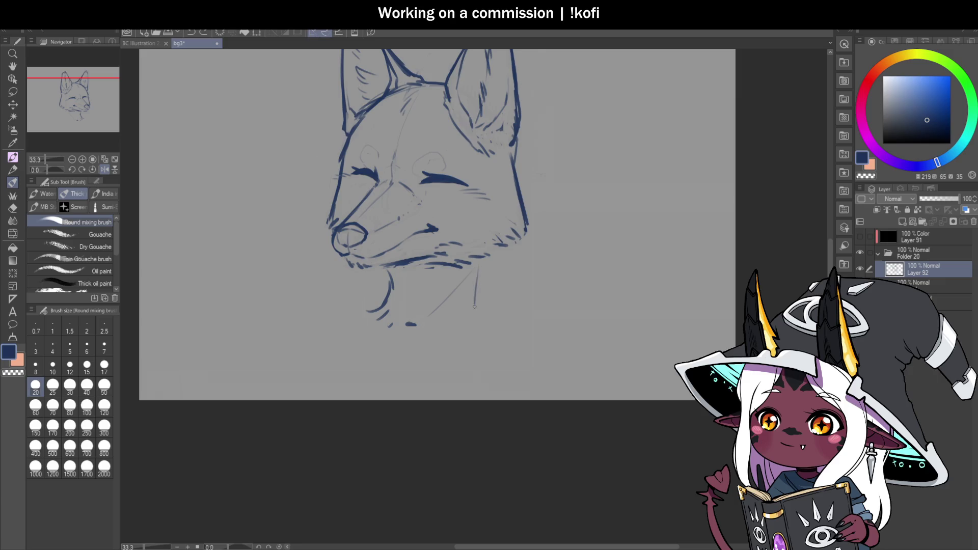
drag(483, 264, 482, 325)
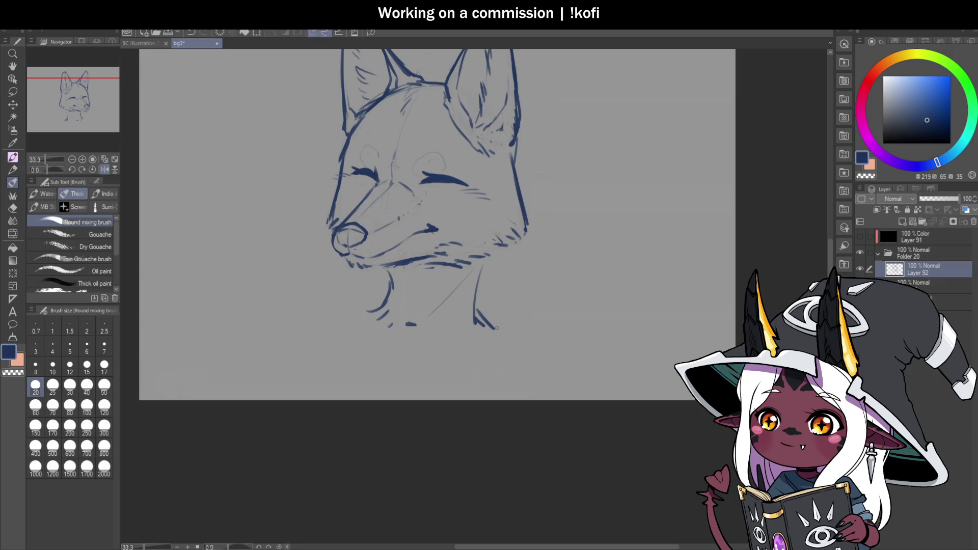
scroll(503, 306, down, 1)
scroll(471, 217, up, 1)
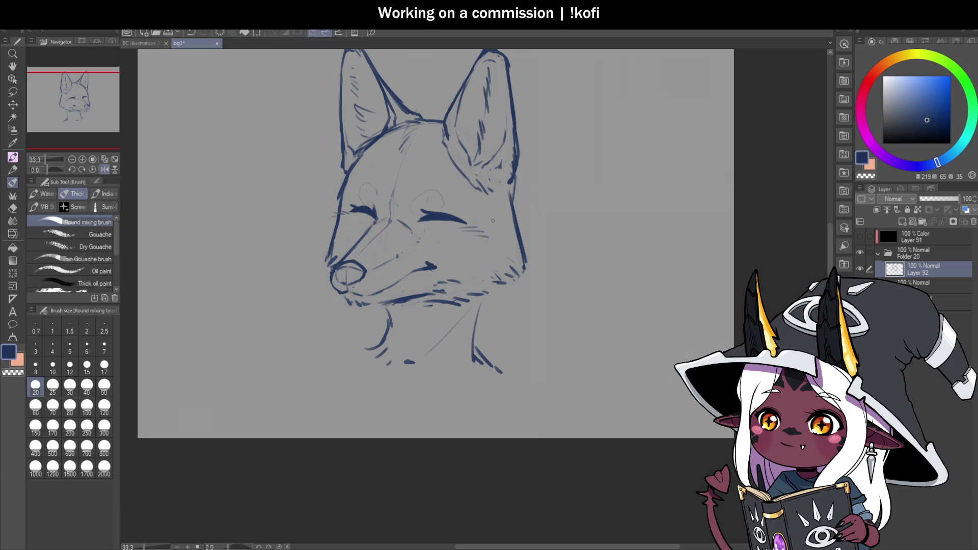
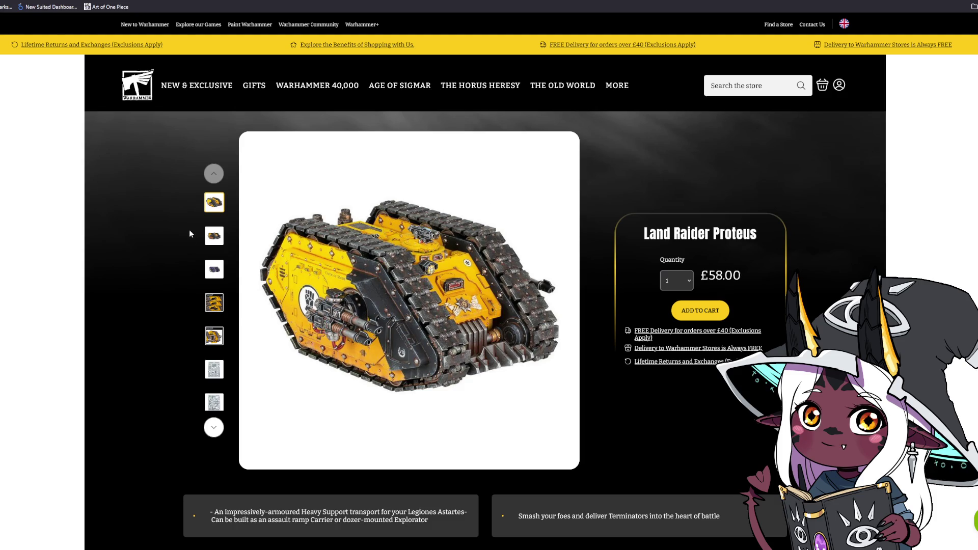
Browse the Land Raider Proteus images: purple model, yellow Horus Heresy close-up, sprues and box art.
click(216, 268)
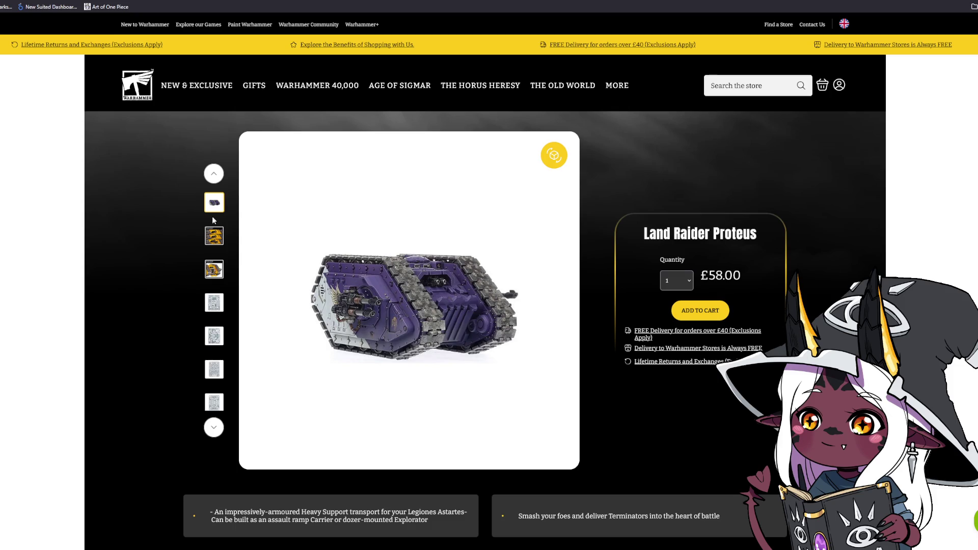
click(209, 244)
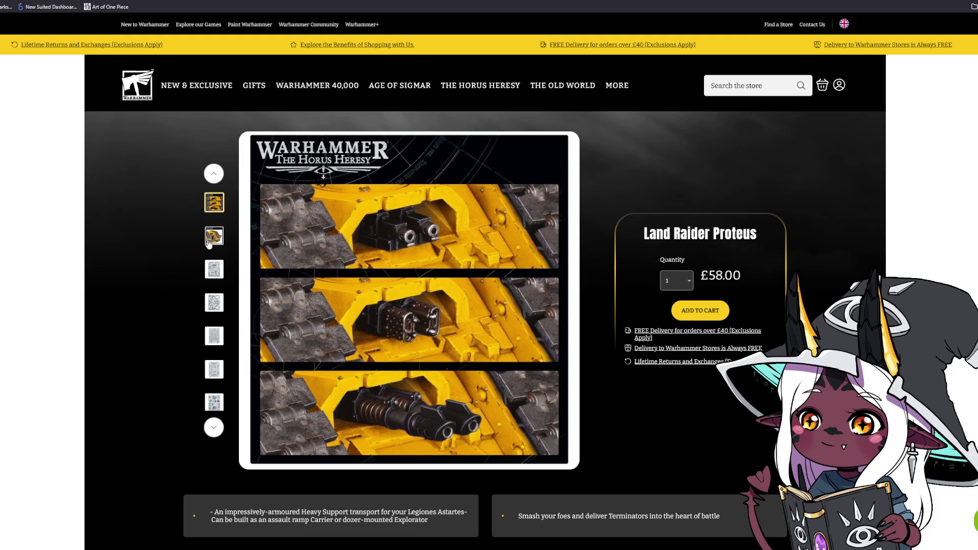
click(209, 244)
click(209, 244)
click(211, 262)
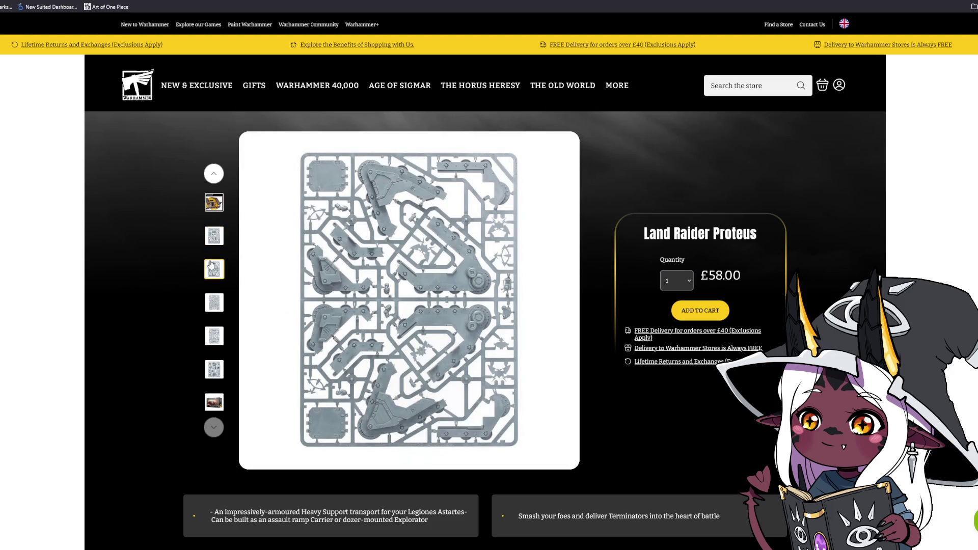
click(220, 299)
click(215, 407)
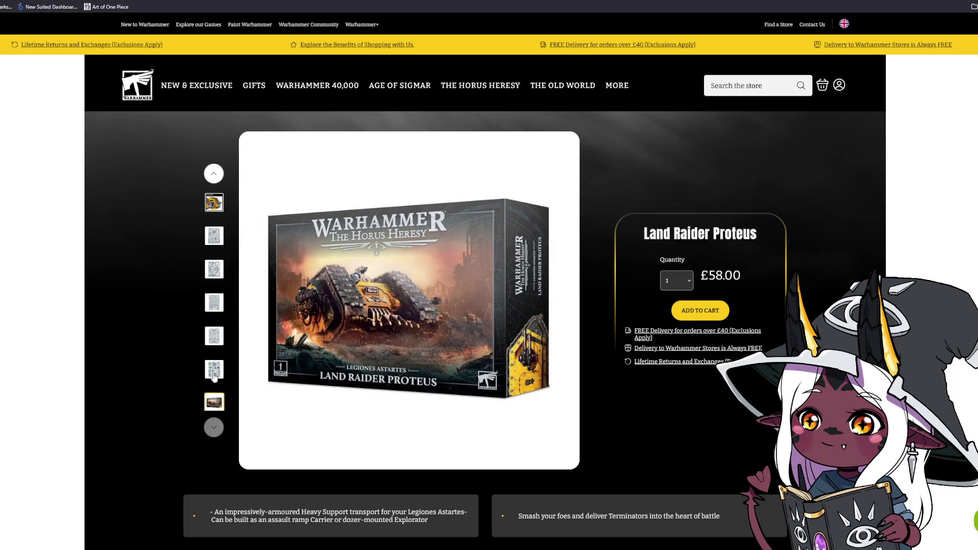
Move back up the gallery and display the three-panel weapons close-up image.
click(212, 176)
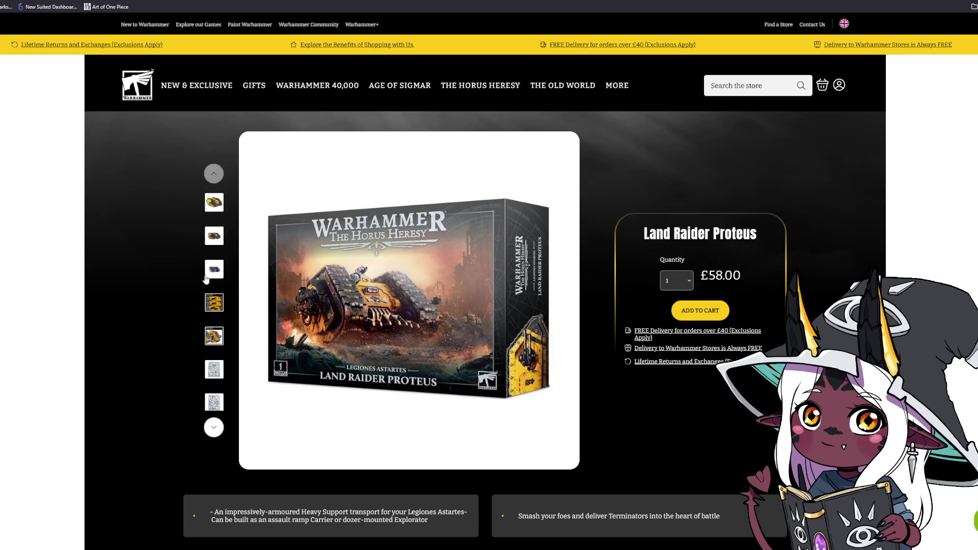
click(214, 202)
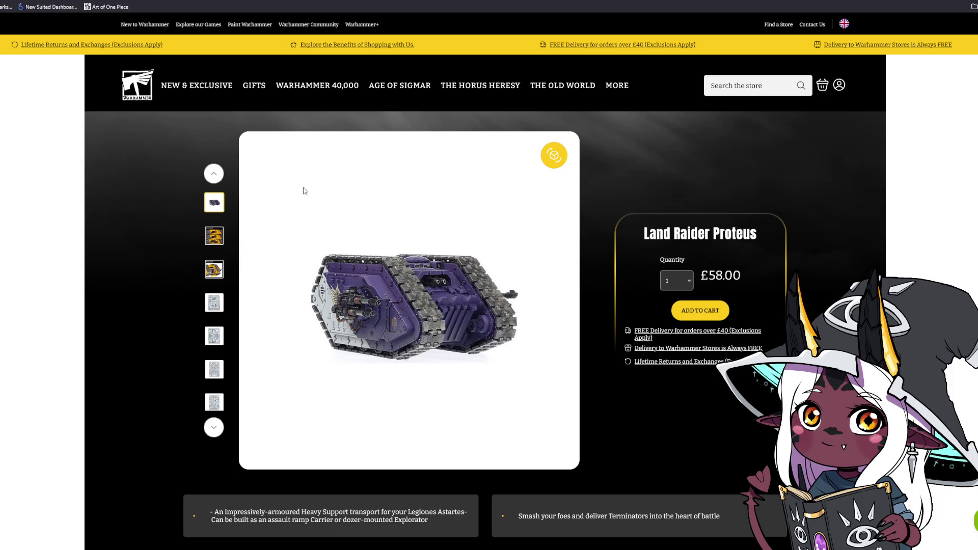
click(216, 275)
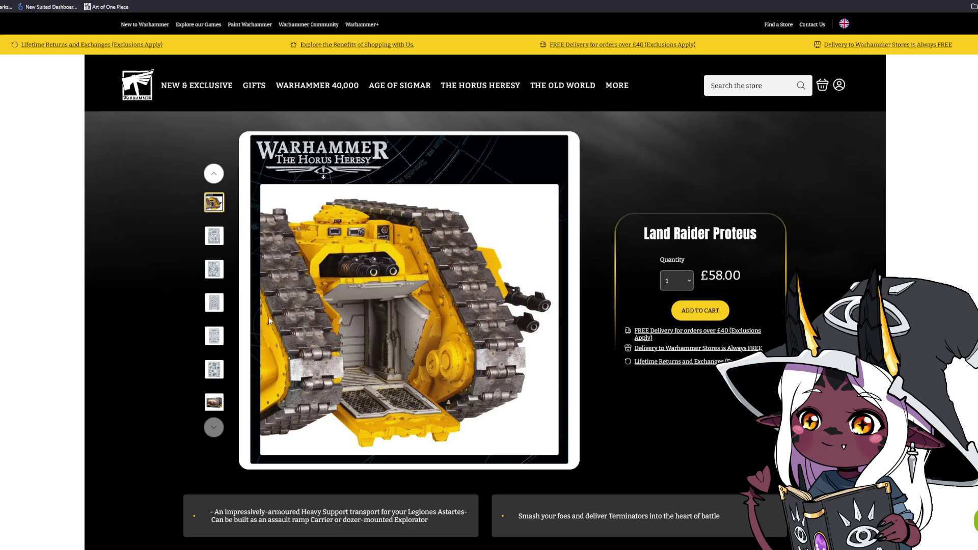
click(212, 179)
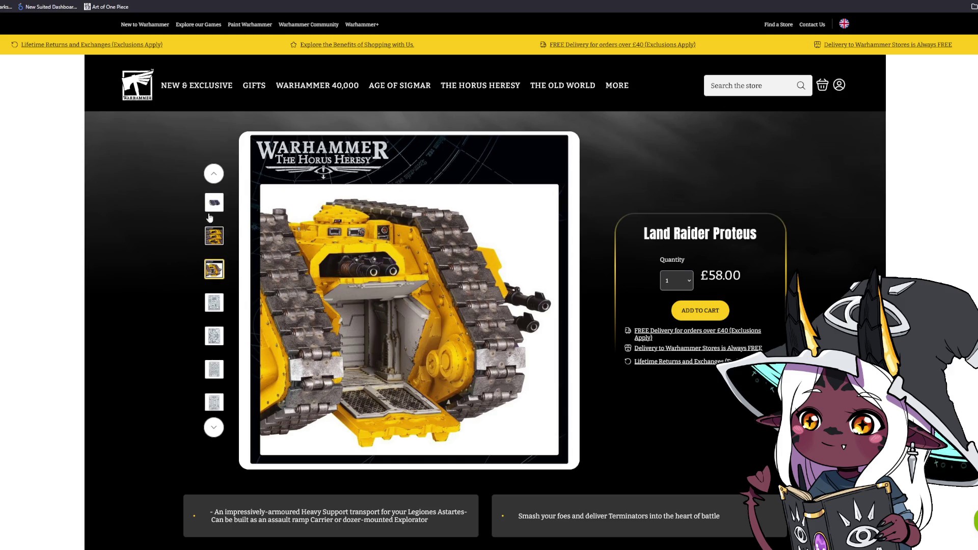
click(214, 203)
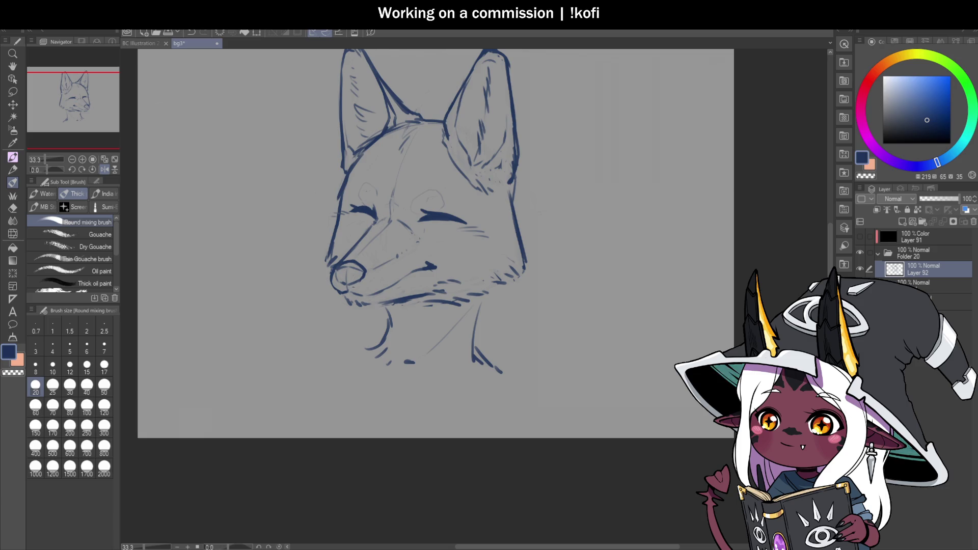
Redraw both of the fox's neck lines darker and continuous.
key(ctrl+minus)
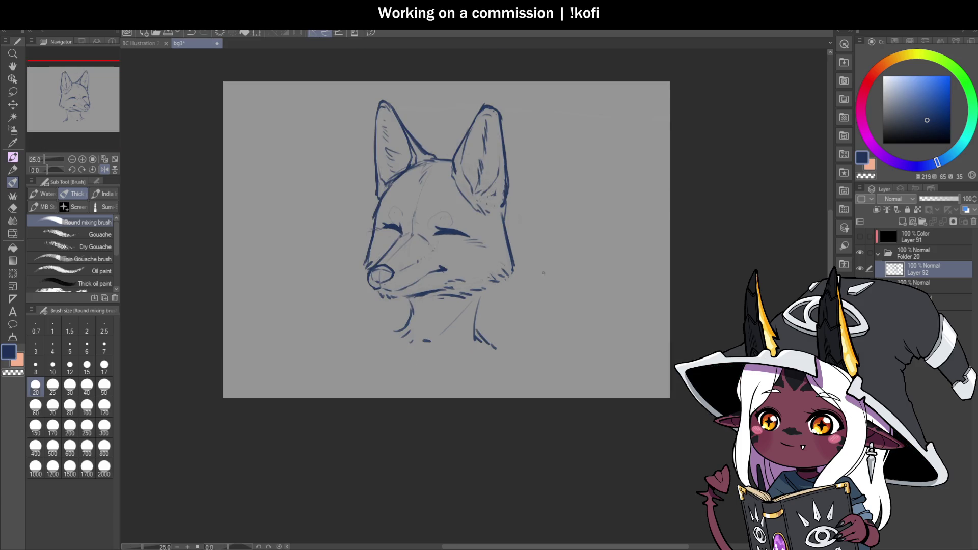
key(ctrl+plus)
drag(455, 305, 424, 327)
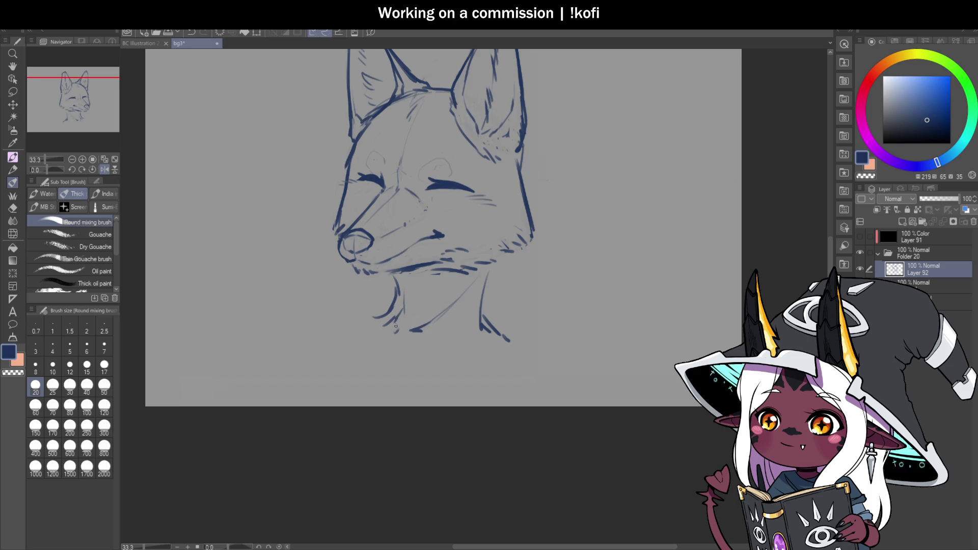
mouse_move(485, 270)
mouse_down()
mouse_move(479, 324)
mouse_move(495, 328)
mouse_up()
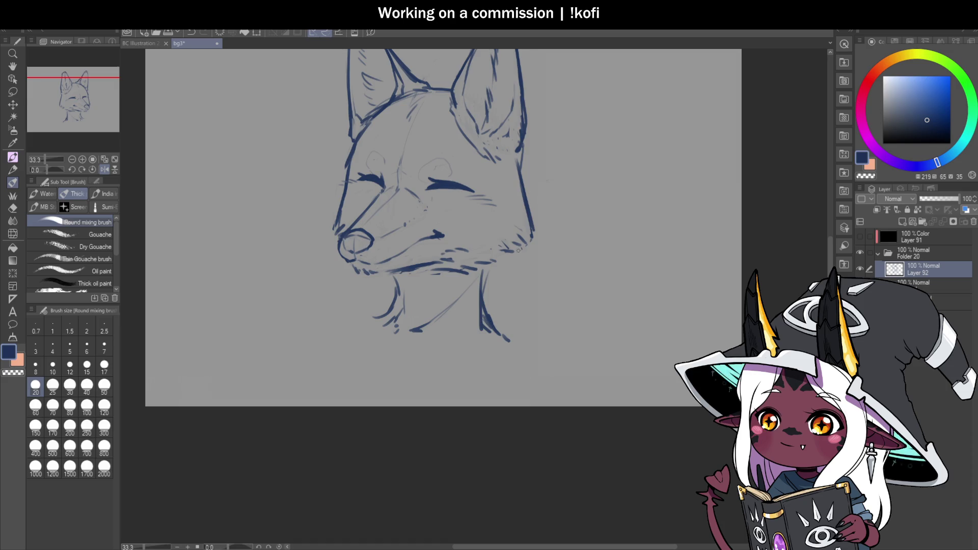
scroll(515, 285, down, 1)
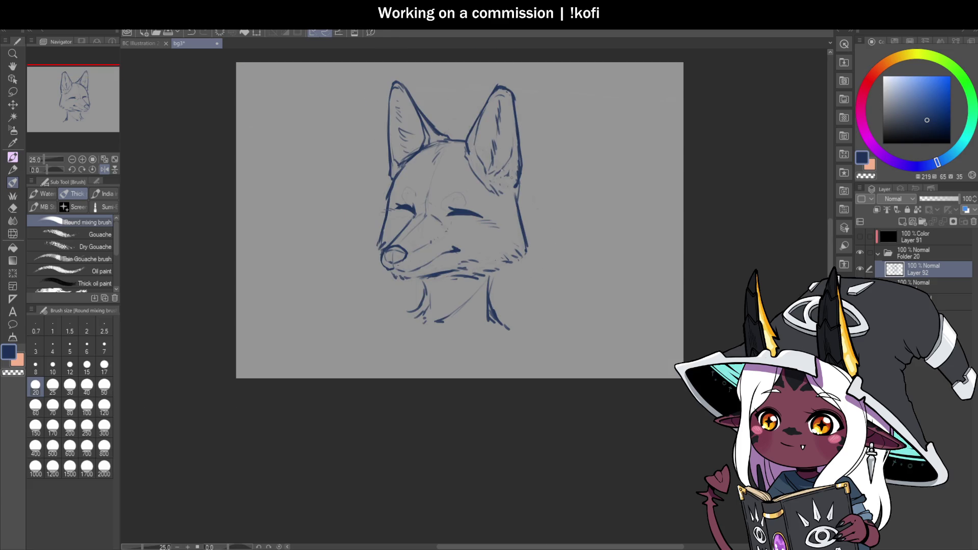
scroll(457, 190, up, 2)
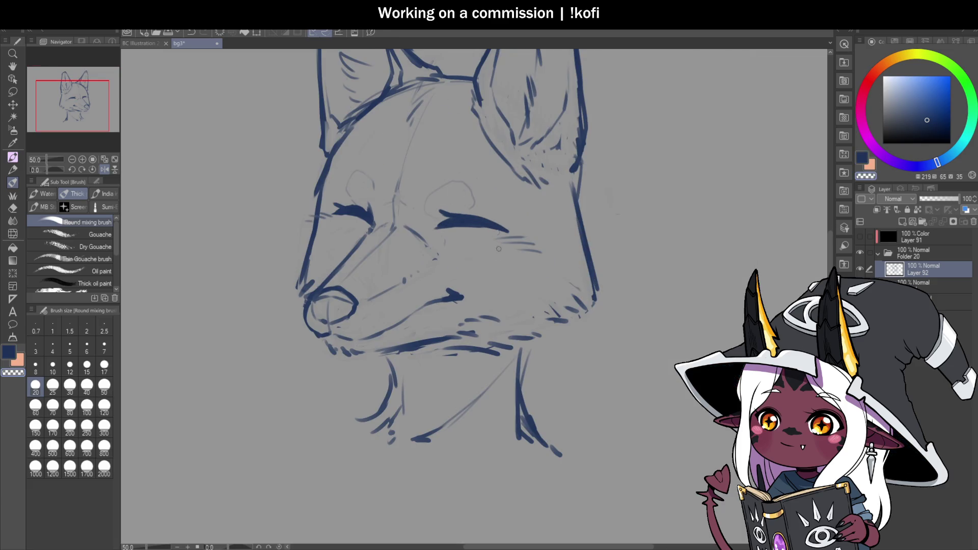
scroll(540, 232, down, 1)
scroll(387, 297, up, 2)
Redraw the mouth as a smiling curve under the muzzle, checking it in the mirrored view.
mouse_move(387, 297)
mouse_down()
mouse_move(458, 262)
mouse_move(430, 278)
mouse_up()
key(ctrl+z)
key(ctrl+z)
key(ctrl+z)
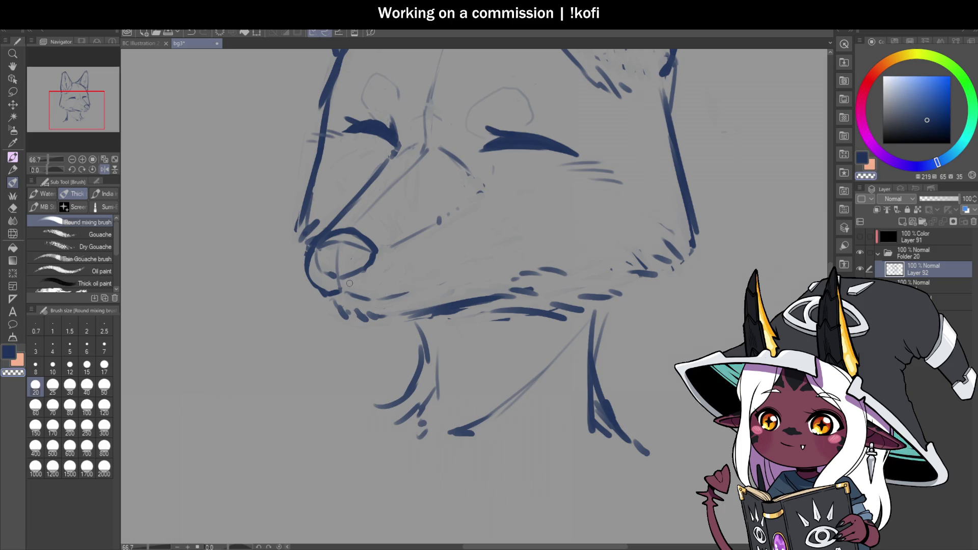
mouse_move(405, 294)
mouse_down()
mouse_move(461, 262)
mouse_move(516, 255)
mouse_move(503, 257)
mouse_up()
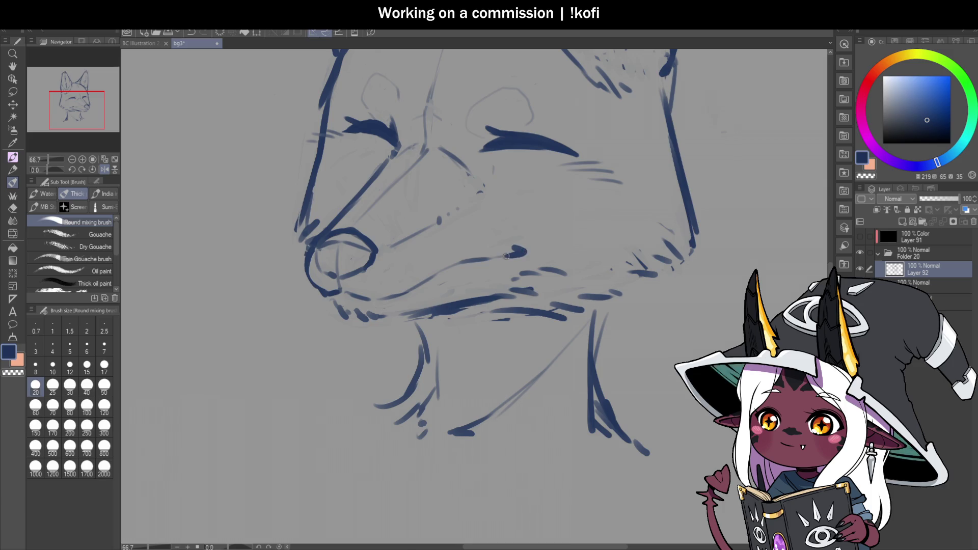
scroll(527, 245, down, 2)
click(104, 169)
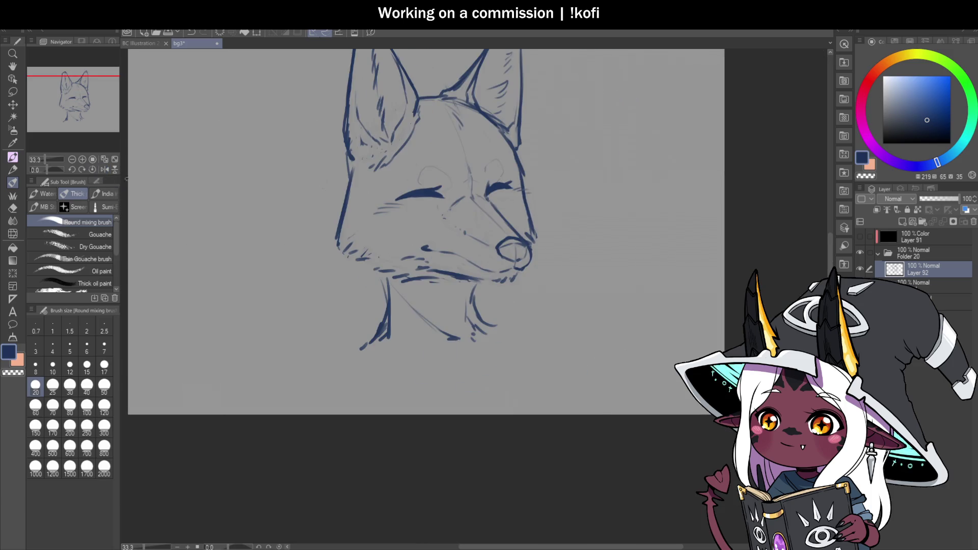
scroll(456, 263, up, 3)
Add a hooked mouth-corner stroke and a dark lower-jaw line, then unmirror the view.
mouse_move(405, 223)
mouse_down()
mouse_move(384, 237)
mouse_move(465, 251)
mouse_up()
scroll(618, 272, down, 1)
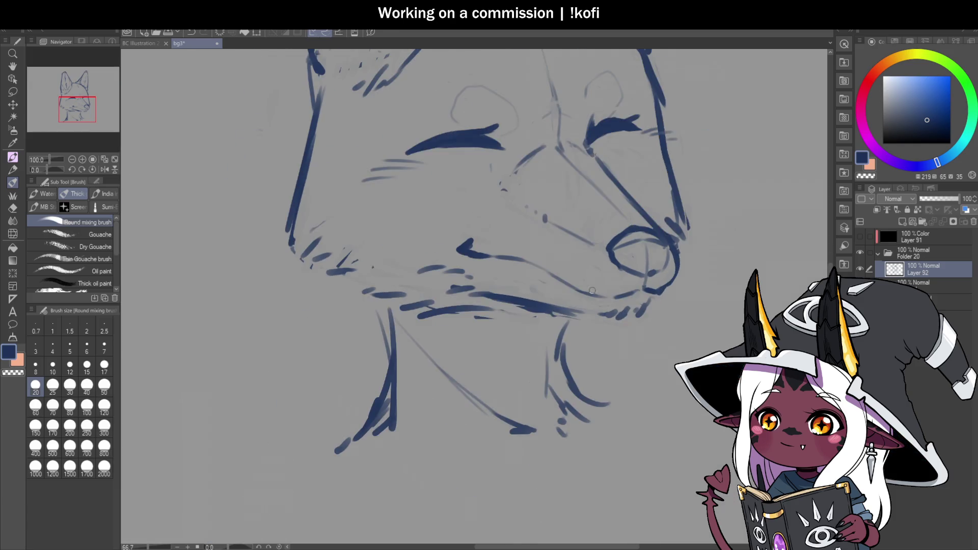
scroll(577, 264, up, 1)
mouse_move(541, 268)
mouse_down()
mouse_move(632, 301)
mouse_move(674, 289)
mouse_up()
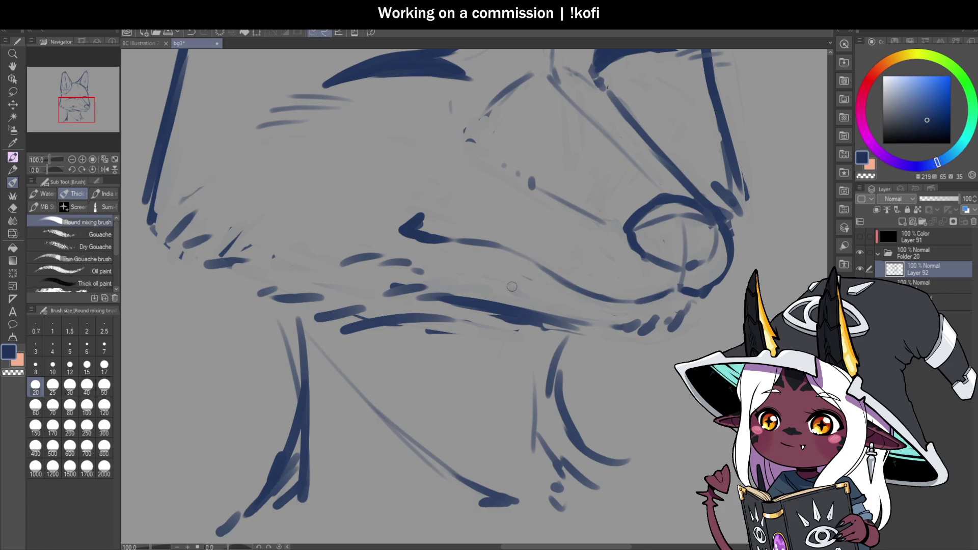
scroll(528, 286, down, 3)
scroll(560, 255, down, 1)
scroll(636, 210, up, 1)
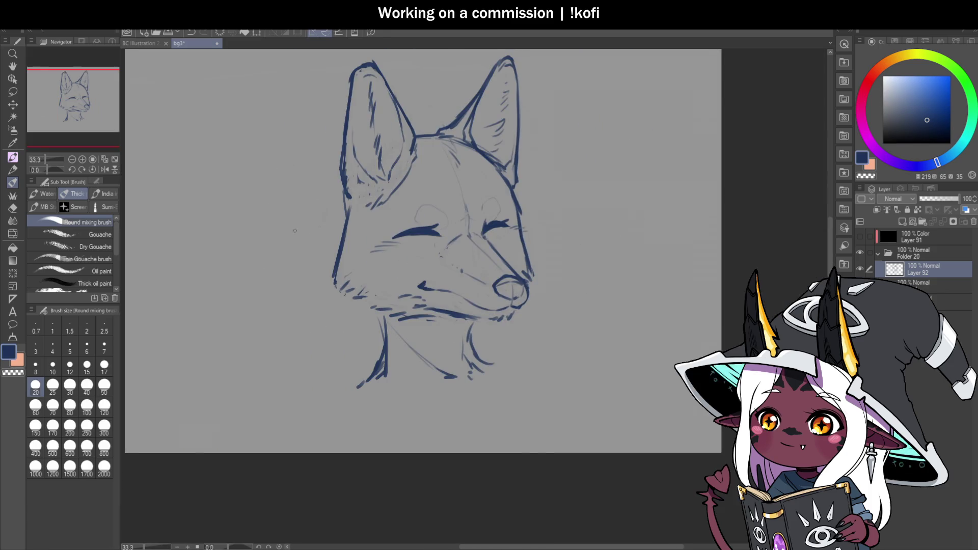
click(104, 169)
scroll(567, 273, up, 2)
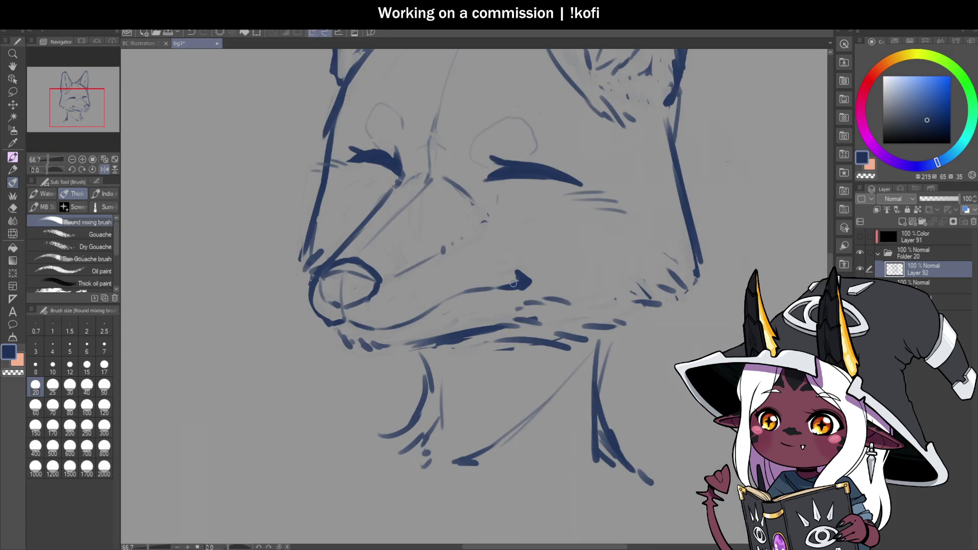
scroll(506, 281, down, 2)
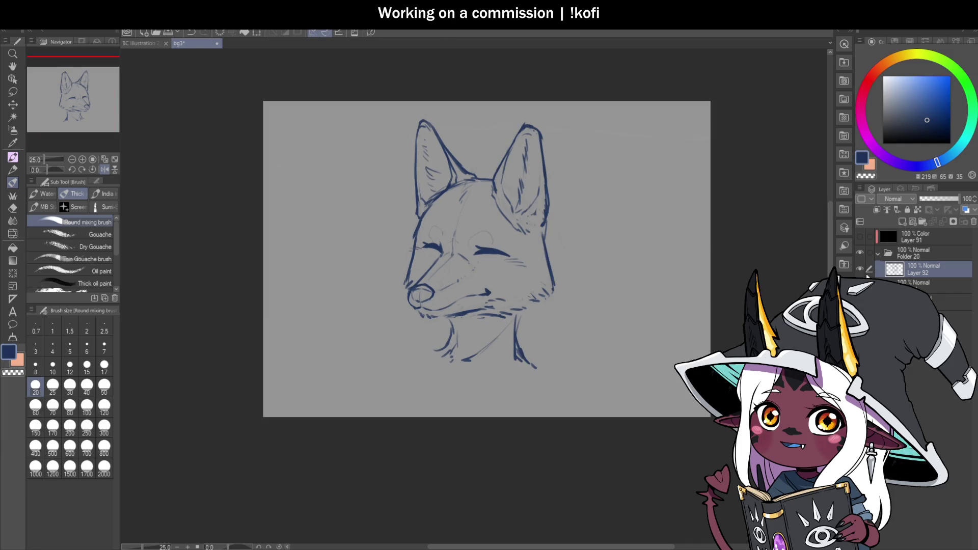
Toggle the sketch layer to compare, then extend the fox's right cheek line downward.
click(860, 252)
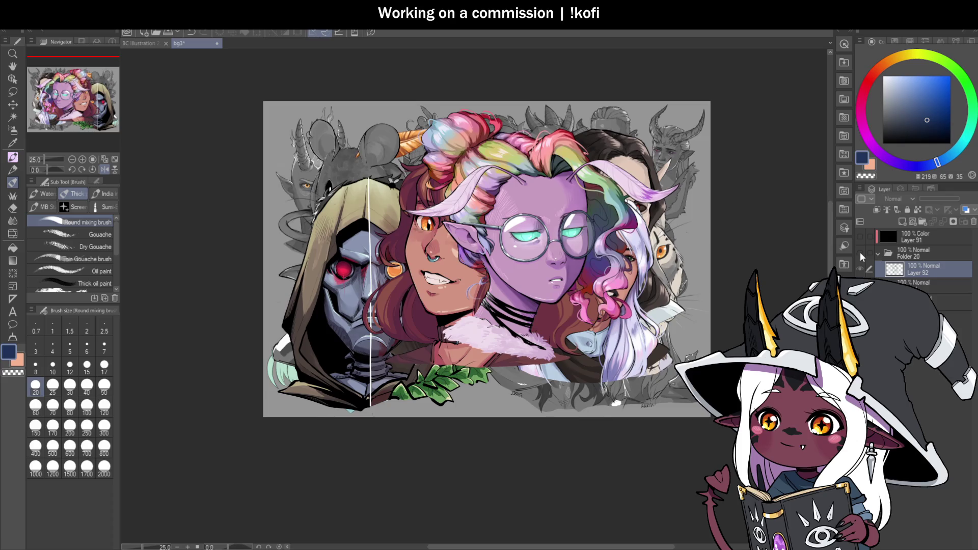
click(861, 252)
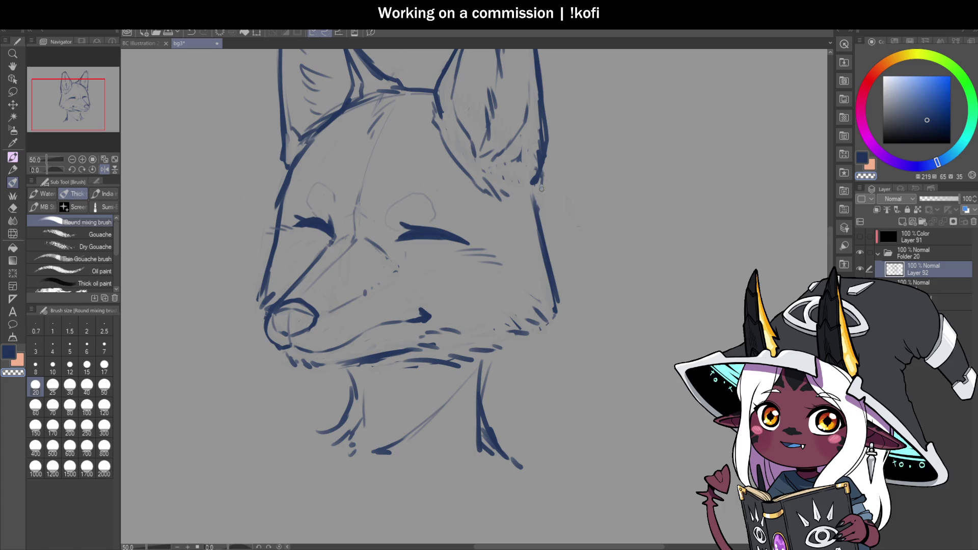
mouse_move(542, 189)
mouse_down()
mouse_move(541, 246)
mouse_move(546, 201)
mouse_up()
key(c)
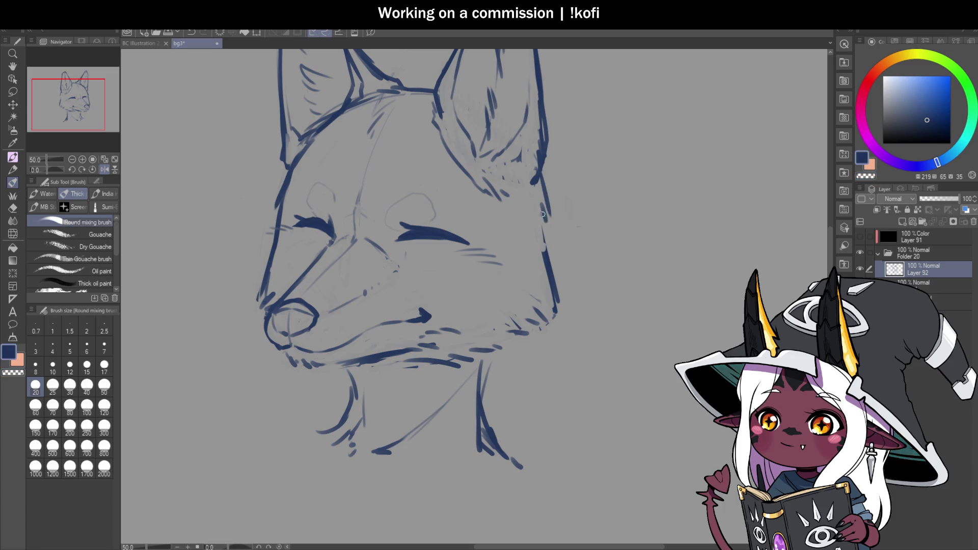
drag(541, 246, 558, 310)
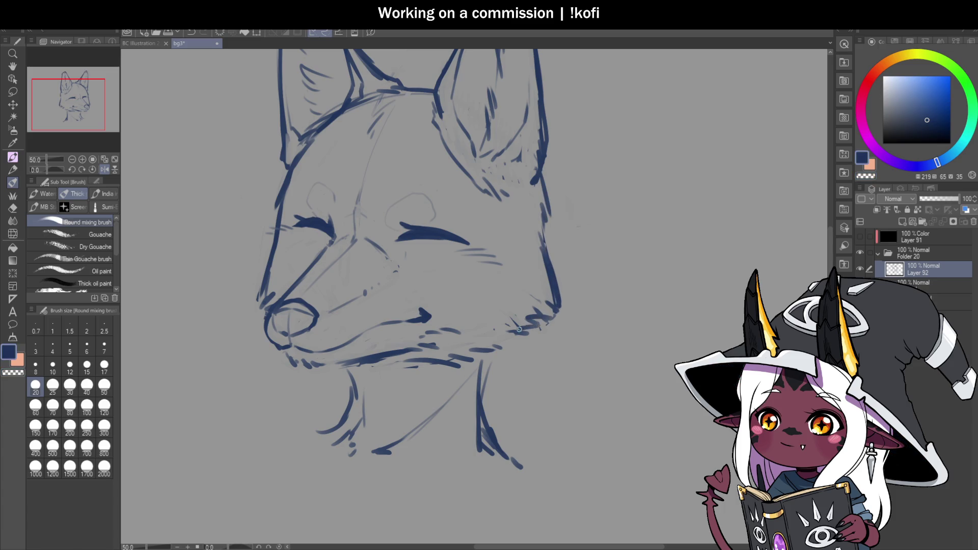
scroll(524, 328, down, 2)
scroll(485, 286, up, 2)
Lasso the area around the eyes and reshape it with a committed transform.
key(m)
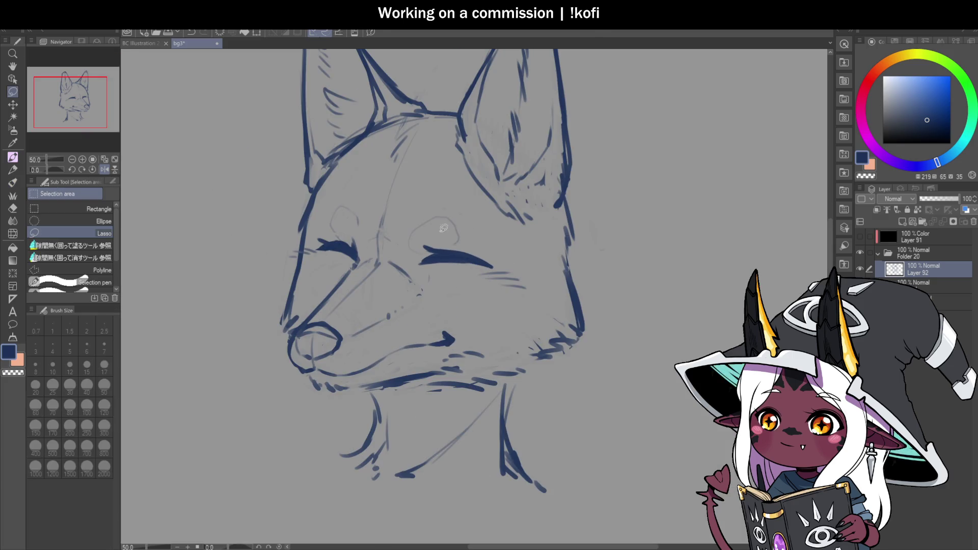
mouse_move(453, 205)
mouse_down()
mouse_move(401, 238)
mouse_move(475, 270)
mouse_up()
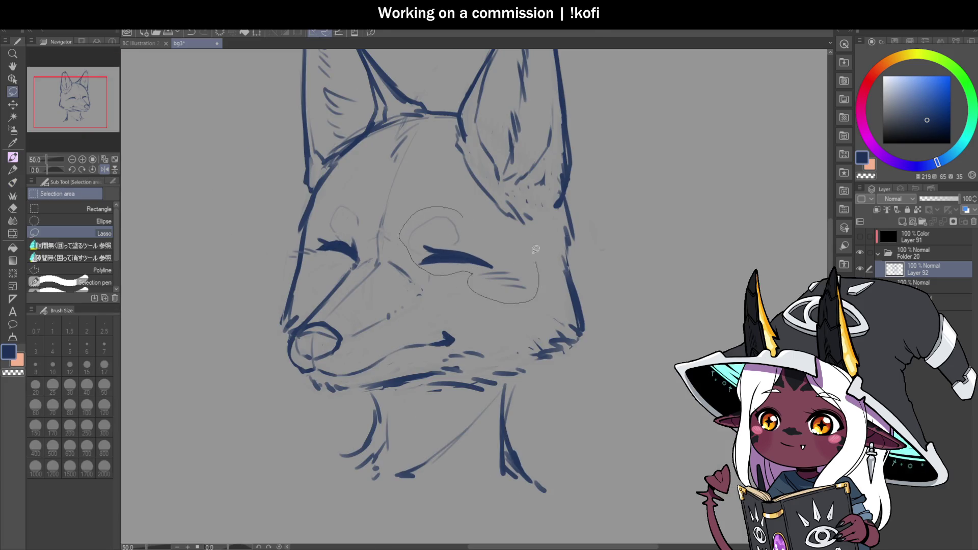
drag(540, 259, 462, 214)
mouse_move(367, 235)
mouse_down()
mouse_move(326, 254)
mouse_move(296, 246)
mouse_move(364, 224)
mouse_up()
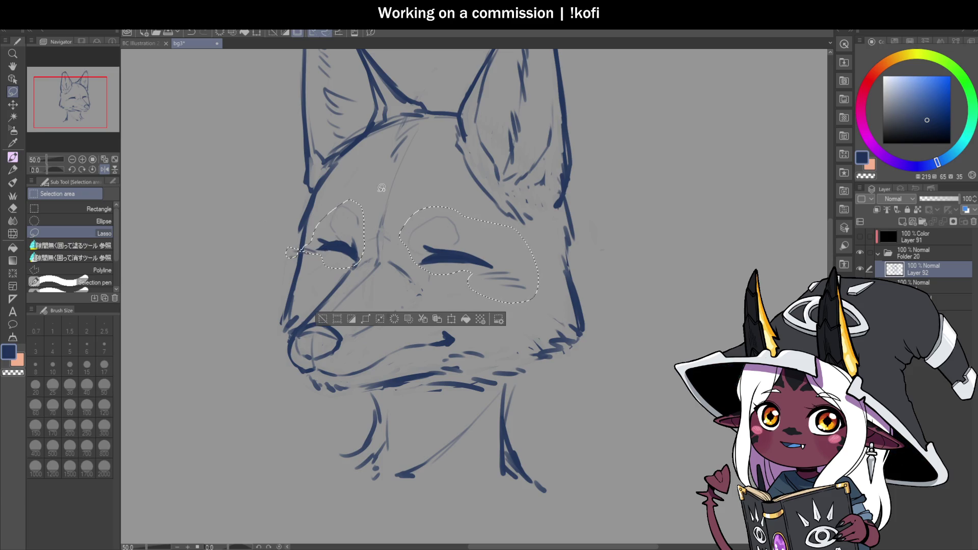
key(ctrl+t)
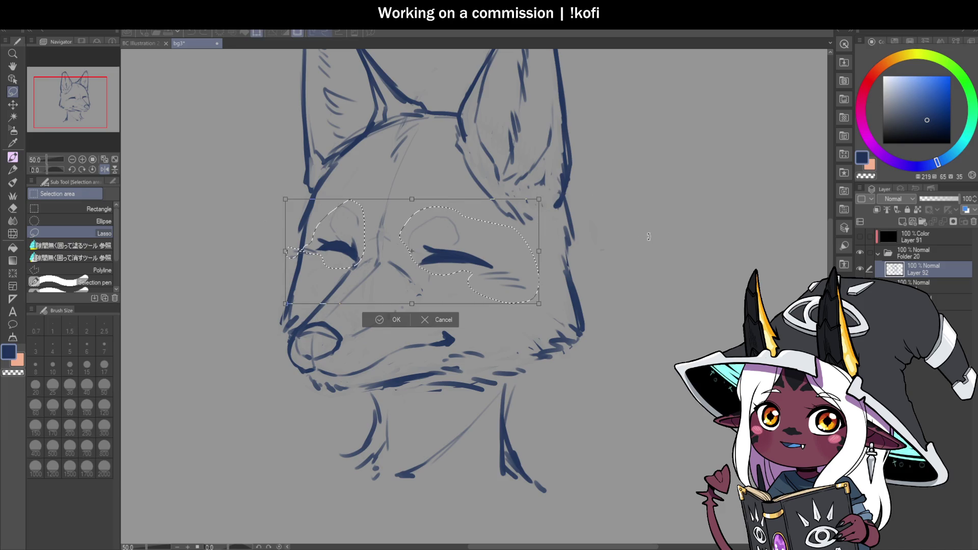
key(Return)
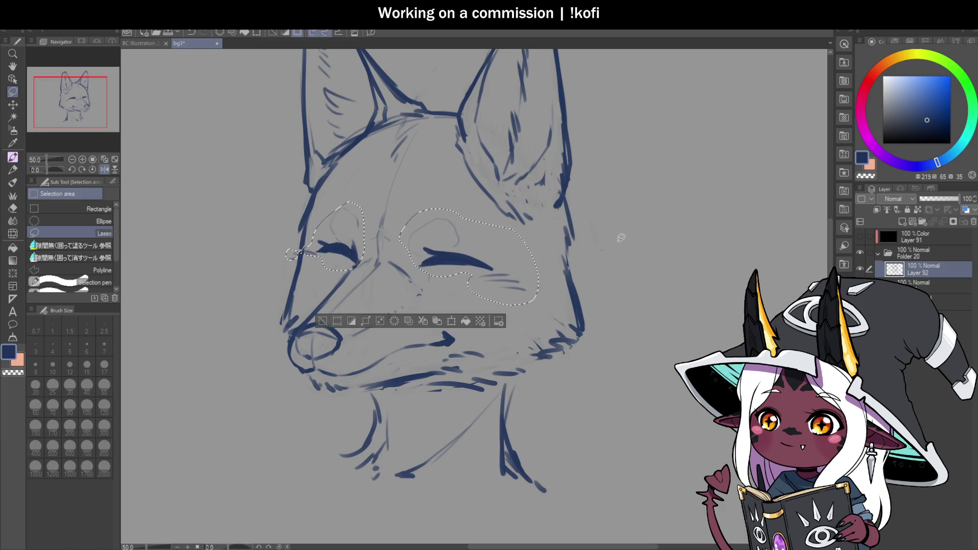
Zoom out and mirror the canvas to check the whole head's proportions.
key(ctrl+minus)
key(h)
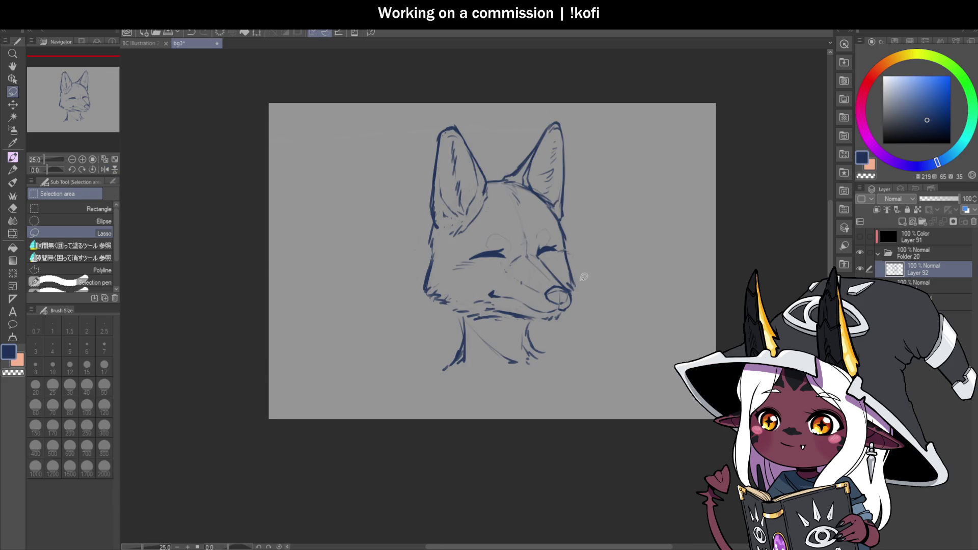
key(ctrl+plus)
key(ctrl+minus)
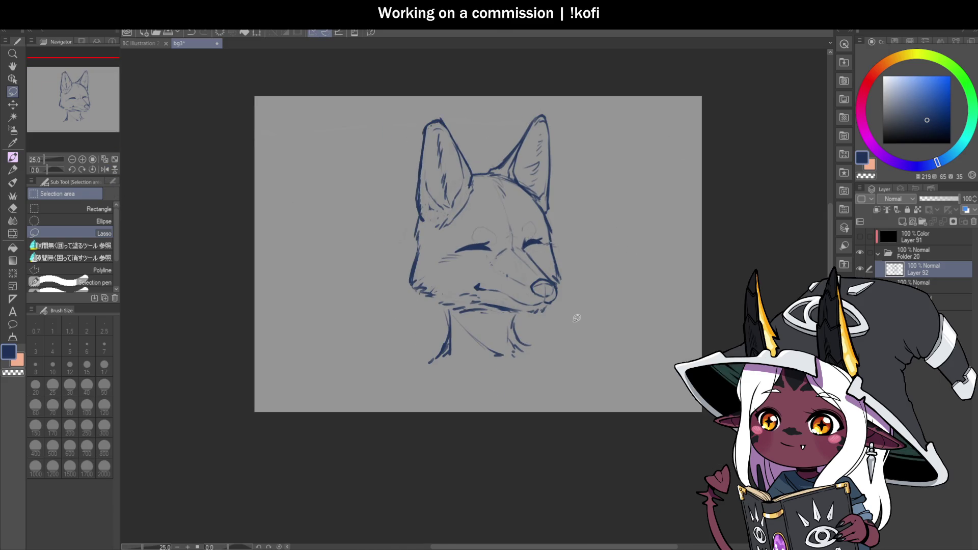
Mirror the view, outline and then deselect the eye area, and return to the brush.
click(104, 170)
key(ctrl+plus)
key(ctrl+plus)
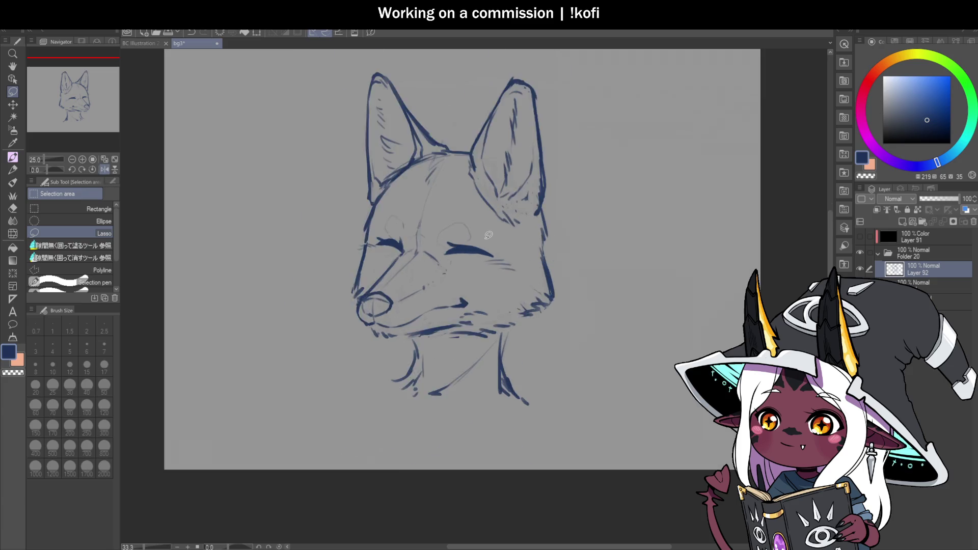
mouse_move(452, 202)
mouse_down()
mouse_move(411, 241)
mouse_move(346, 219)
mouse_up()
key(ctrl+d)
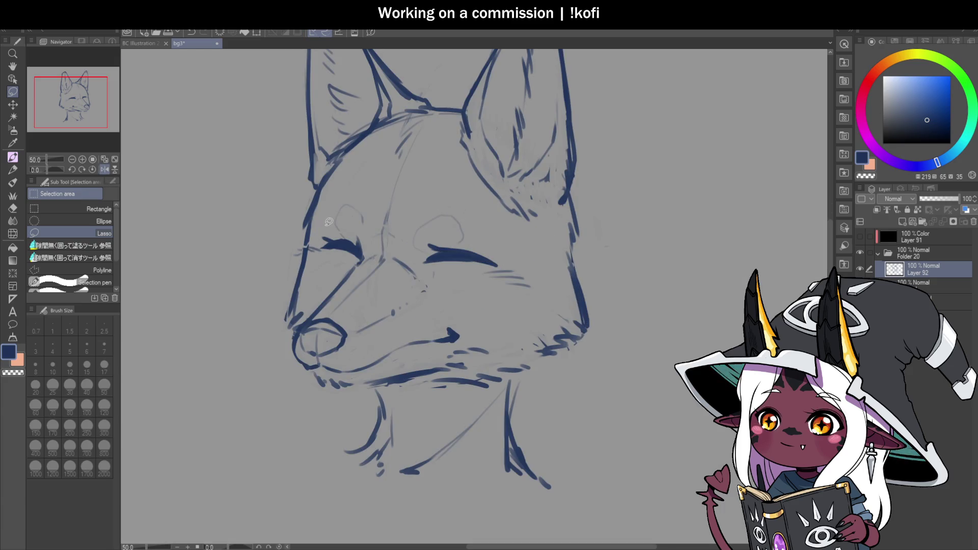
key(b)
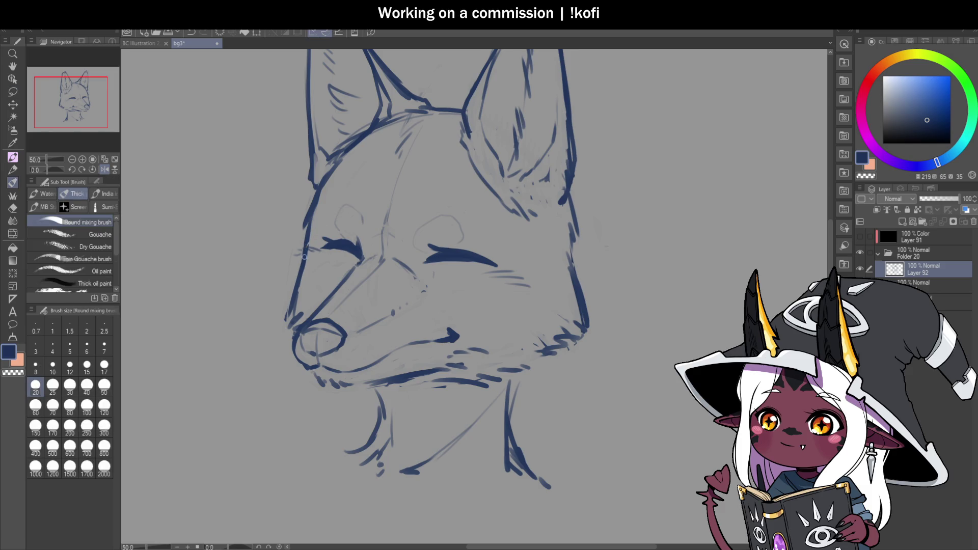
key(ctrl+minus)
key(ctrl+minus)
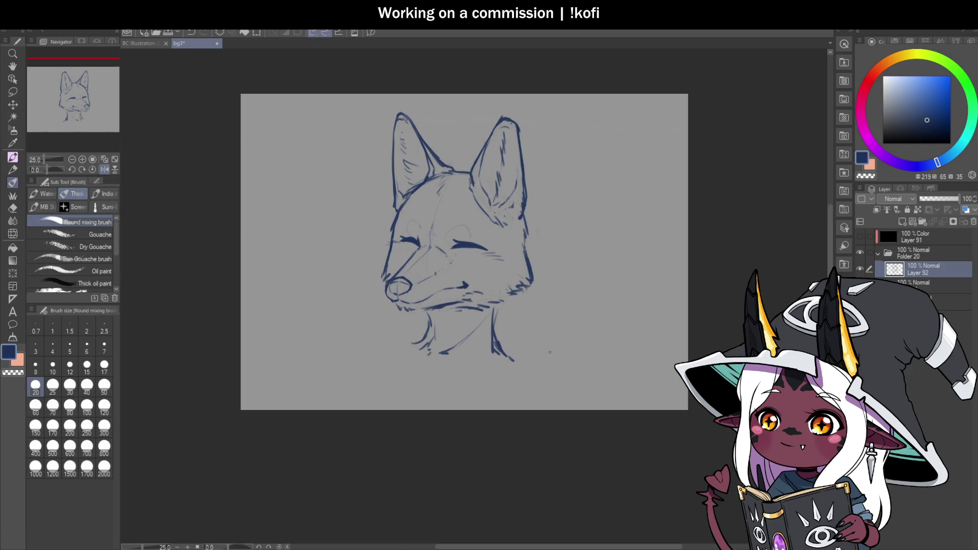
scroll(405, 262, up, 3)
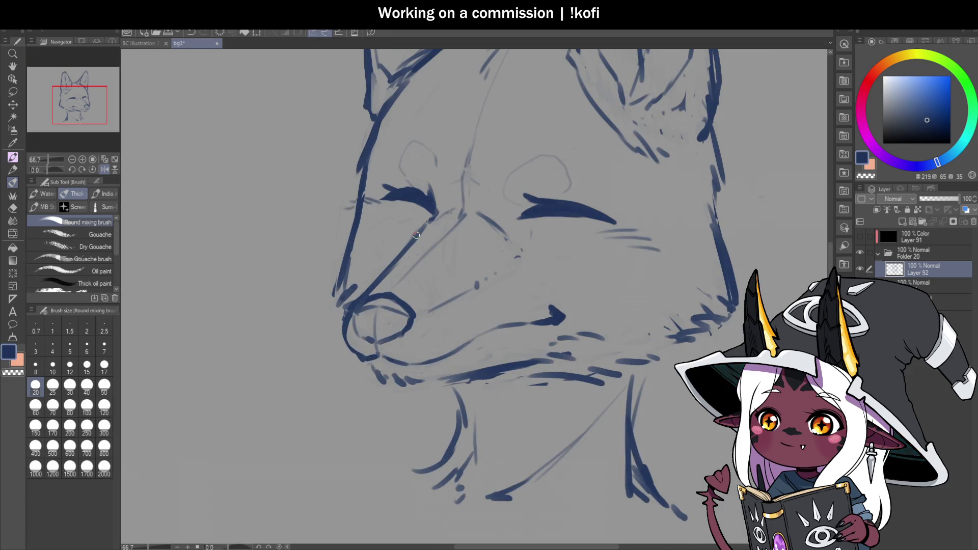
Erase part of the nose-bridge line and redraw it, checking in the mirrored view.
key(c)
mouse_move(428, 226)
mouse_down()
mouse_move(383, 277)
mouse_move(422, 232)
mouse_up()
key(c)
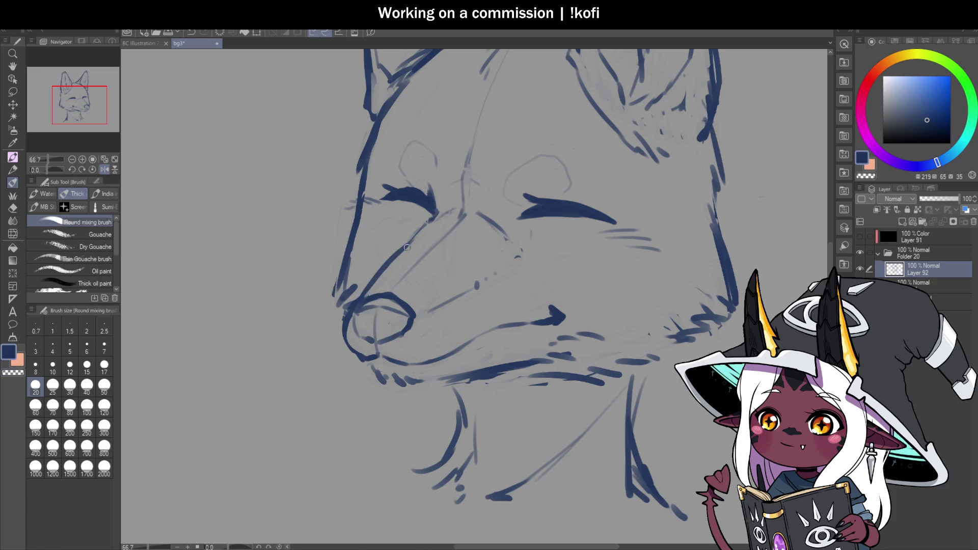
drag(385, 264, 427, 226)
scroll(448, 231, down, 2)
scroll(448, 236, down, 1)
click(105, 169)
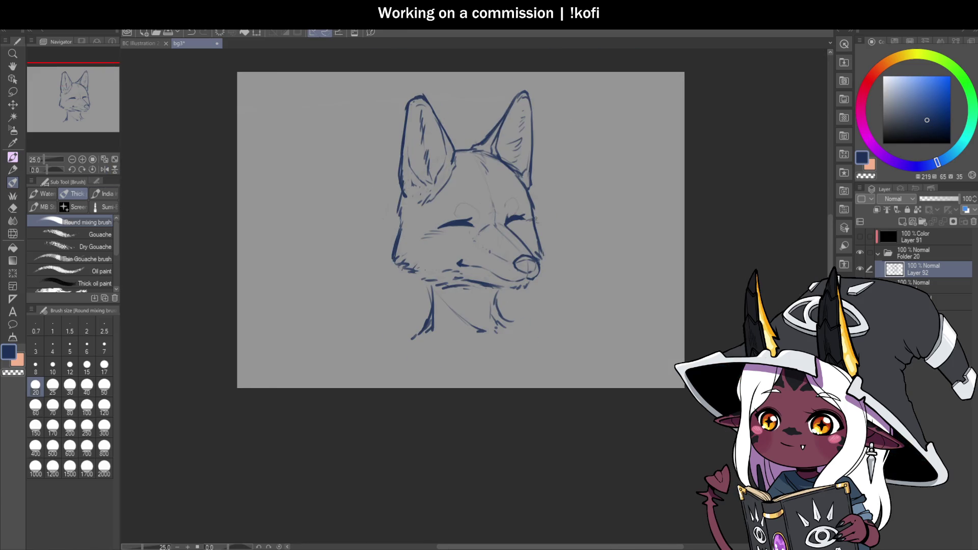
scroll(579, 251, up, 2)
mouse_move(428, 190)
mouse_down()
mouse_move(482, 250)
mouse_move(433, 190)
mouse_up()
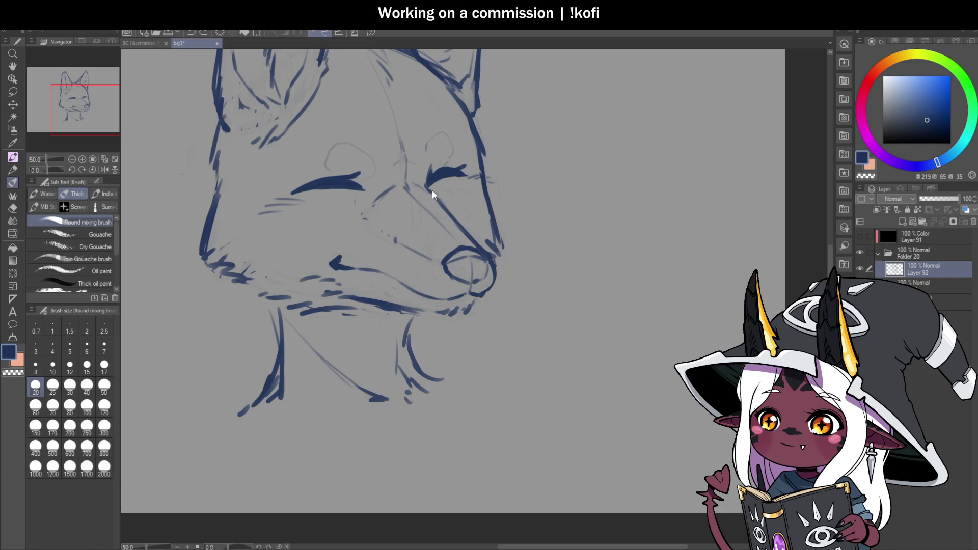
Touch up the nose-bridge line with the transparent colour and redraw it darker.
key(c)
mouse_move(463, 232)
mouse_down()
mouse_move(436, 203)
mouse_move(454, 223)
mouse_up()
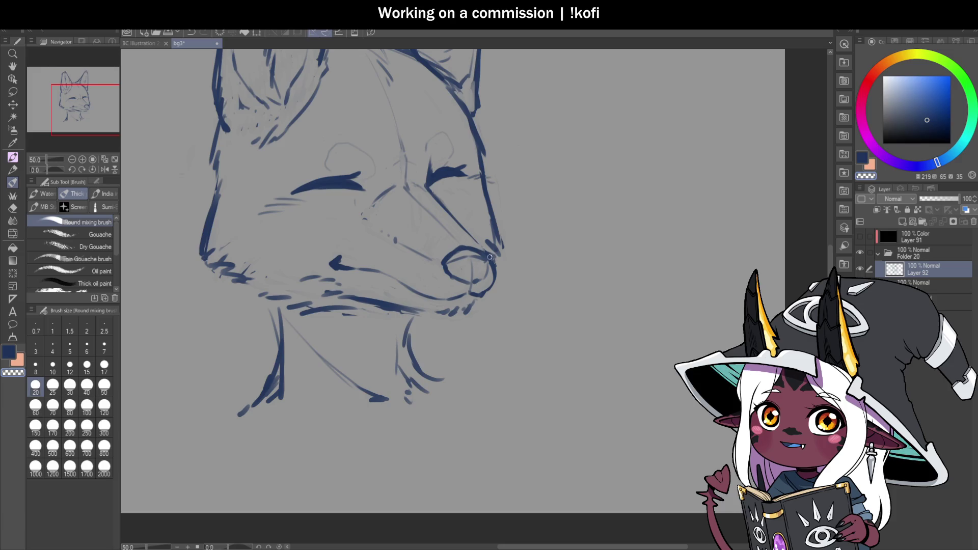
key(c)
drag(431, 192, 480, 245)
scroll(486, 281, down, 1)
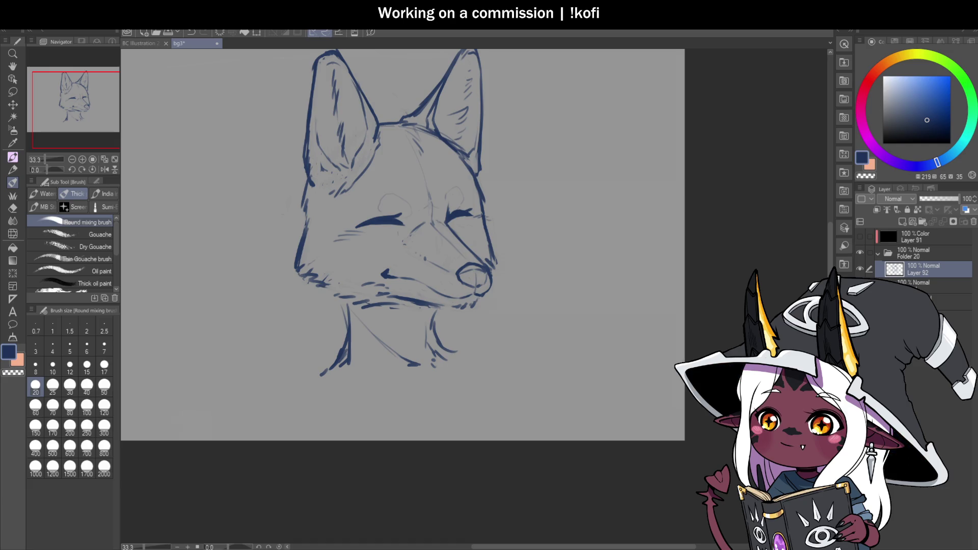
Undo the last chin stroke and redraw the chin's left edge.
key(ctrl+minus)
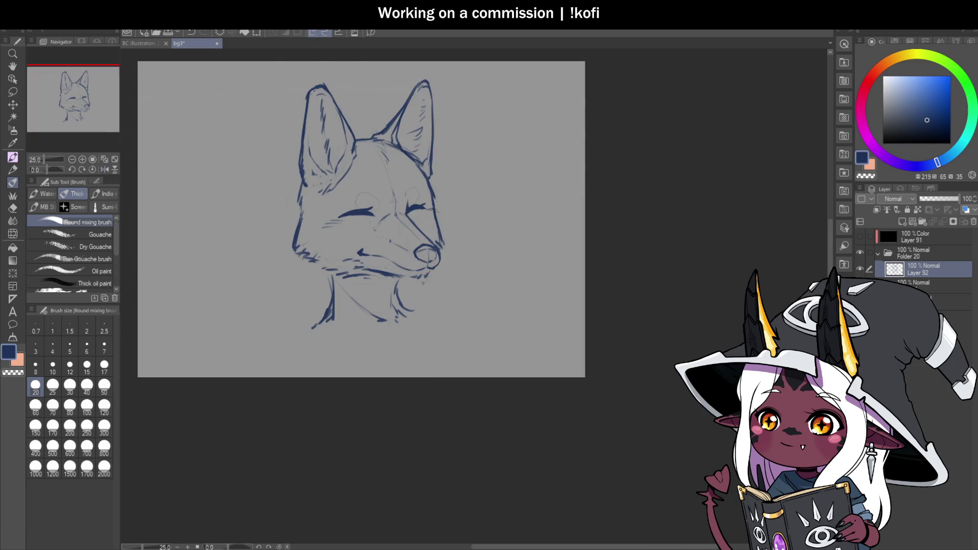
key(ctrl+plus)
key(ctrl+plus)
key(ctrl+z)
mouse_move(286, 252)
mouse_down()
mouse_move(296, 247)
mouse_move(257, 262)
mouse_move(270, 271)
mouse_move(299, 263)
mouse_move(295, 279)
mouse_move(322, 290)
mouse_move(375, 269)
mouse_move(421, 271)
mouse_move(442, 285)
mouse_move(430, 293)
mouse_up()
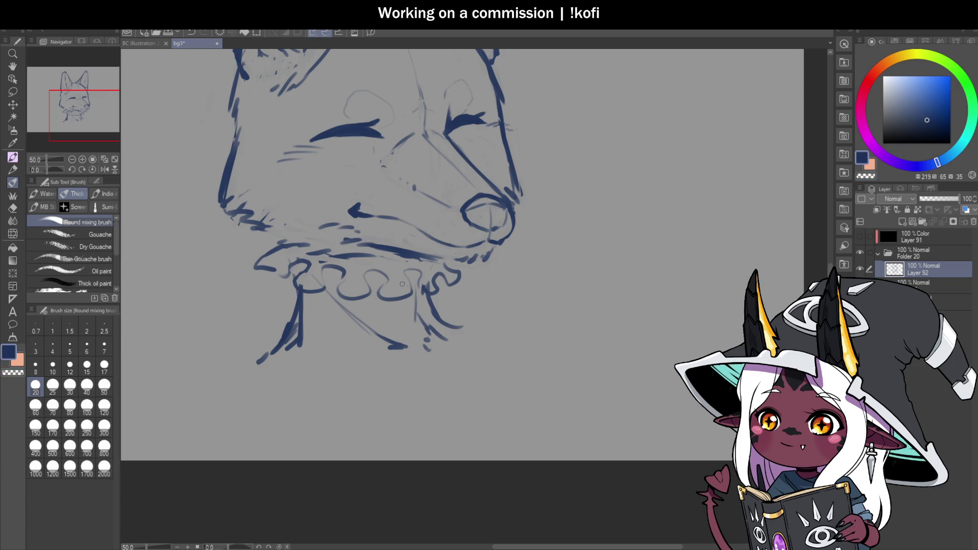
Touch up the collar scallops and erase the old neck lines below the collar.
drag(378, 294, 370, 275)
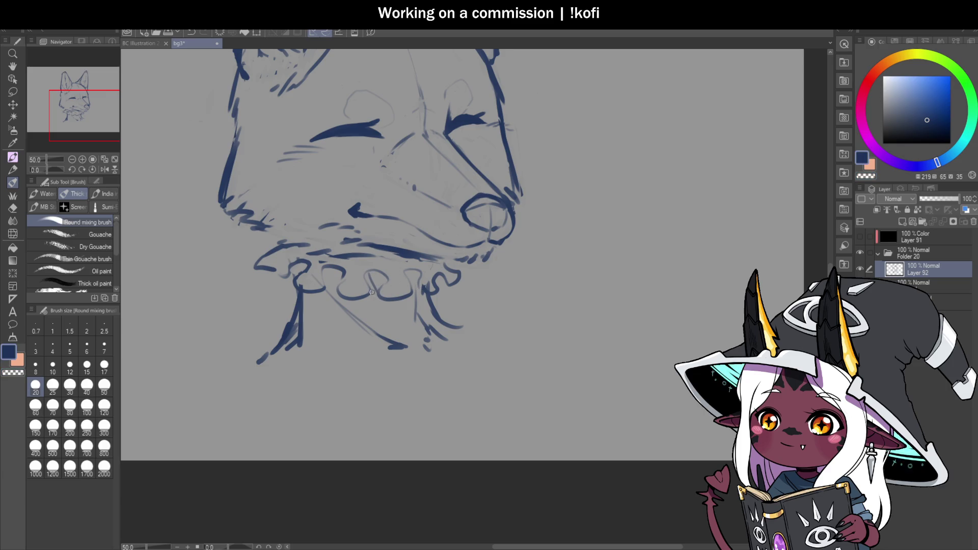
key(c)
key(c)
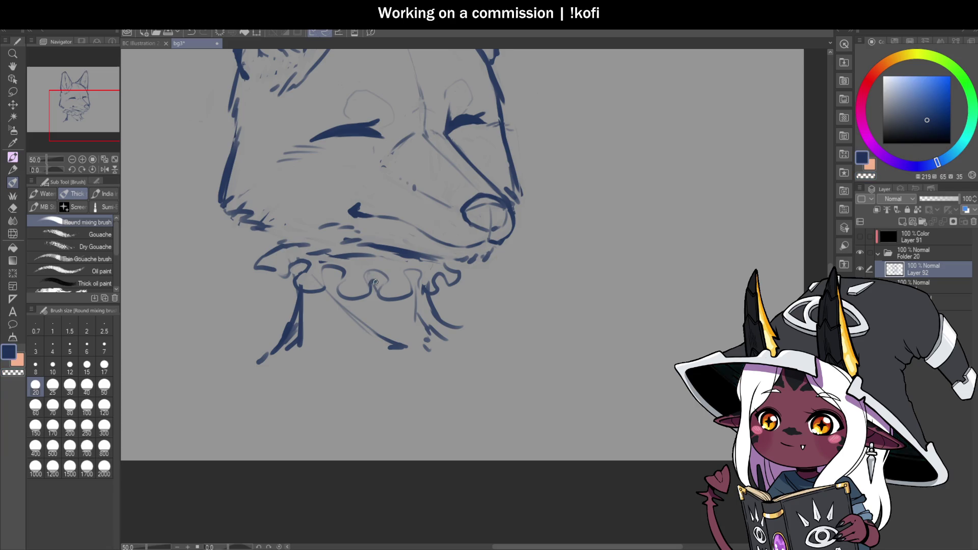
drag(323, 289, 338, 267)
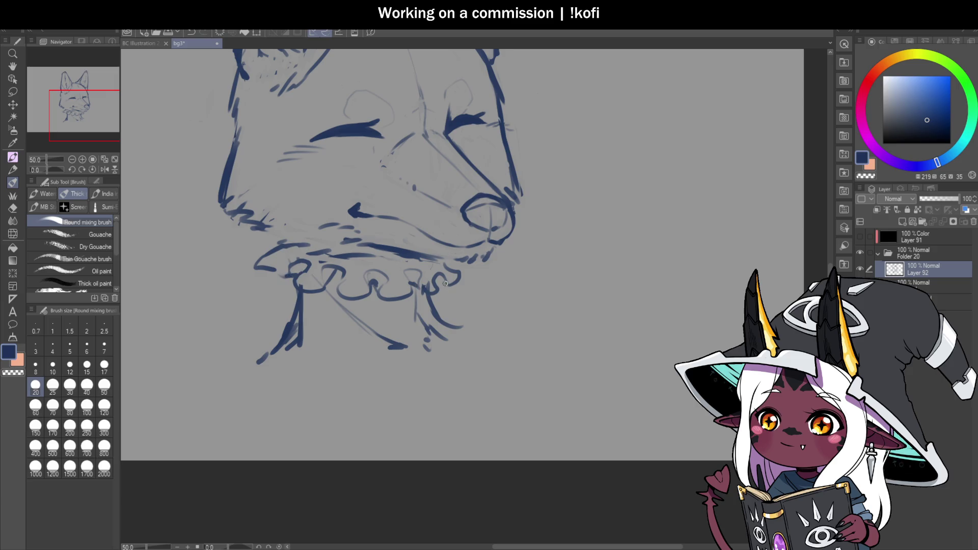
key(c)
drag(415, 298, 427, 339)
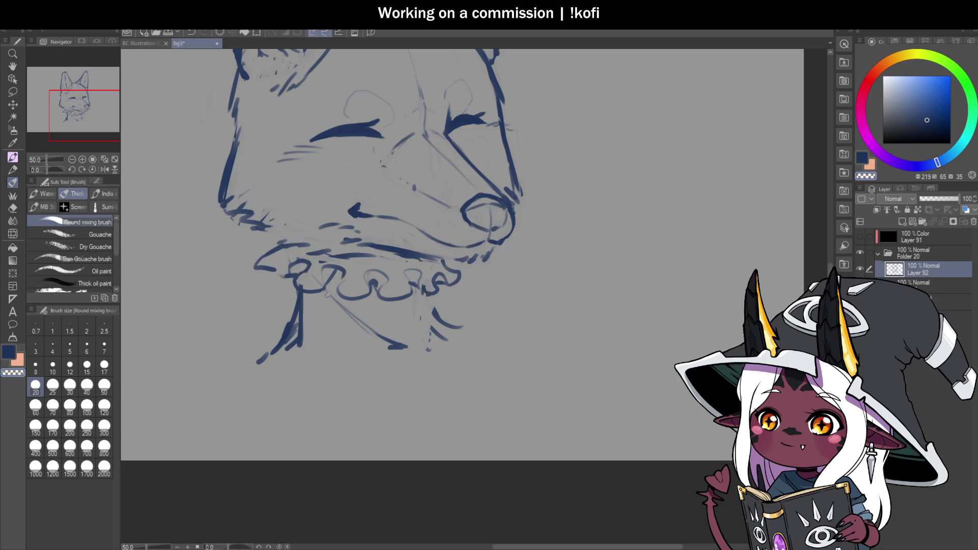
mouse_move(300, 290)
mouse_down()
mouse_move(299, 349)
mouse_move(292, 325)
mouse_move(259, 361)
mouse_up()
drag(387, 347, 402, 350)
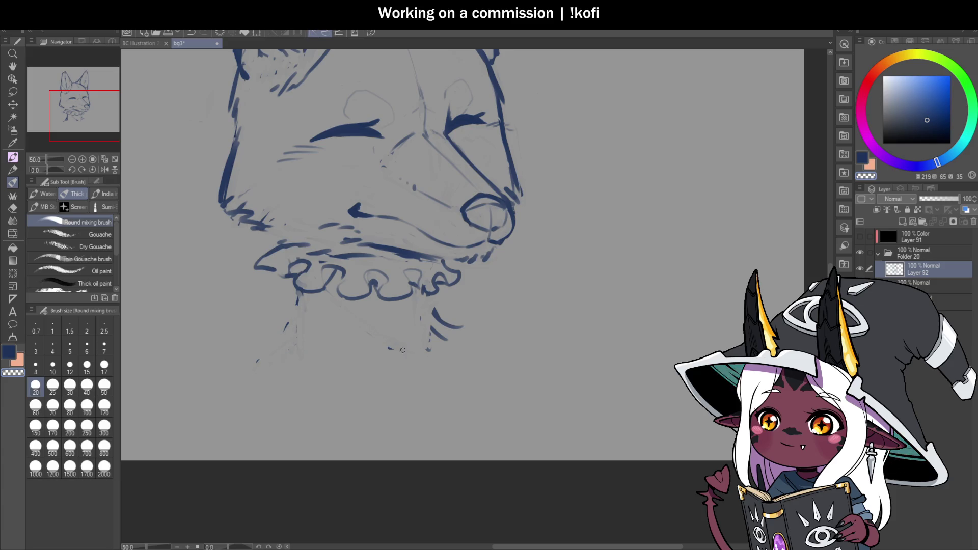
drag(443, 309, 439, 347)
key(c)
Draw the bow's knot and ribbon tails beneath the collar, redrawing the left under-collar line.
mouse_move(377, 298)
mouse_down()
mouse_move(359, 333)
mouse_move(379, 348)
mouse_move(392, 301)
mouse_move(434, 350)
mouse_move(428, 317)
mouse_move(400, 301)
mouse_move(358, 340)
mouse_move(379, 300)
mouse_move(358, 344)
mouse_up()
mouse_move(391, 305)
mouse_down()
mouse_move(389, 378)
mouse_move(413, 371)
mouse_up()
drag(301, 288, 306, 341)
drag(299, 295, 298, 337)
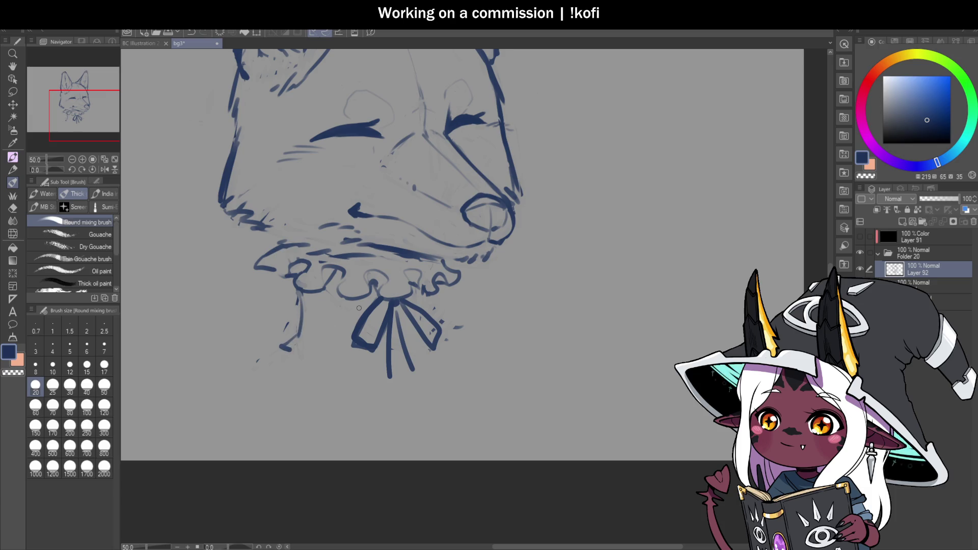
key(ctrl+z)
key(ctrl+z)
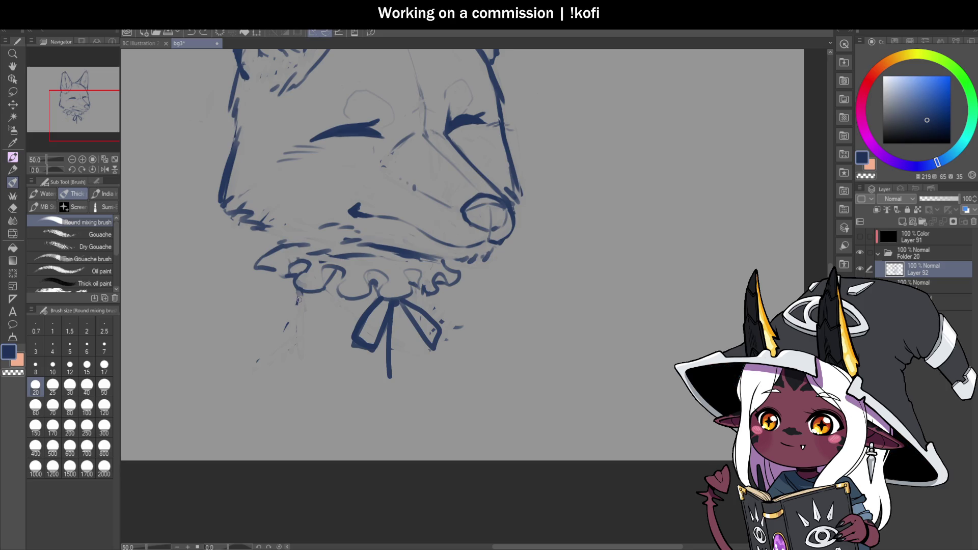
drag(299, 293, 295, 309)
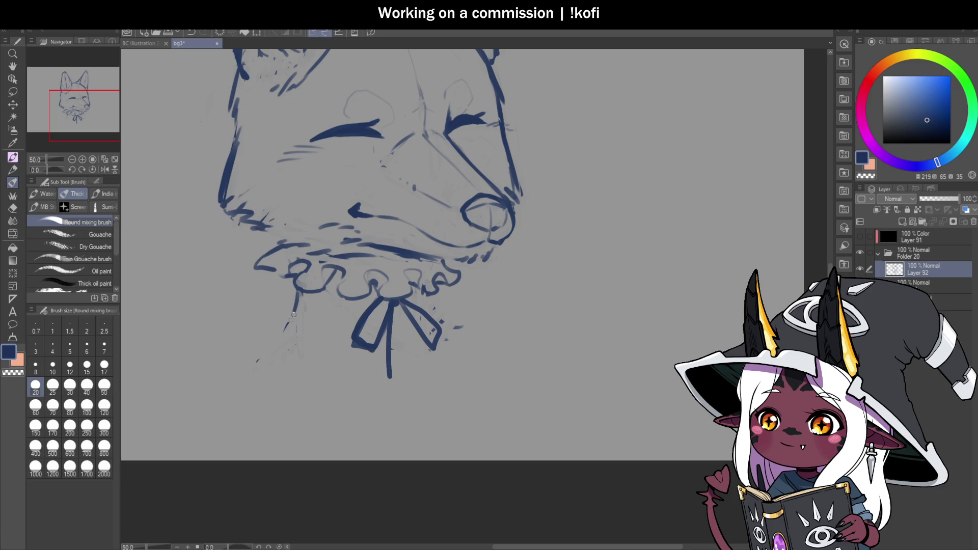
drag(305, 344, 335, 346)
Draw the ruff's right side and arched scallops along its bottom edge.
mouse_move(422, 296)
mouse_down()
mouse_move(428, 340)
mouse_move(400, 349)
mouse_up()
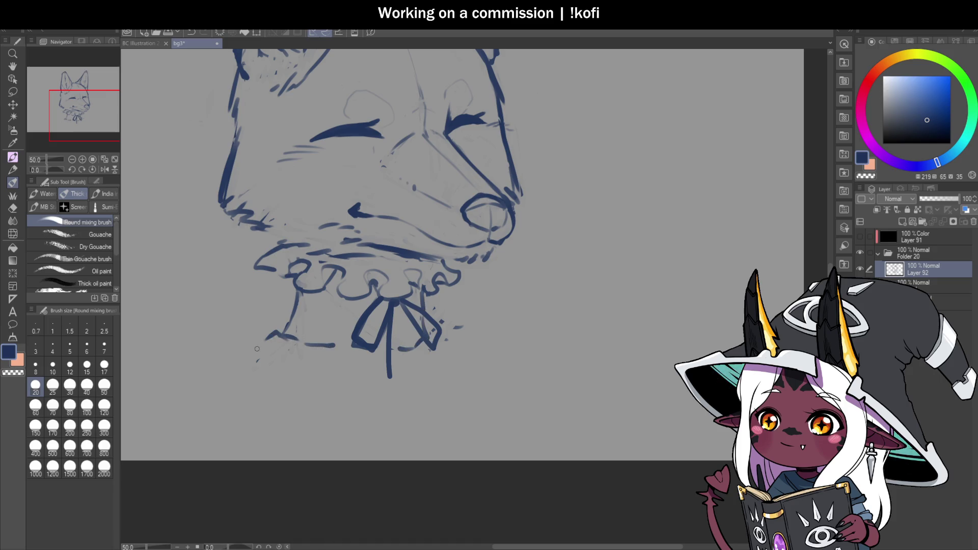
mouse_move(272, 330)
mouse_down()
mouse_move(294, 363)
mouse_move(321, 369)
mouse_move(352, 347)
mouse_up()
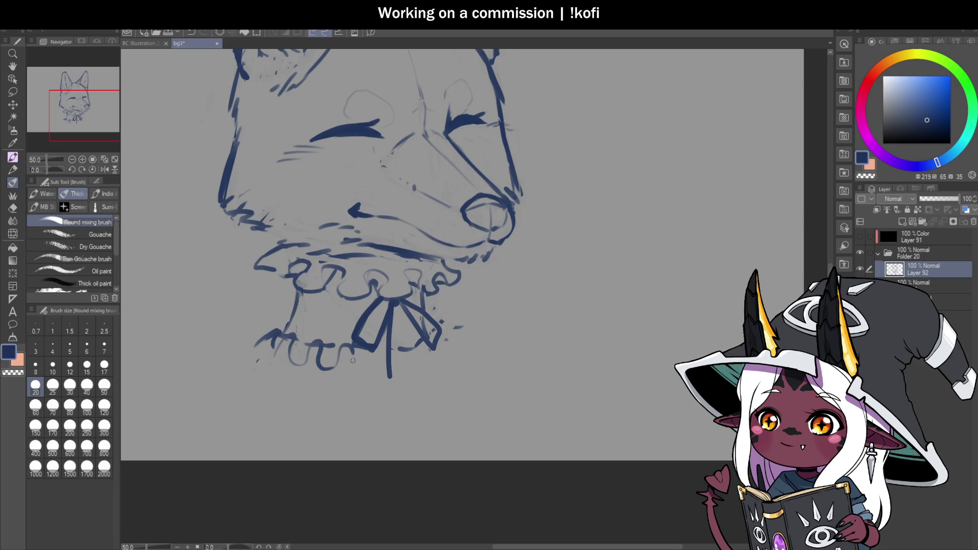
mouse_move(432, 345)
mouse_down()
mouse_move(451, 358)
mouse_move(422, 366)
mouse_move(412, 339)
mouse_move(393, 380)
mouse_move(363, 378)
mouse_move(352, 353)
mouse_up()
mouse_move(254, 347)
mouse_down()
mouse_move(268, 334)
mouse_move(286, 337)
mouse_up()
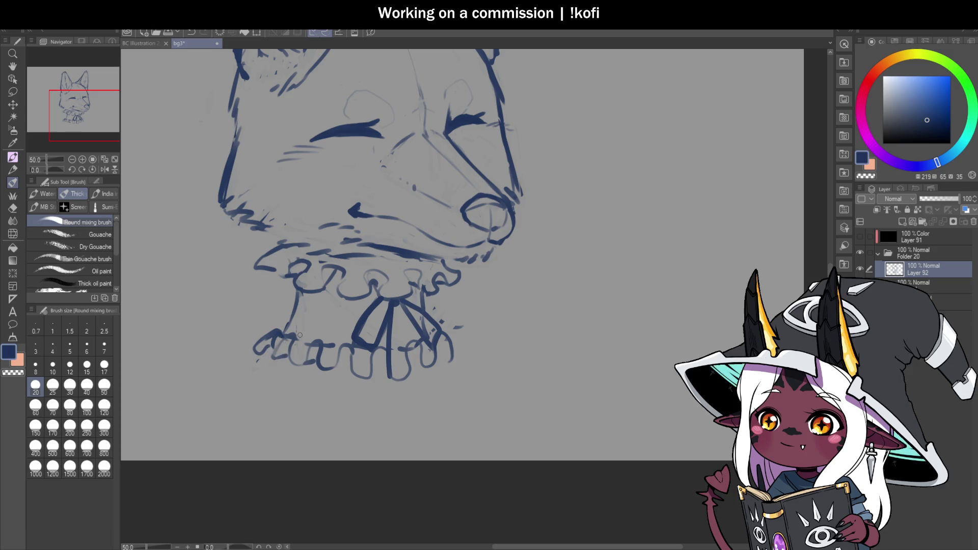
drag(286, 335, 274, 358)
key(c)
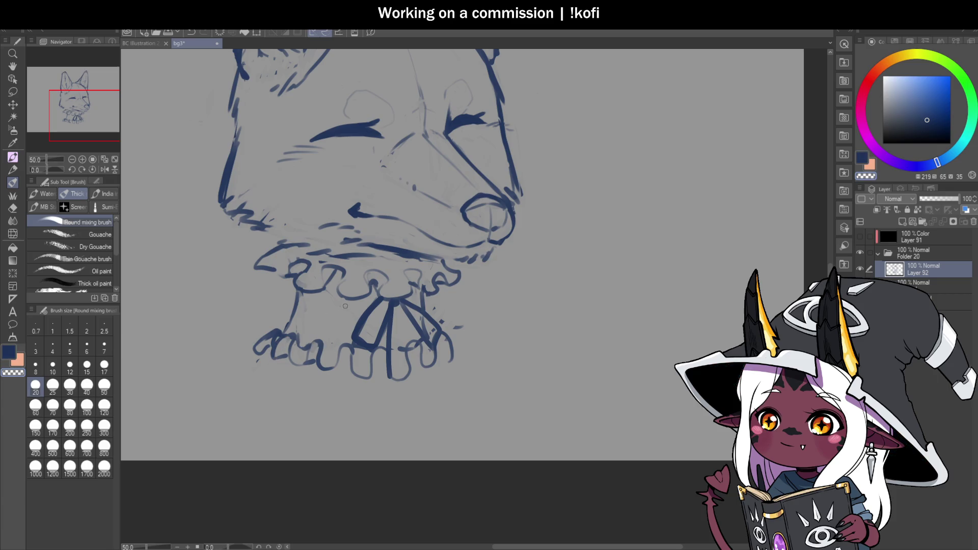
key(c)
mouse_move(331, 370)
mouse_down()
mouse_move(375, 350)
mouse_move(388, 378)
mouse_up()
key(ctrl+z)
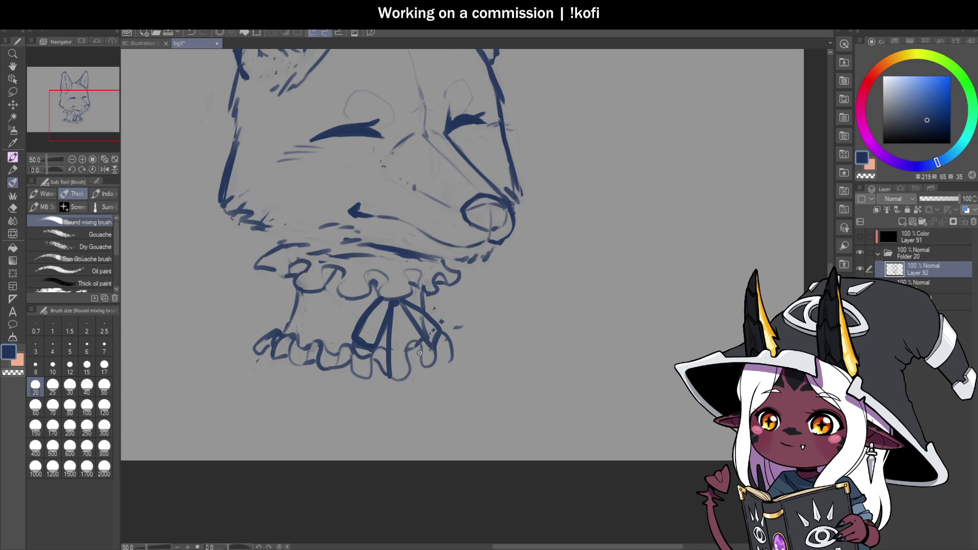
Add long hanging ribbon strands and extend the bow's centre strand downward.
mouse_move(423, 364)
mouse_down()
mouse_move(408, 362)
mouse_move(433, 358)
mouse_up()
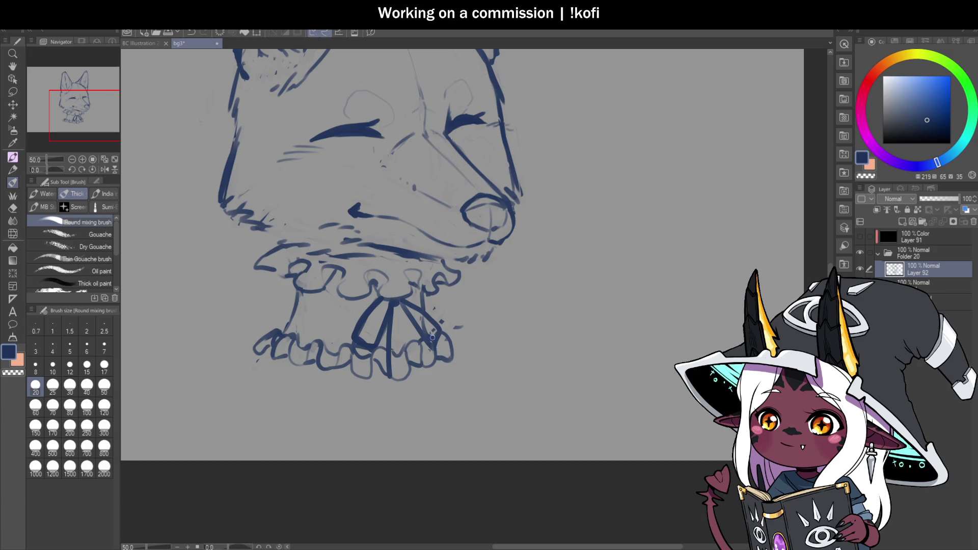
mouse_move(457, 326)
mouse_down()
mouse_move(465, 330)
mouse_move(428, 337)
mouse_move(424, 404)
mouse_up()
mouse_move(408, 356)
mouse_down()
mouse_move(396, 302)
mouse_move(389, 406)
mouse_up()
mouse_move(393, 301)
mouse_down()
mouse_move(393, 359)
mouse_move(375, 349)
mouse_up()
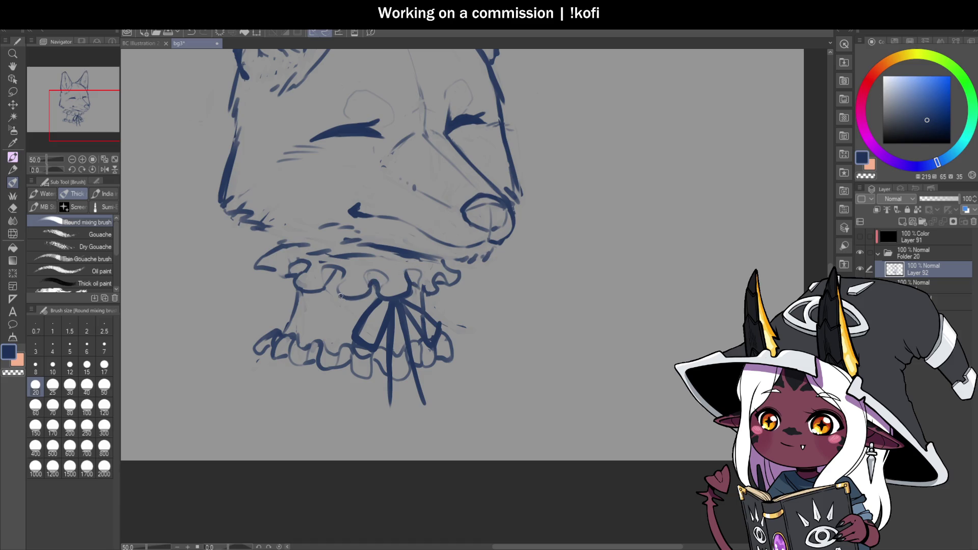
scroll(396, 310, down, 3)
scroll(426, 304, up, 3)
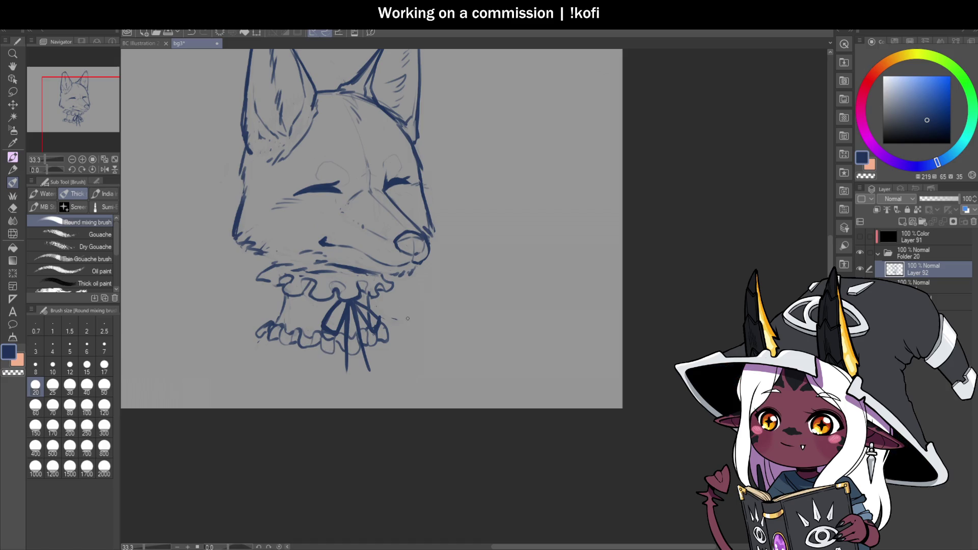
Lasso-select the collar and bow and delete them.
drag(443, 329, 456, 337)
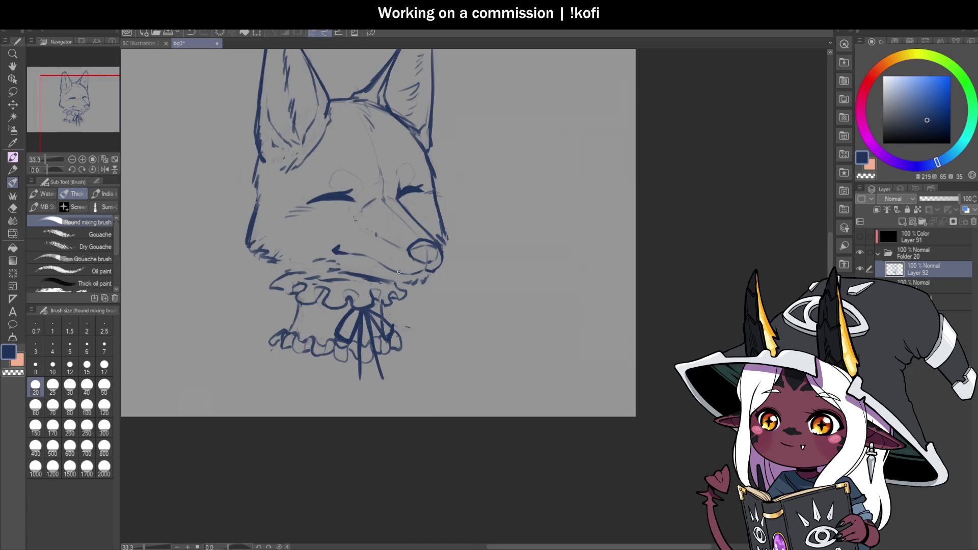
key(m)
mouse_move(402, 280)
mouse_down()
mouse_move(331, 270)
mouse_move(240, 331)
mouse_move(438, 322)
mouse_up()
key(Delete)
key(ctrl+d)
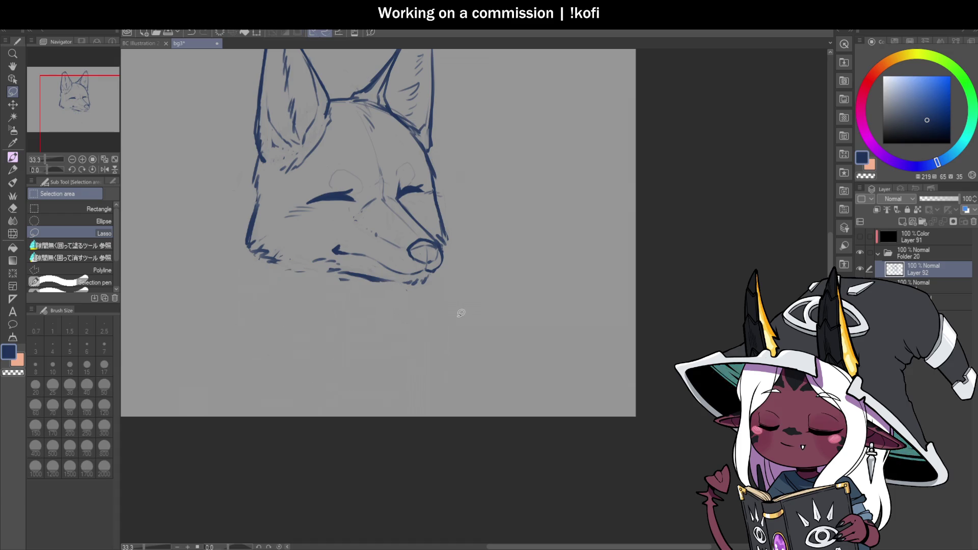
key(b)
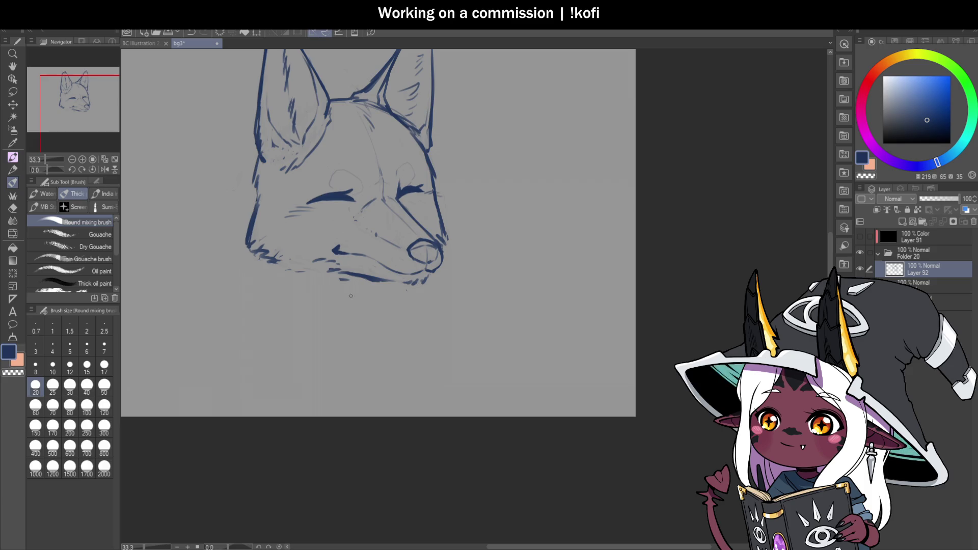
Sketch neck and shoulder lines below the chin, undoing the last attempt.
drag(269, 273, 302, 327)
mouse_move(272, 273)
mouse_down()
mouse_move(288, 265)
mouse_move(319, 320)
mouse_up()
drag(329, 270, 331, 317)
drag(257, 301, 291, 324)
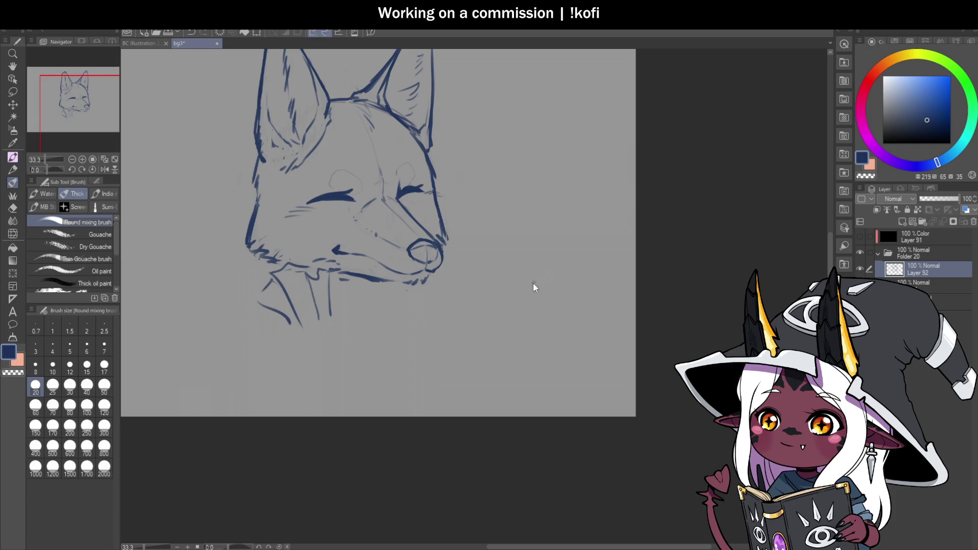
key(ctrl+z)
key(ctrl+z)
key(ctrl+z)
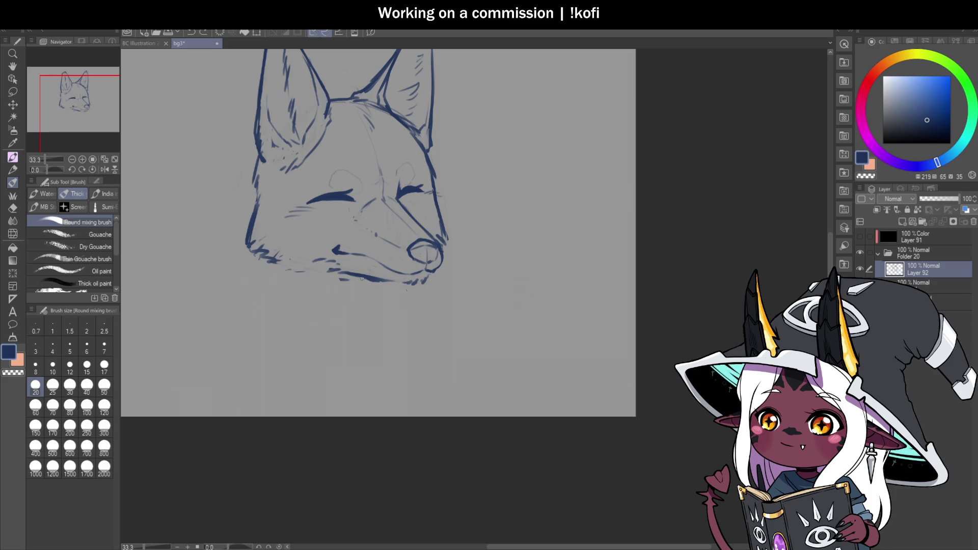
Redraw the neck's lower curve and the curved line under the chin.
mouse_move(371, 285)
mouse_down()
mouse_move(356, 326)
mouse_move(380, 334)
mouse_up()
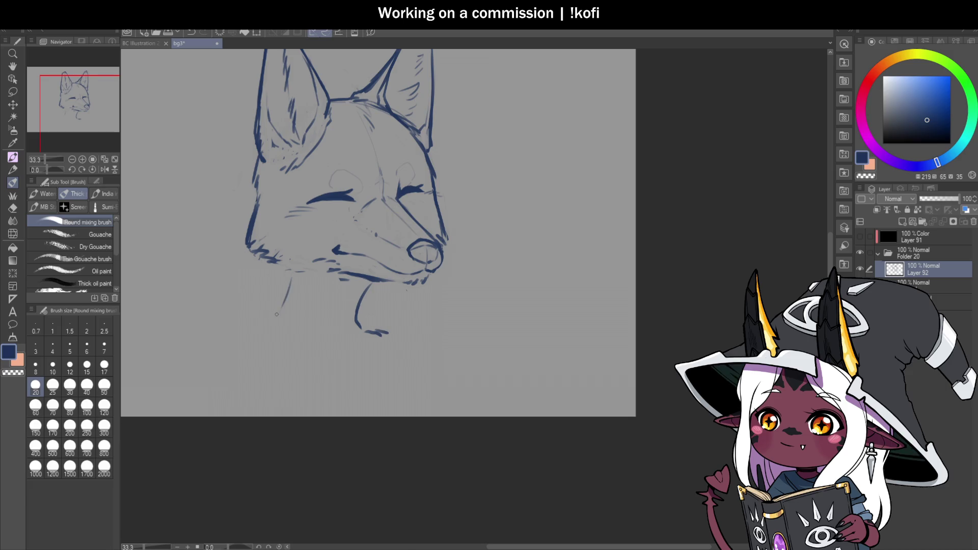
drag(280, 340, 350, 374)
mouse_move(350, 365)
mouse_down()
mouse_move(374, 337)
mouse_move(362, 327)
mouse_up()
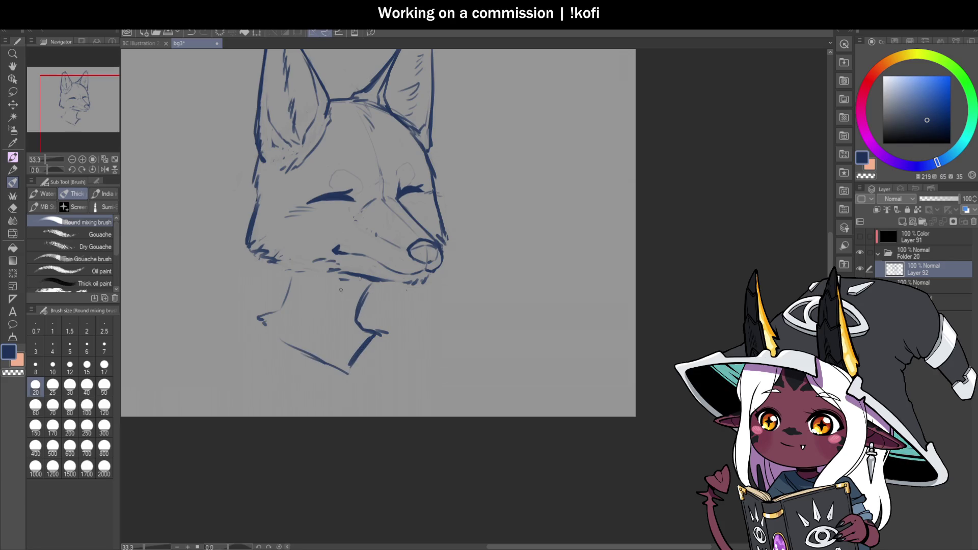
key(ctrl+z)
drag(293, 285, 361, 291)
drag(281, 309, 302, 325)
scroll(423, 294, down, 5)
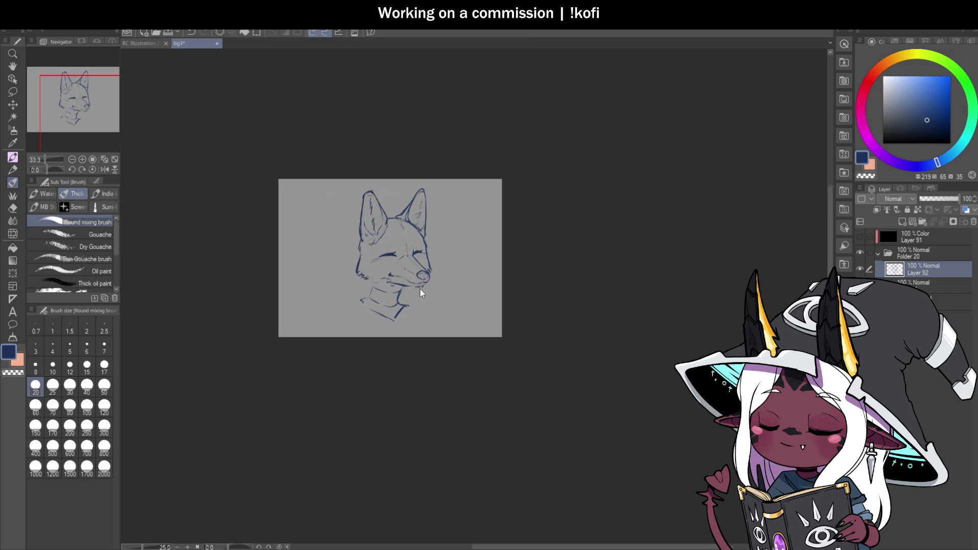
Draw the pointed collar's lower edge and clean up its lines with the transparent colour.
scroll(406, 289, up, 5)
scroll(406, 289, up, 1)
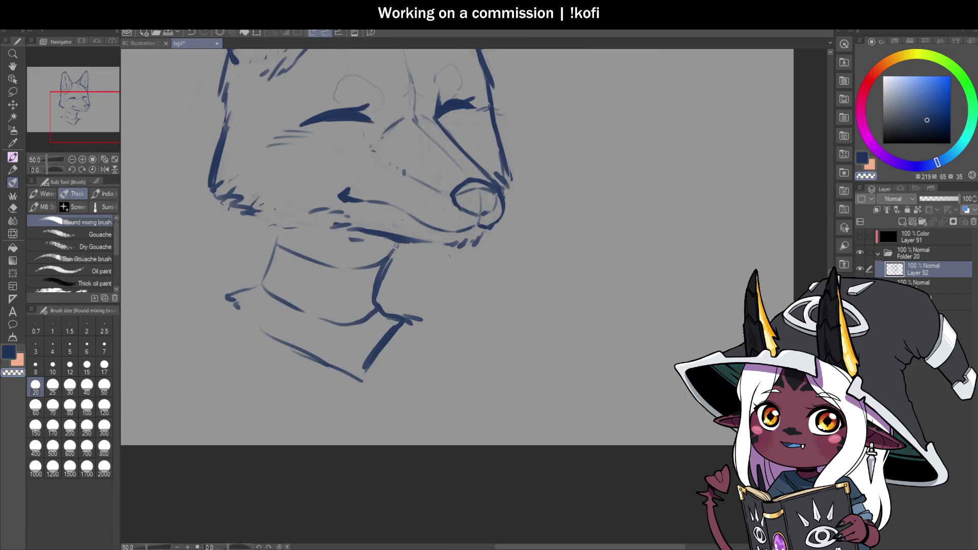
mouse_move(205, 298)
mouse_down()
mouse_move(320, 368)
mouse_move(380, 354)
mouse_move(397, 331)
mouse_move(379, 345)
mouse_up()
key(c)
mouse_move(356, 376)
mouse_down()
mouse_move(269, 337)
mouse_move(237, 303)
mouse_move(238, 279)
mouse_move(277, 319)
mouse_move(301, 323)
mouse_move(306, 340)
mouse_move(372, 332)
mouse_move(393, 312)
mouse_move(387, 299)
mouse_move(378, 316)
mouse_up()
key(c)
key(c)
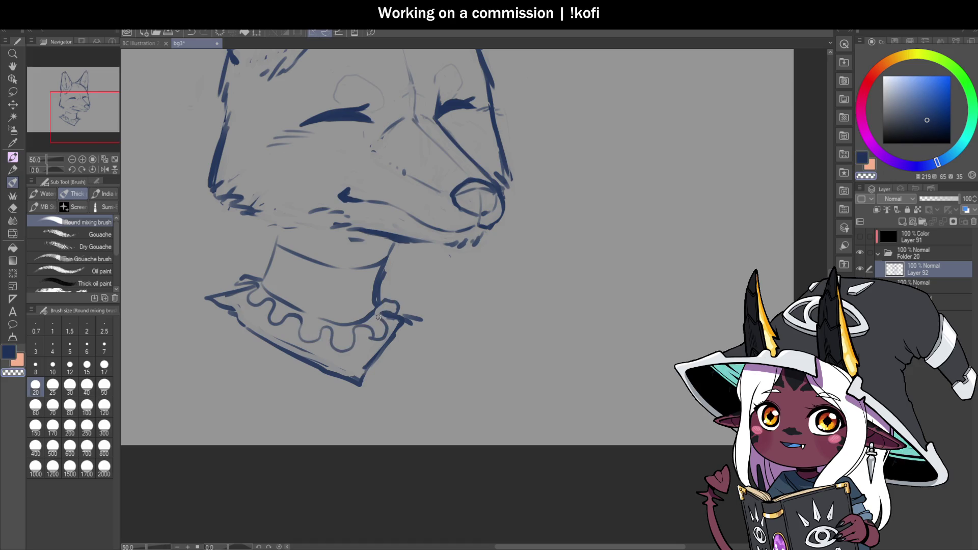
Add a ruffle loop on the collar's left side and save the drawing.
mouse_move(262, 280)
mouse_down()
mouse_move(242, 279)
mouse_move(268, 297)
mouse_up()
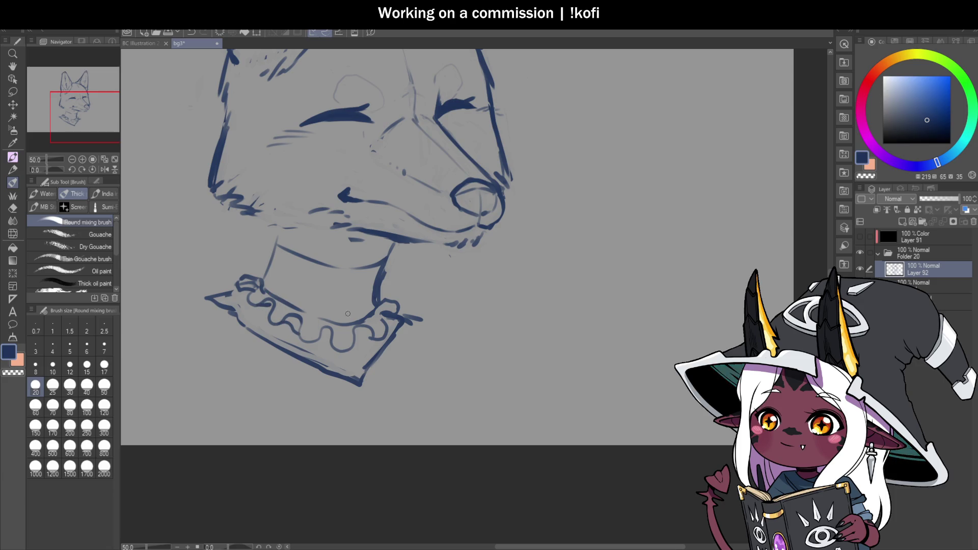
mouse_move(280, 326)
mouse_down()
mouse_move(294, 319)
mouse_move(304, 340)
mouse_up()
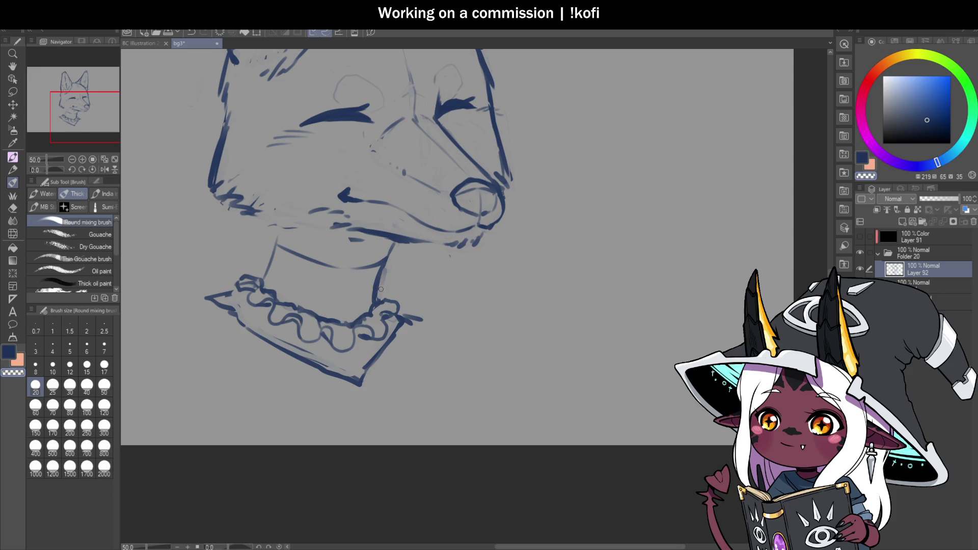
scroll(400, 287, down, 5)
key(ctrl+s)
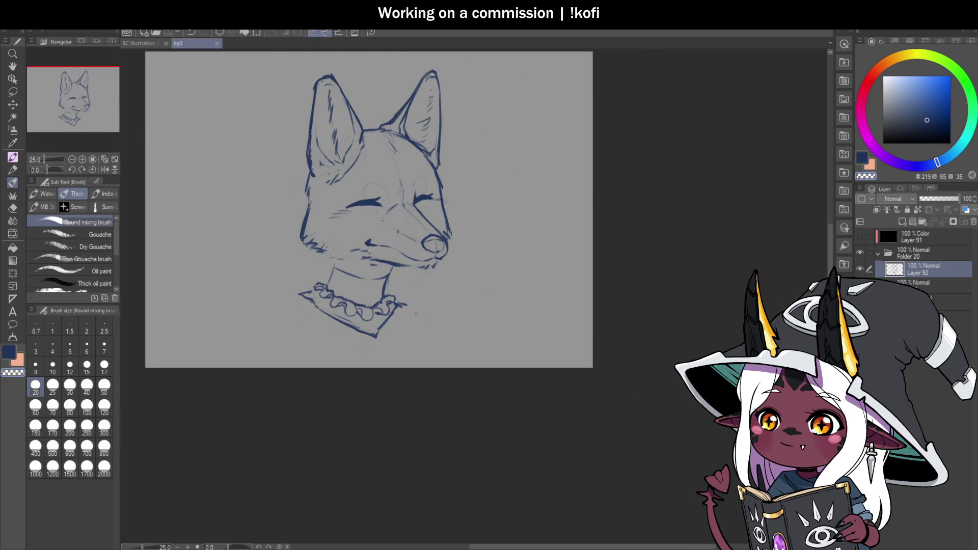
Try trial strokes for a loop under the chin and lines on the neck, then undo them.
scroll(308, 226, up, 5)
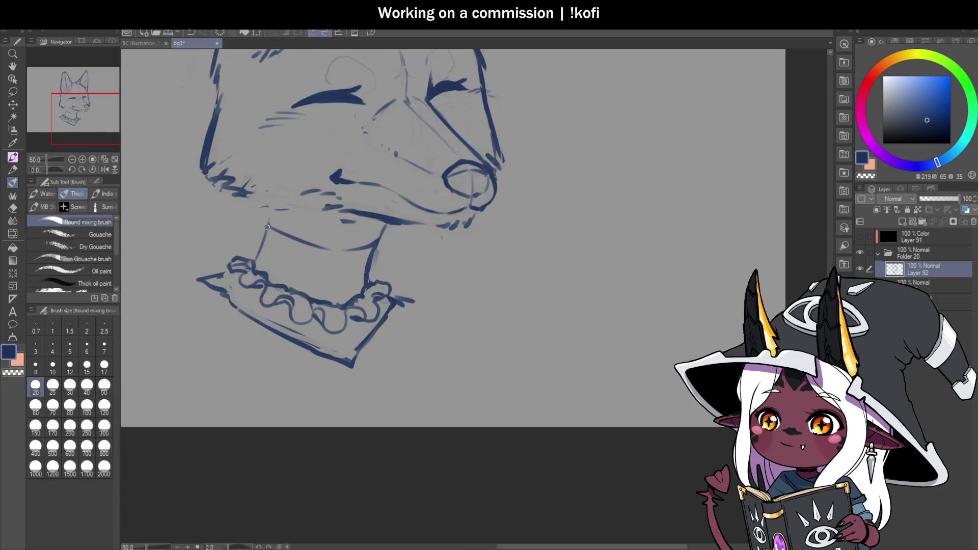
drag(271, 209, 287, 211)
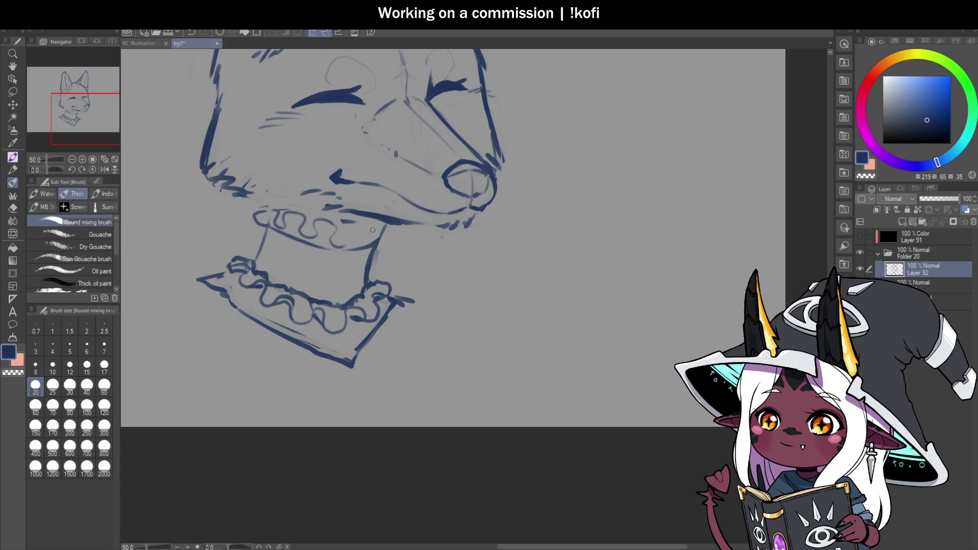
key(ctrl+z)
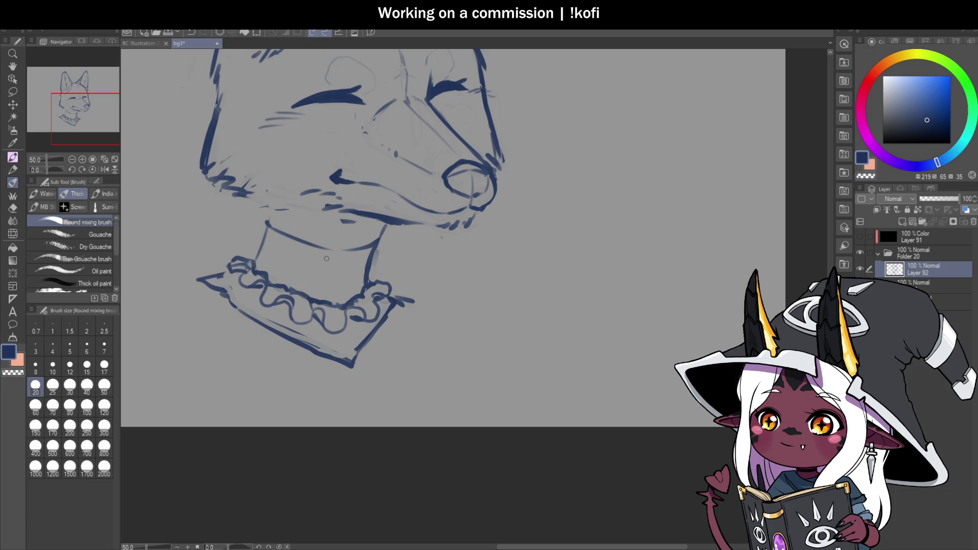
mouse_move(337, 260)
mouse_down()
mouse_move(349, 284)
mouse_move(292, 247)
mouse_move(288, 278)
mouse_move(331, 282)
mouse_up()
key(ctrl+z)
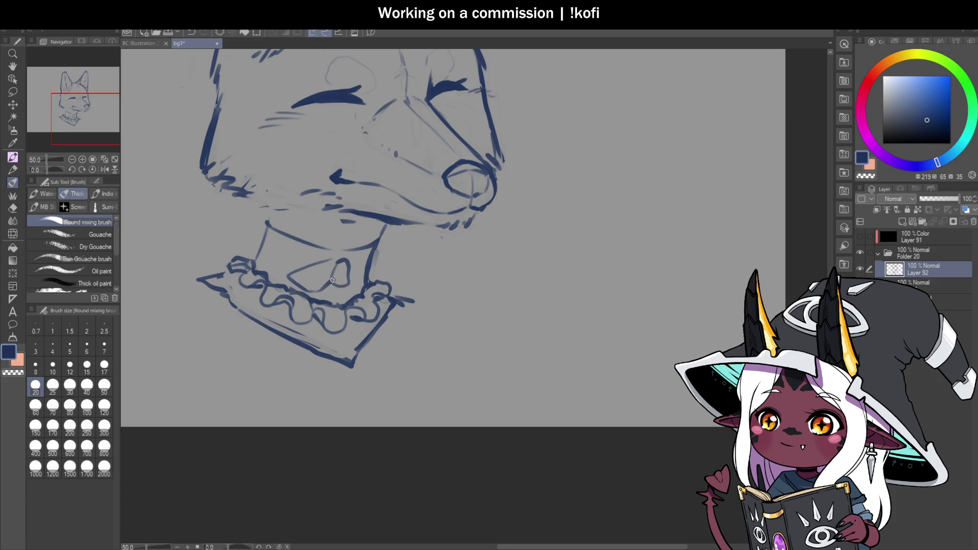
key(ctrl+z)
key(ctrl+z)
Draw the bow outline at the collar front with two hanging ribbon tails, erasing and refining the loops.
mouse_move(363, 254)
mouse_down()
mouse_move(342, 259)
mouse_move(341, 285)
mouse_move(362, 283)
mouse_move(293, 283)
mouse_move(337, 289)
mouse_move(301, 282)
mouse_move(385, 265)
mouse_move(398, 278)
mouse_move(361, 280)
mouse_move(337, 351)
mouse_move(344, 355)
mouse_move(349, 292)
mouse_move(370, 357)
mouse_move(347, 293)
mouse_move(364, 328)
mouse_up()
drag(358, 295, 365, 333)
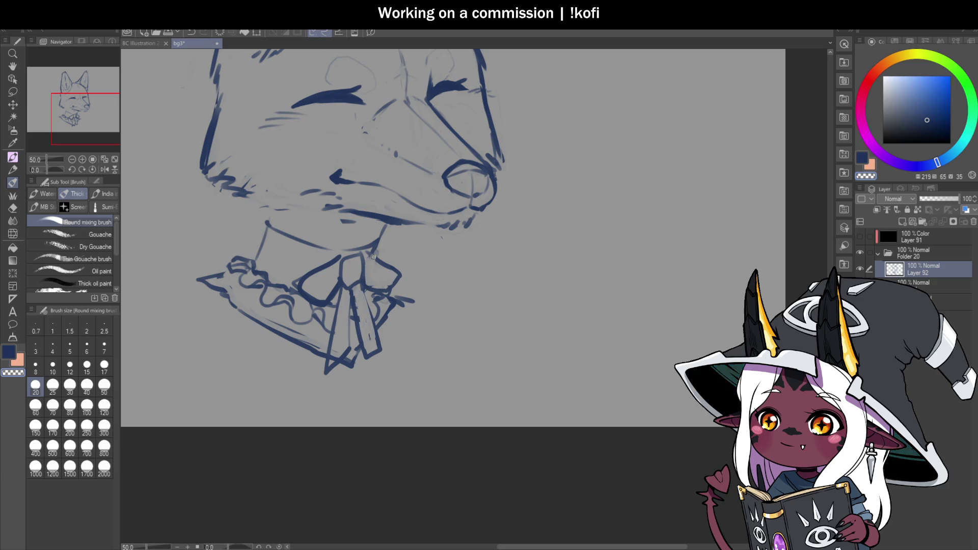
mouse_move(342, 259)
mouse_down()
mouse_move(301, 285)
mouse_move(320, 298)
mouse_move(320, 286)
mouse_move(344, 275)
mouse_move(380, 278)
mouse_move(367, 275)
mouse_move(347, 338)
mouse_up()
drag(342, 289, 321, 370)
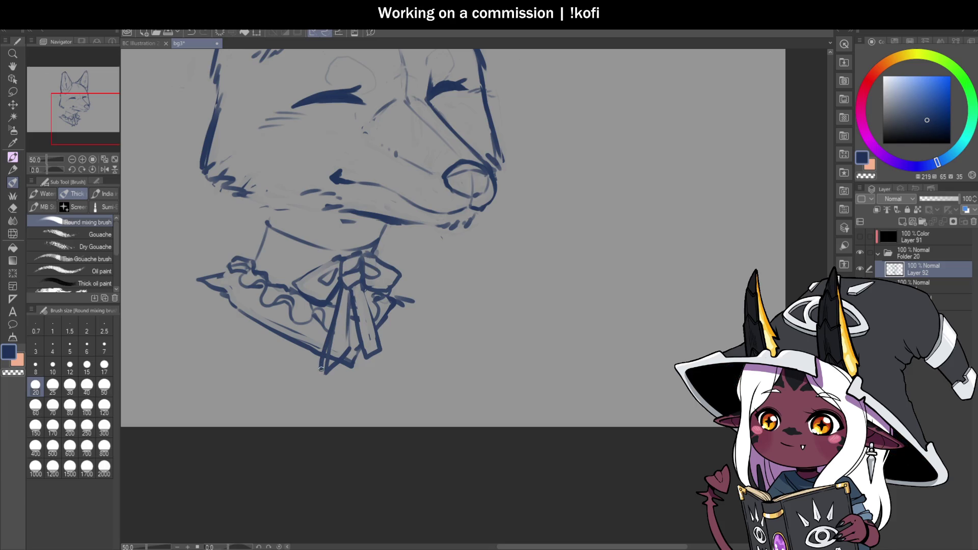
mouse_move(345, 289)
mouse_down()
mouse_move(326, 364)
mouse_move(347, 348)
mouse_move(347, 296)
mouse_up()
drag(359, 352, 355, 304)
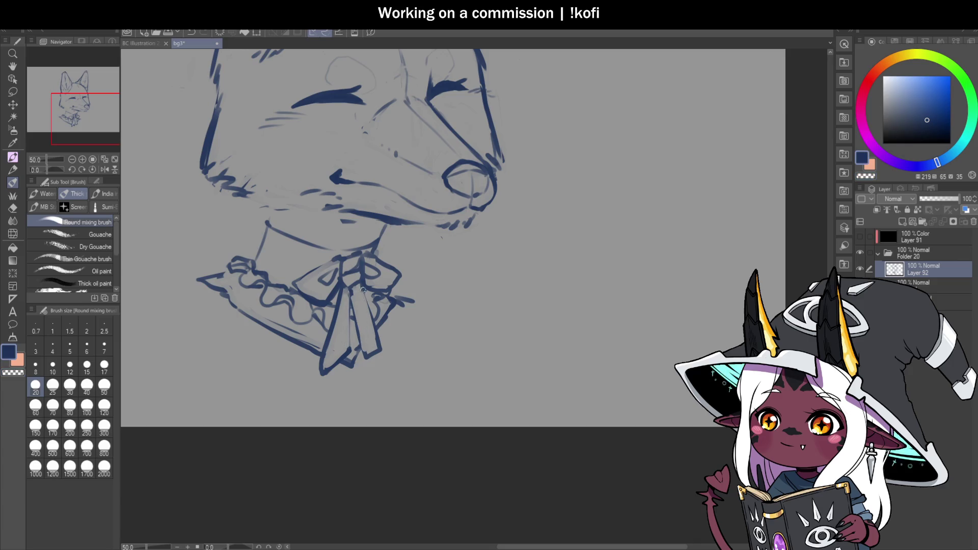
scroll(372, 321, down, 2)
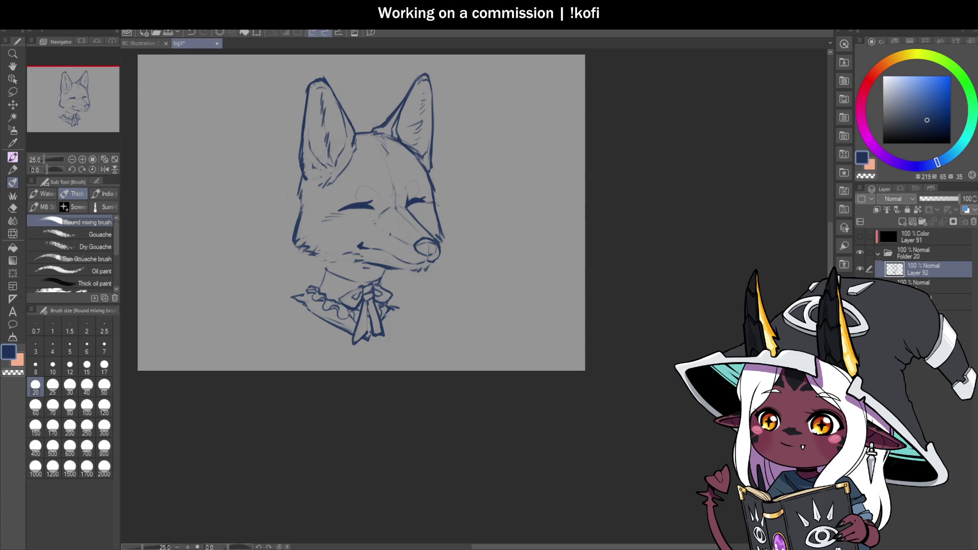
On the mirrored canvas, thicken the neck line and draw a wavy collar trim beneath it.
click(104, 169)
scroll(366, 217, down, 2)
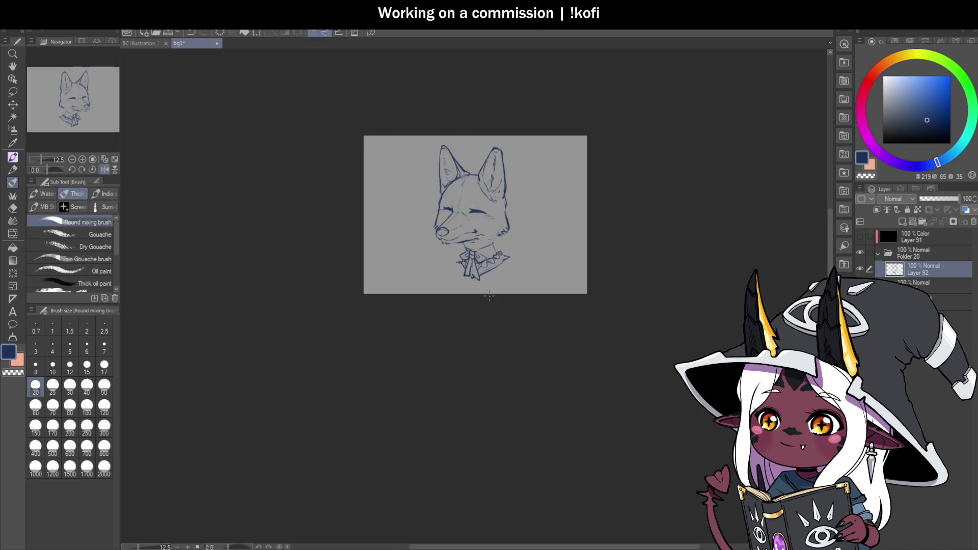
scroll(487, 231, up, 4)
scroll(487, 231, up, 1)
mouse_move(403, 199)
mouse_down()
mouse_move(474, 187)
mouse_move(530, 158)
mouse_up()
mouse_move(382, 184)
mouse_down()
mouse_move(371, 173)
mouse_move(434, 179)
mouse_move(470, 159)
mouse_move(484, 176)
mouse_move(495, 156)
mouse_move(539, 145)
mouse_move(542, 155)
mouse_up()
key(c)
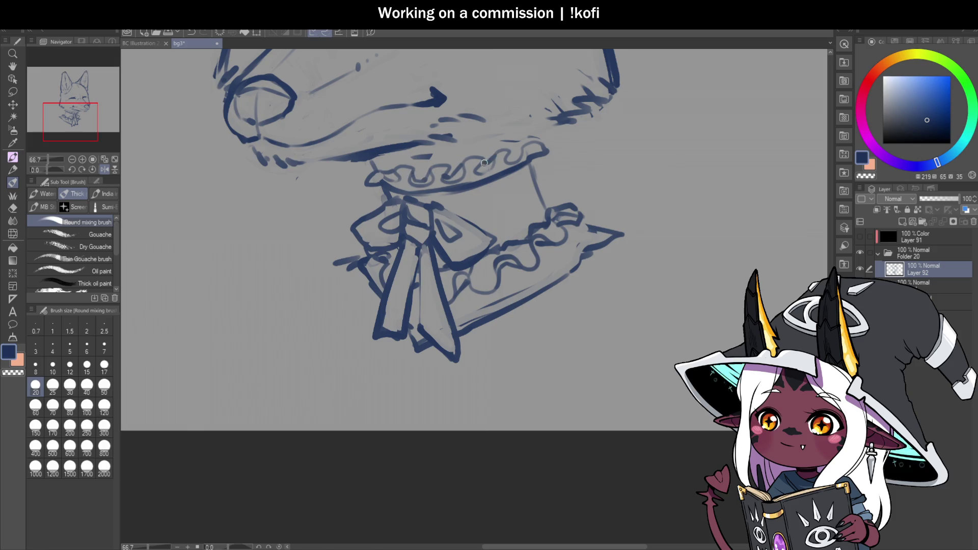
scroll(332, 242, down, 3)
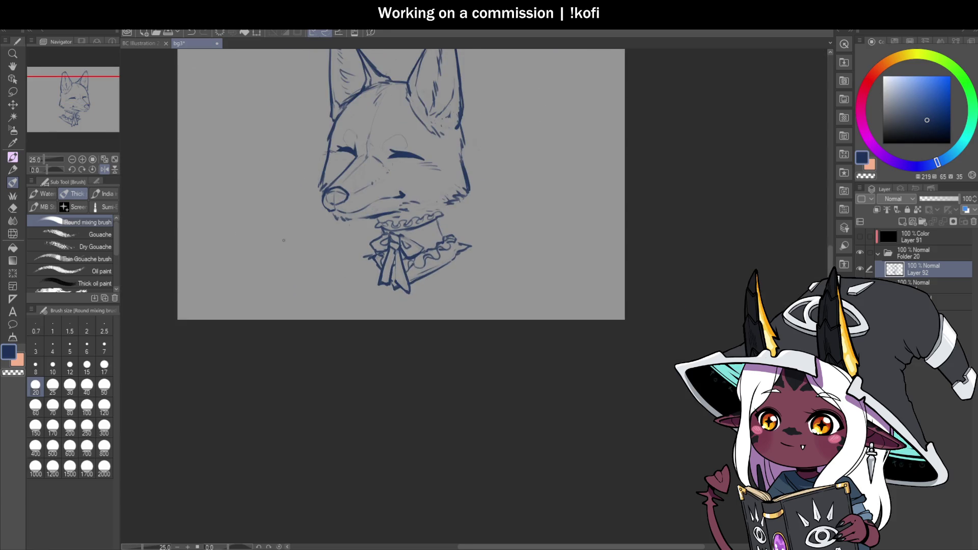
Flip the view back and try a curve off the collar's left tip, then undo it.
click(103, 166)
scroll(313, 268, down, 3)
scroll(314, 268, up, 5)
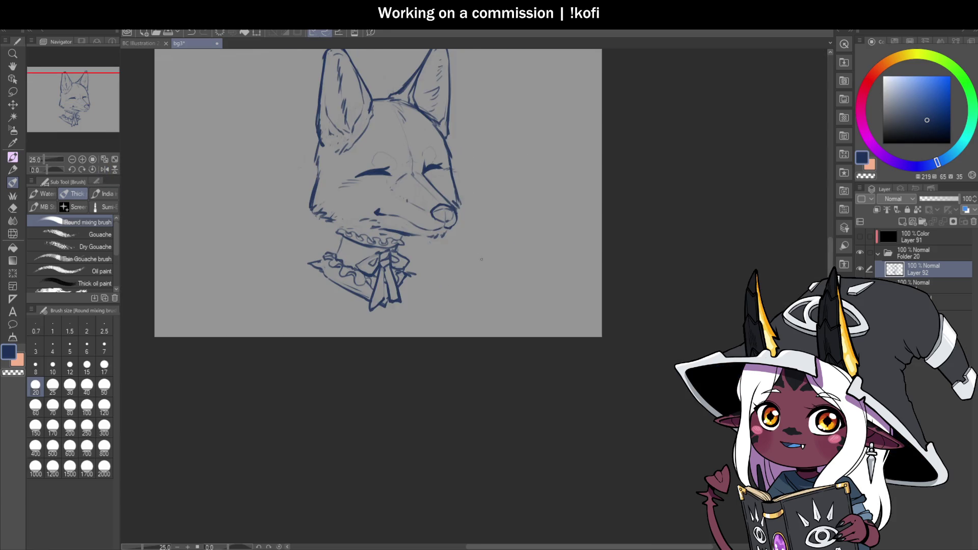
mouse_move(298, 248)
mouse_down()
mouse_move(253, 224)
mouse_move(193, 248)
mouse_up()
mouse_move(205, 244)
mouse_down()
mouse_move(272, 226)
mouse_move(280, 233)
mouse_move(243, 229)
mouse_up()
key(ctrl+z)
key(ctrl+z)
key(ctrl+z)
scroll(433, 308, down, 2)
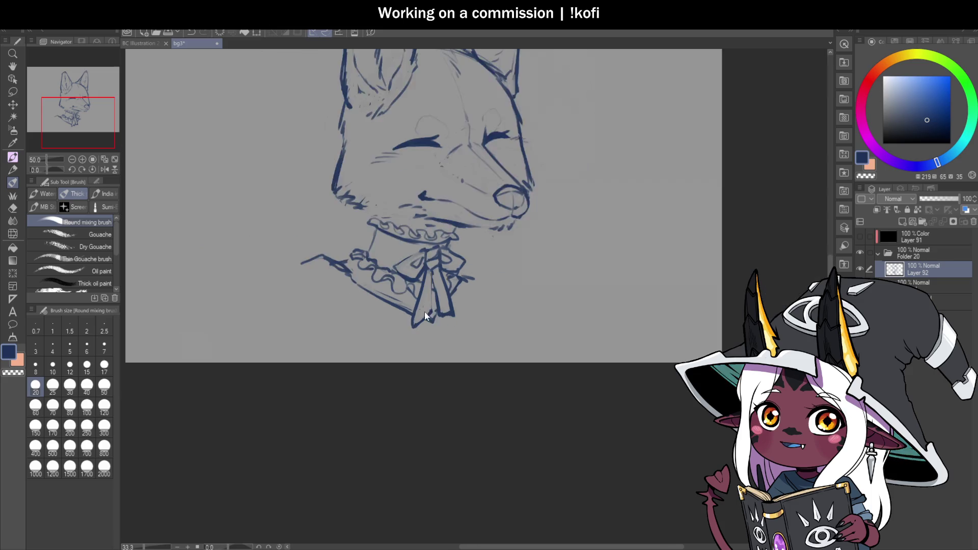
scroll(466, 310, up, 1)
scroll(421, 278, down, 1)
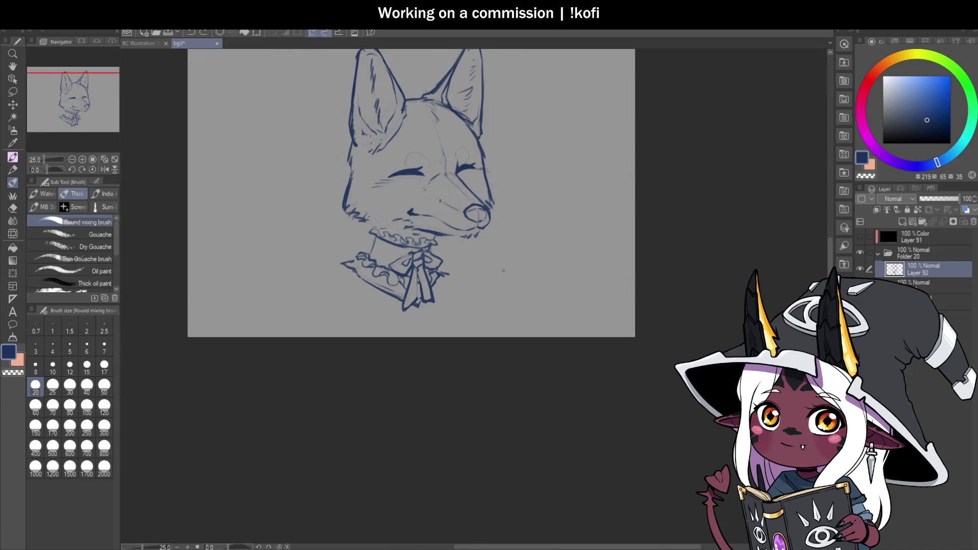
scroll(421, 278, up, 2)
Erase stray strokes right of the bow tip and near the lower ruffle with the transparent colour.
key(c)
drag(433, 267, 413, 269)
key(c)
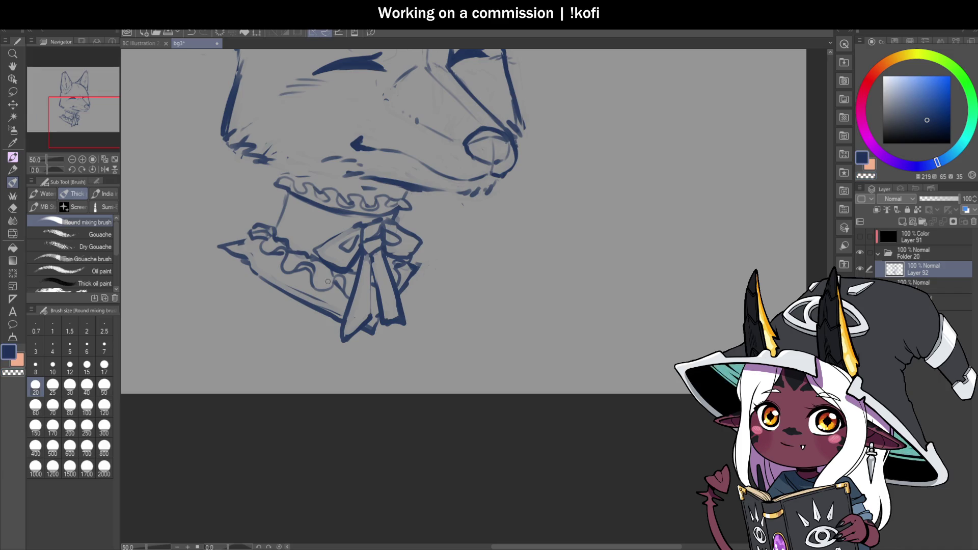
mouse_move(329, 289)
mouse_down()
mouse_move(309, 279)
mouse_move(290, 300)
mouse_up()
key(c)
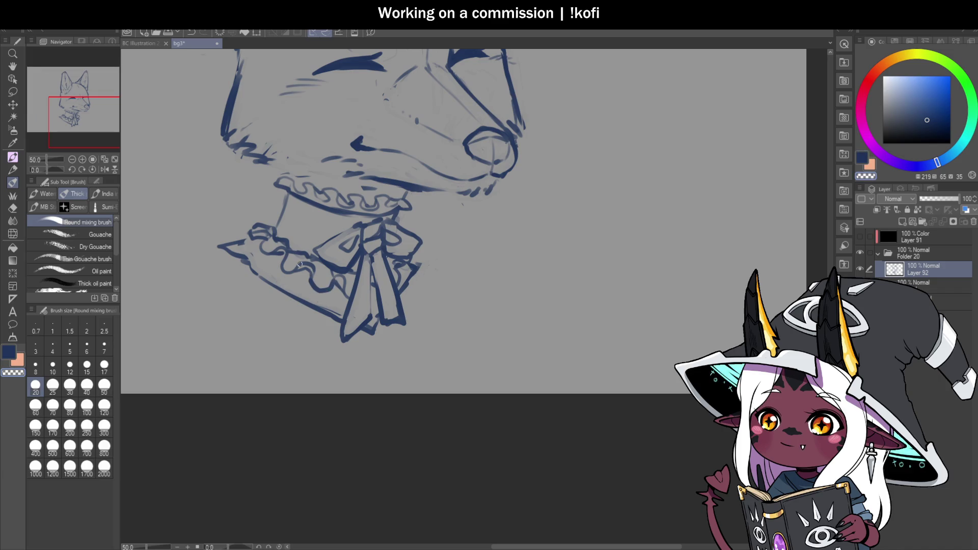
scroll(428, 294, down, 2)
scroll(428, 294, up, 2)
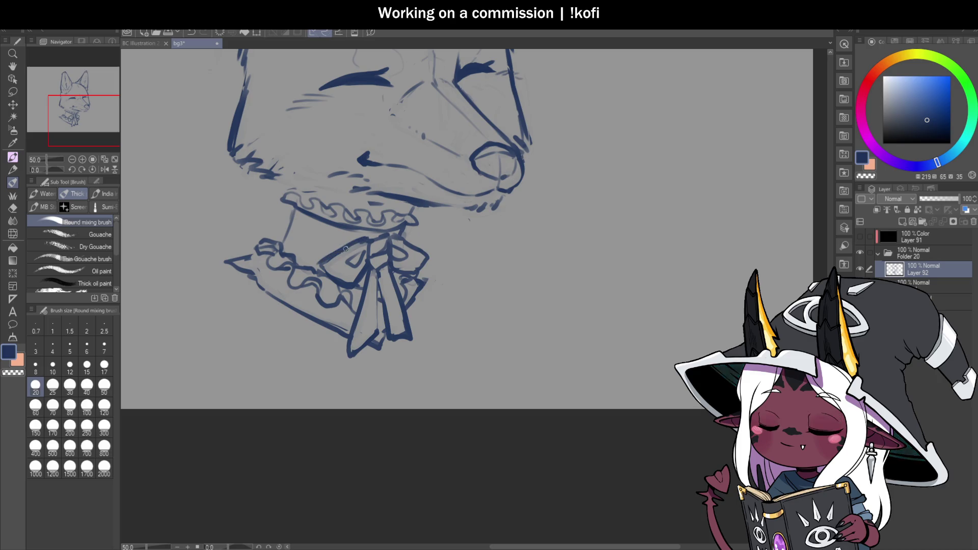
With the canvas mirrored, ink and thicken the collar's right side in dark blue.
click(105, 169)
scroll(524, 269, down, 2)
scroll(524, 268, up, 3)
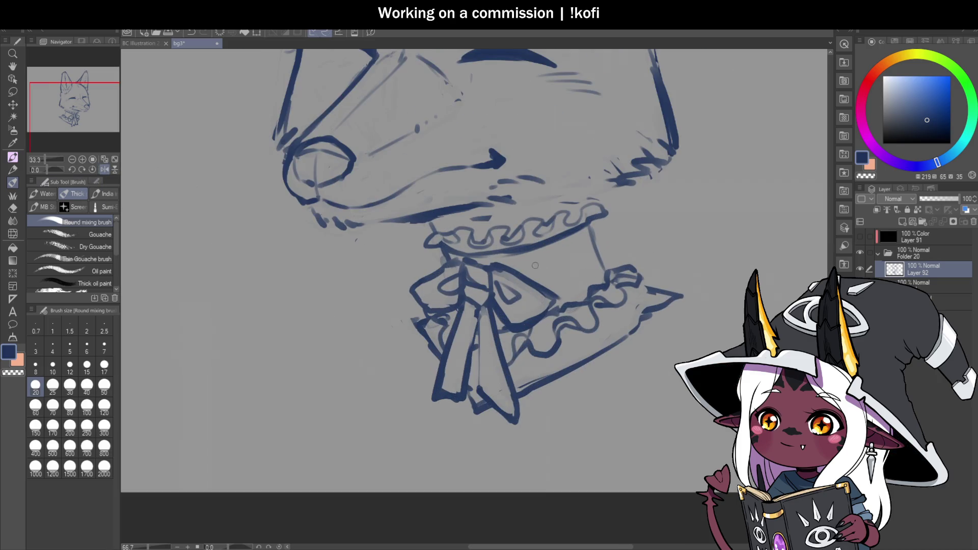
drag(524, 269, 595, 246)
mouse_move(530, 285)
mouse_down()
mouse_move(577, 285)
mouse_move(547, 296)
mouse_up()
drag(605, 269, 594, 246)
scroll(362, 305, down, 3)
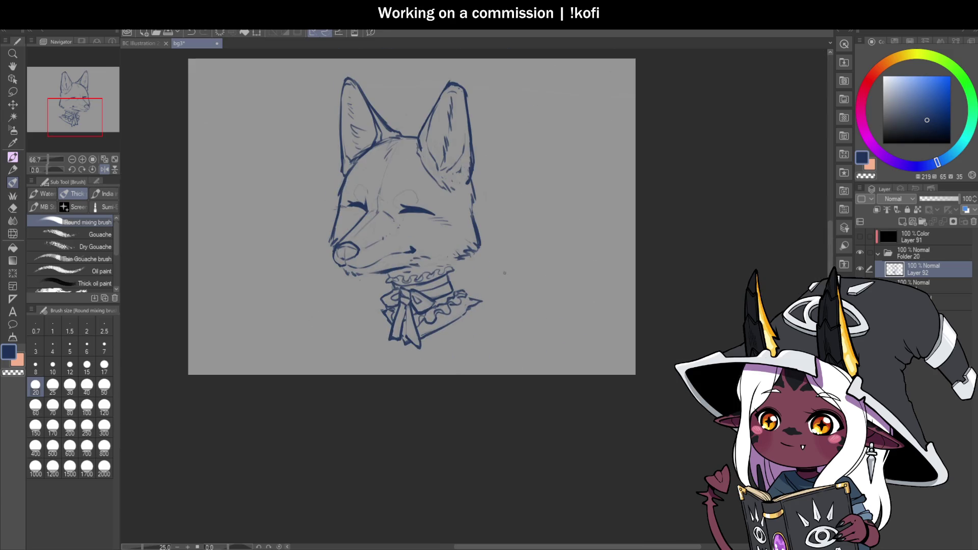
Return the canvas to normal orientation and add a short dark stroke near the collar.
click(104, 169)
scroll(552, 225, up, 2)
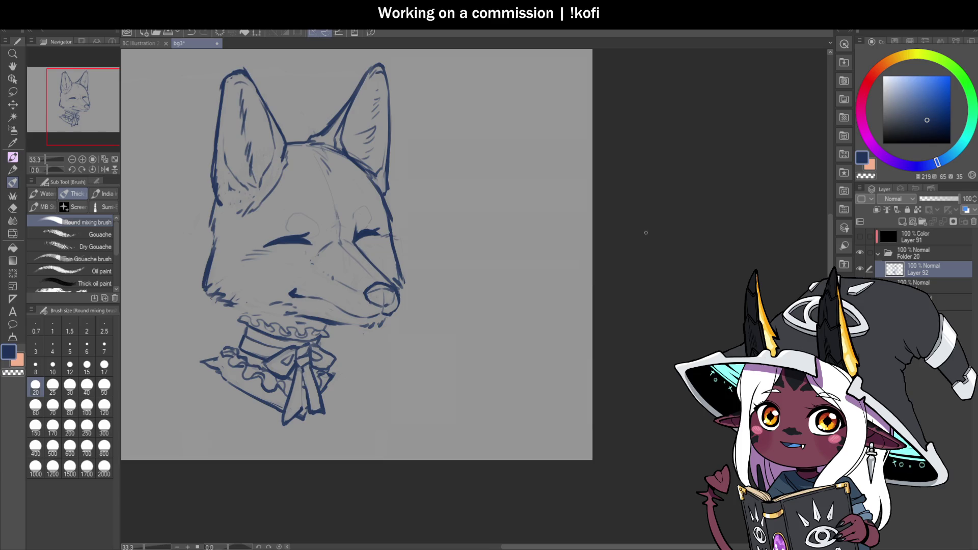
scroll(611, 224, down, 1)
scroll(408, 285, up, 1)
scroll(504, 310, down, 1)
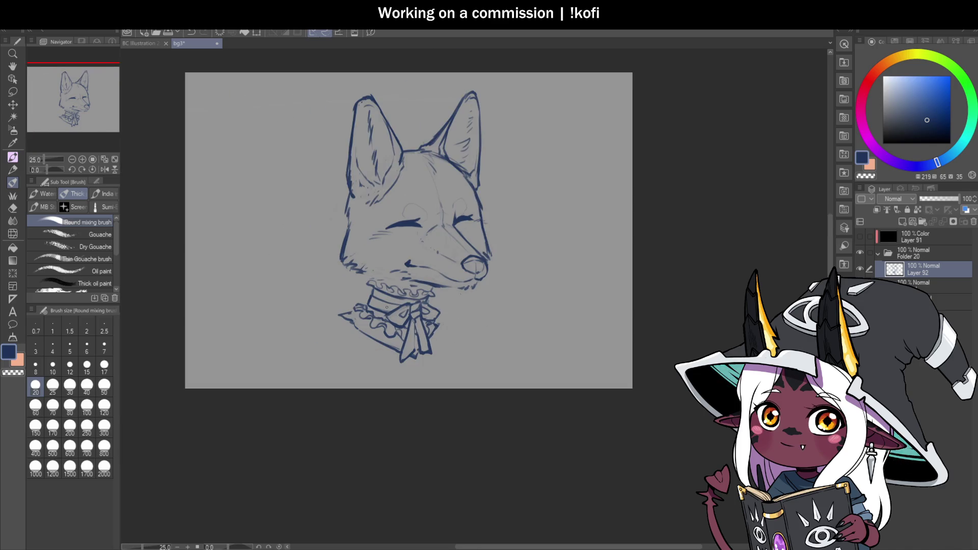
scroll(364, 269, up, 2)
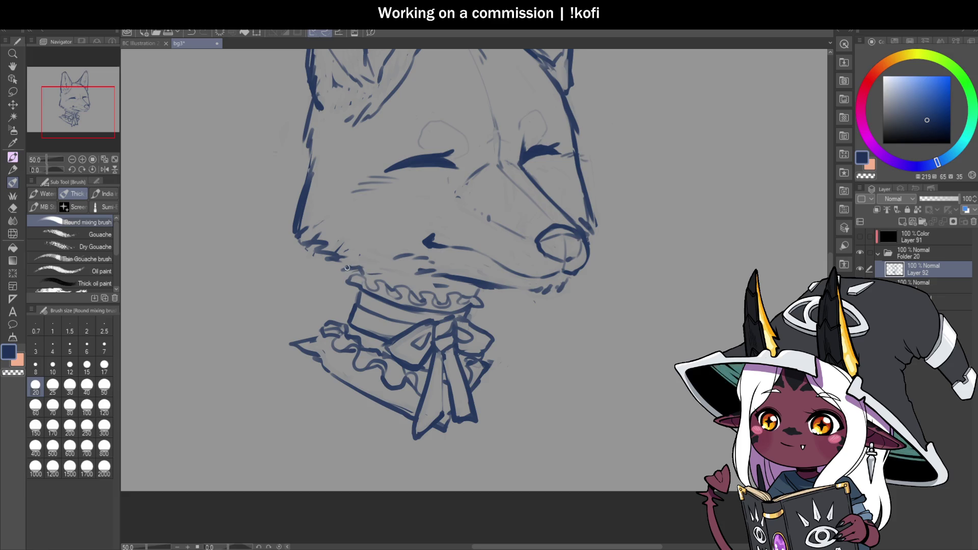
scroll(472, 280, up, 1)
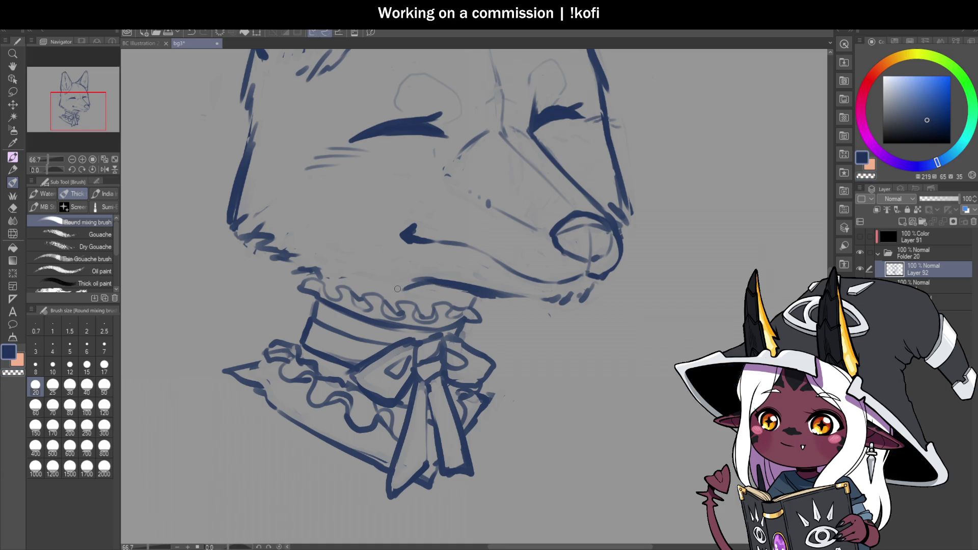
scroll(470, 304, down, 1)
scroll(470, 304, up, 1)
drag(471, 293, 456, 305)
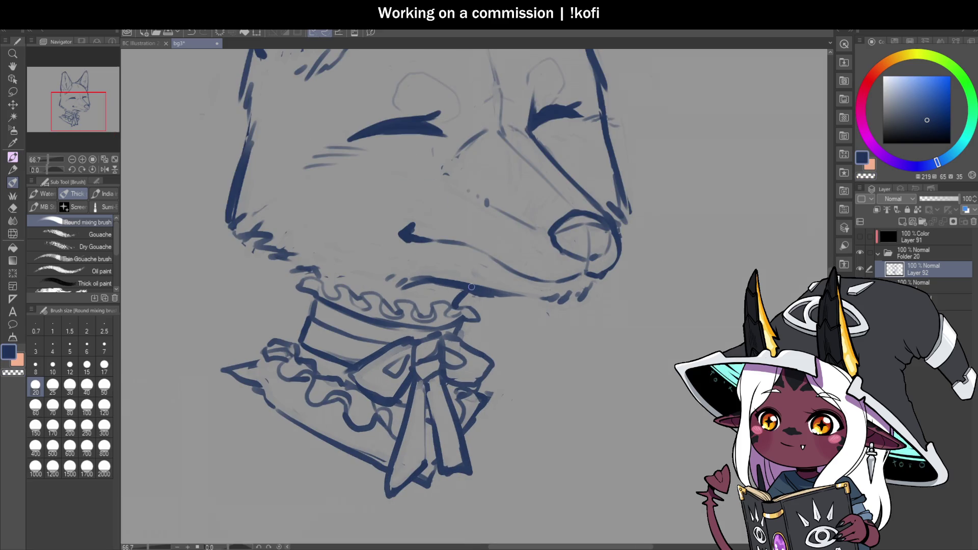
scroll(466, 293, down, 2)
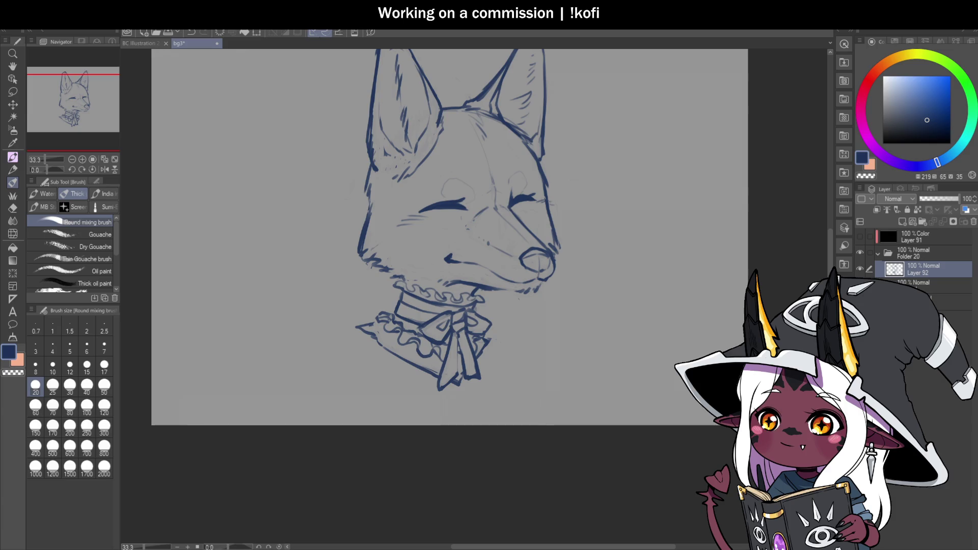
scroll(442, 301, down, 2)
scroll(442, 301, up, 1)
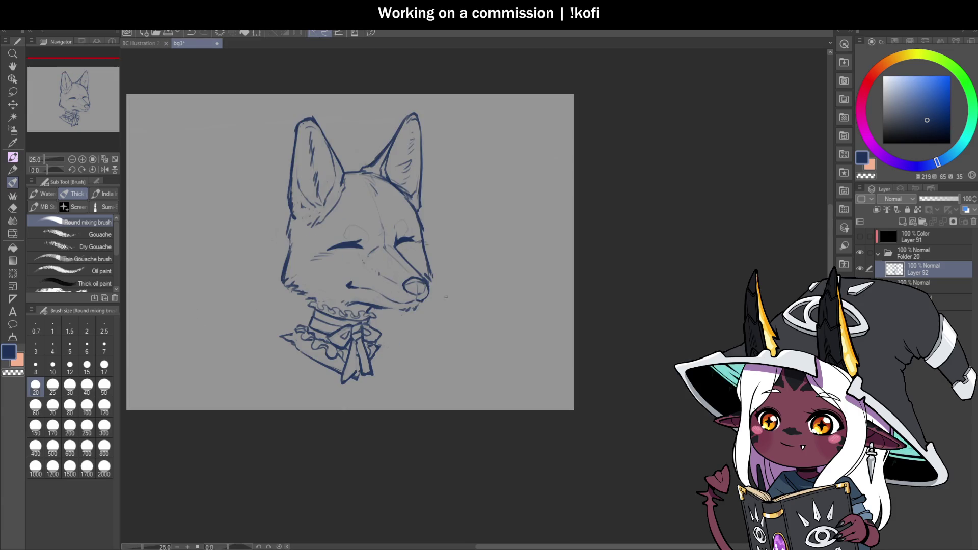
Add Layer 93 above the line art and fade Layer 92 to 65% opacity.
click(903, 222)
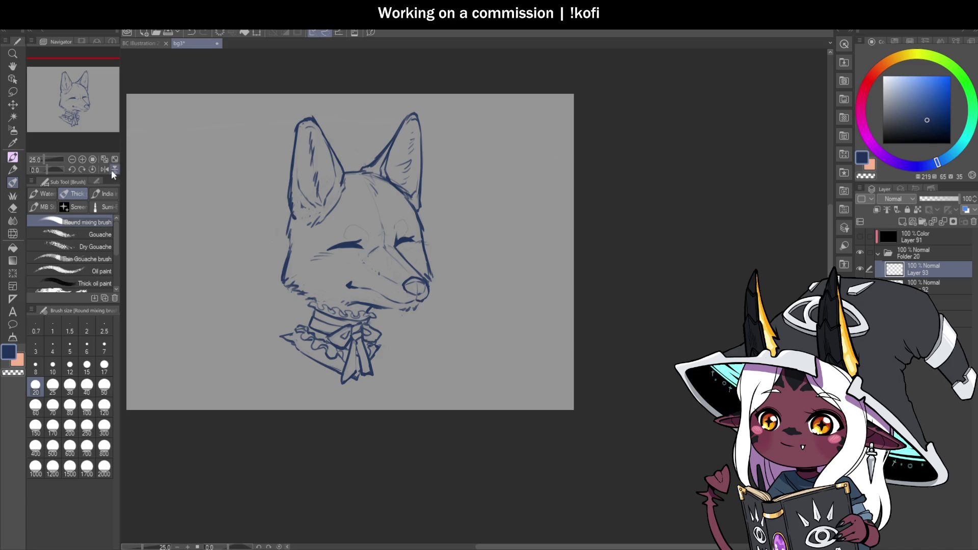
scroll(475, 225, up, 1)
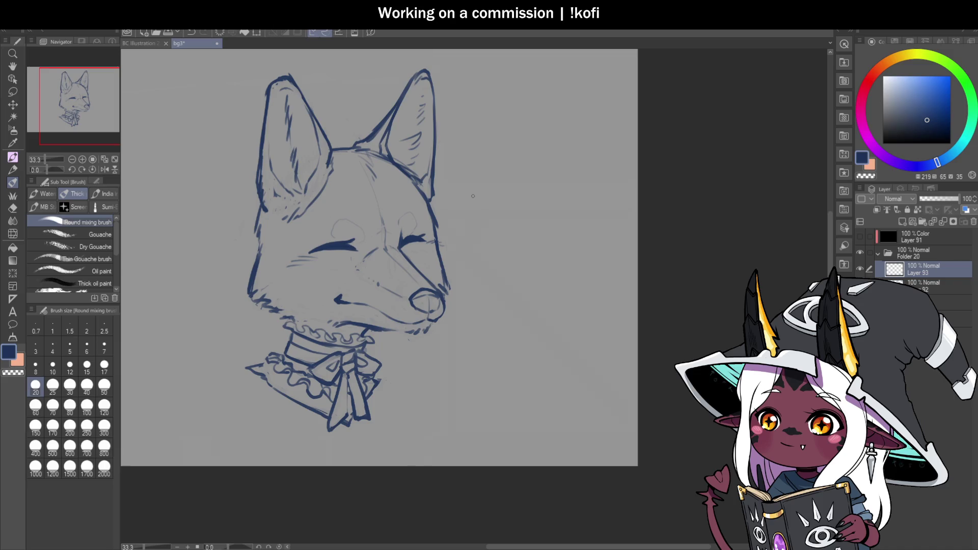
key(ctrl+minus)
key(ctrl+minus)
key(ctrl+minus)
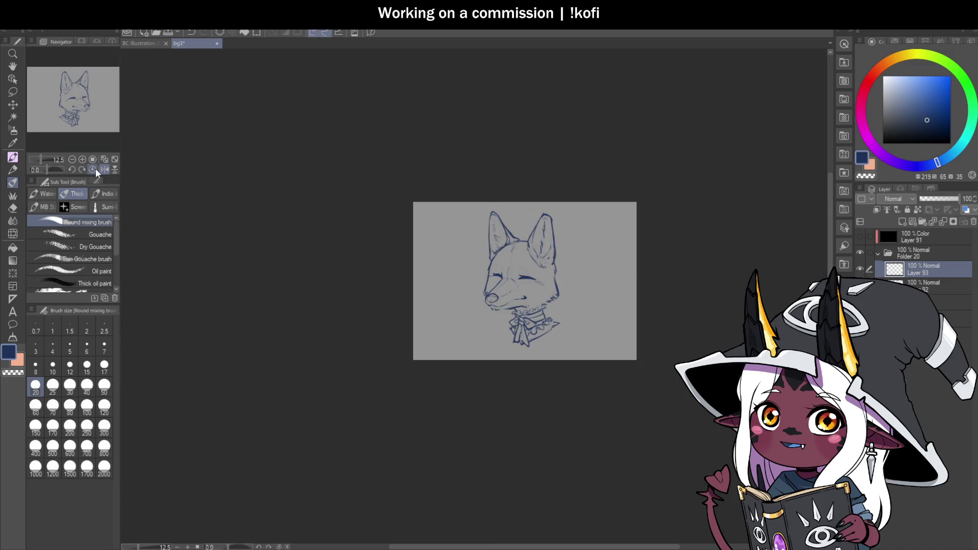
key(ctrl+plus)
key(ctrl+plus)
key(ctrl+plus)
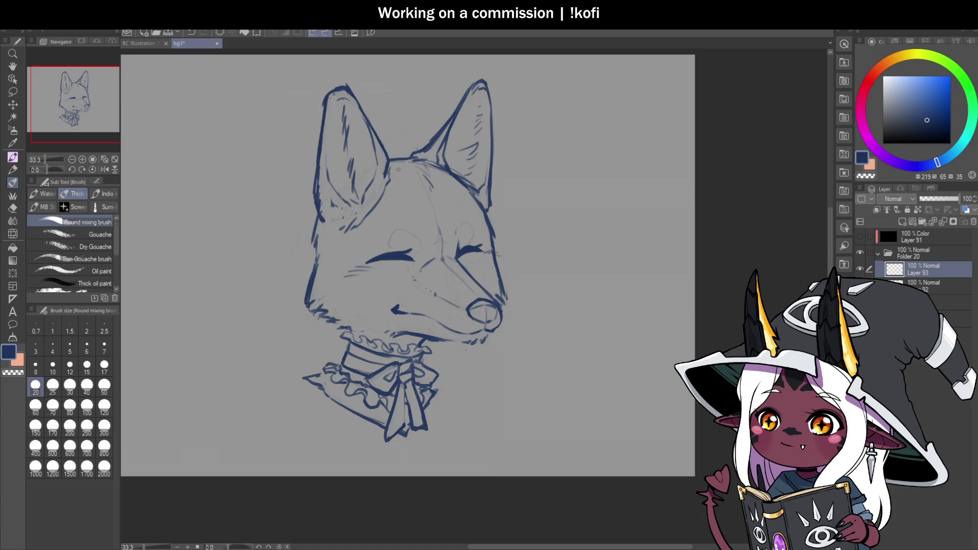
drag(956, 199, 946, 199)
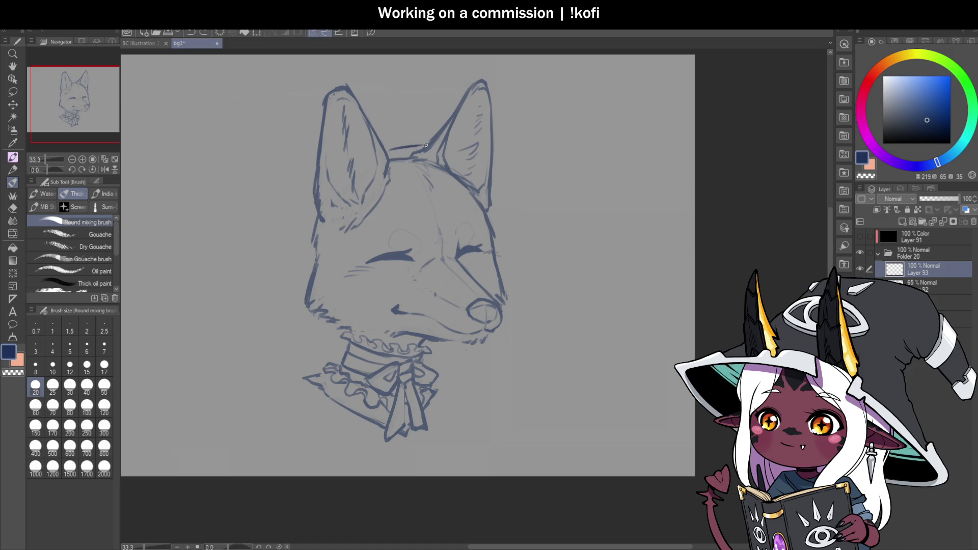
Sketch a line in the right ear, a curl beside it, and a long curve down from the cheek.
drag(434, 146, 459, 162)
mouse_move(511, 144)
mouse_down()
mouse_move(519, 158)
mouse_move(489, 175)
mouse_up()
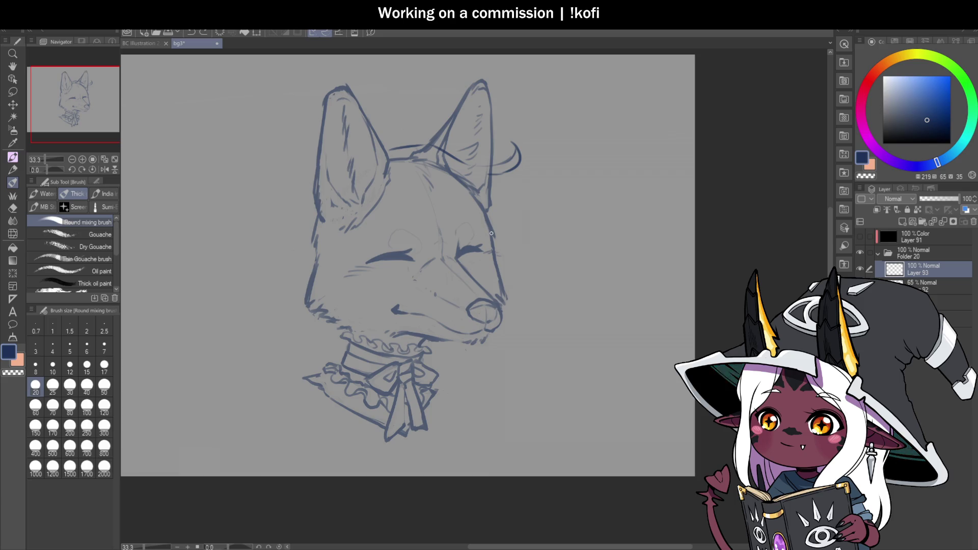
scroll(509, 275, down, 1)
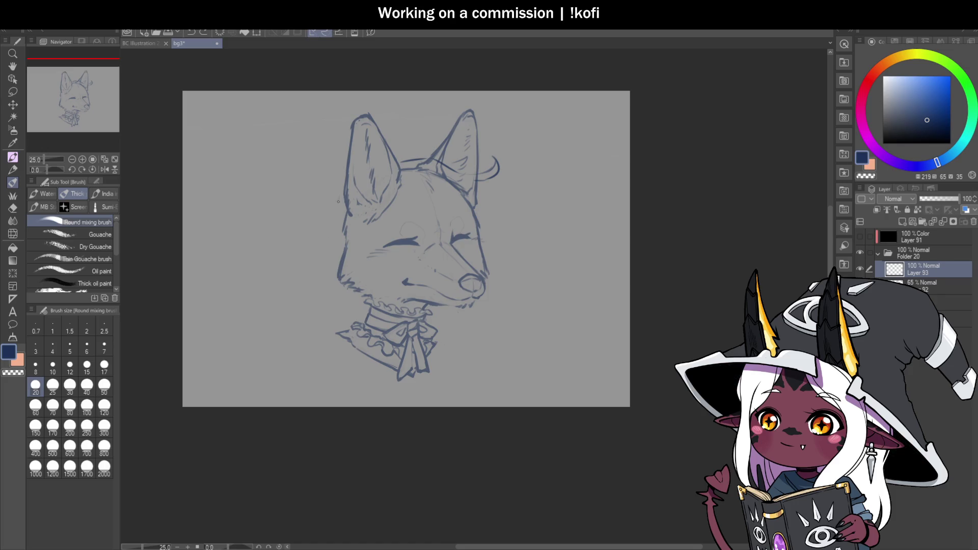
drag(328, 228, 281, 302)
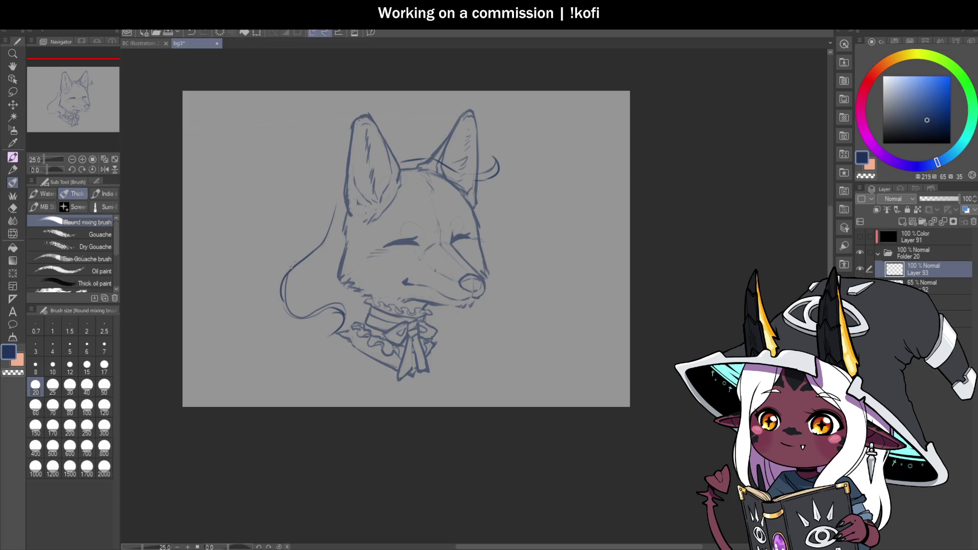
Sketch hair strands under the chin and across the forehead, undoing the left-side strokes.
key(ctrl+plus)
drag(472, 330, 499, 371)
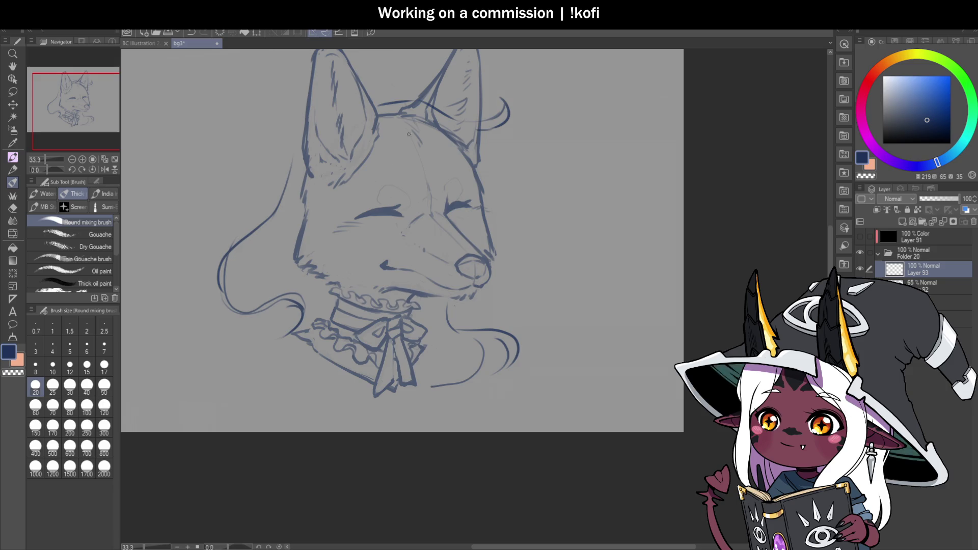
mouse_move(417, 133)
mouse_down()
mouse_move(387, 201)
mouse_move(325, 251)
mouse_up()
mouse_move(378, 118)
mouse_down()
mouse_move(268, 245)
mouse_move(312, 228)
mouse_up()
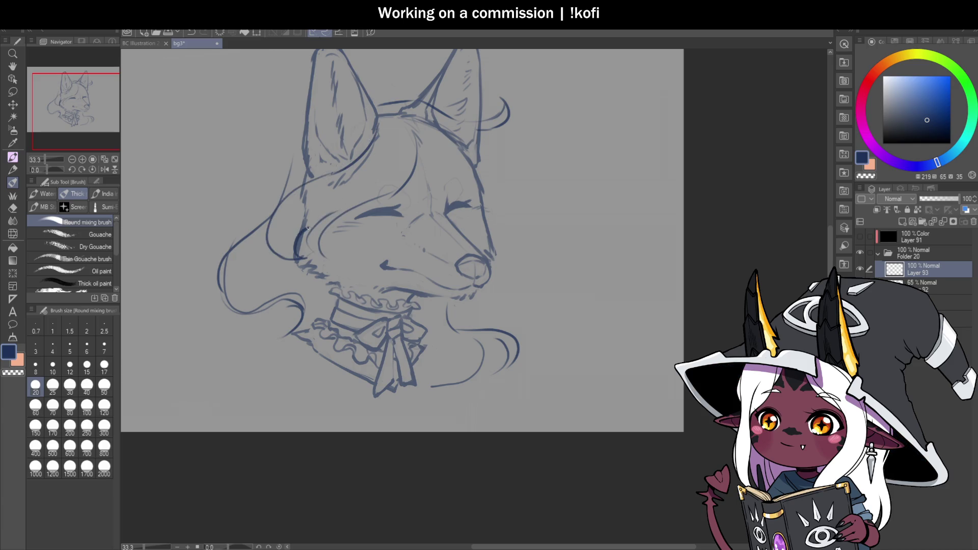
key(ctrl+plus)
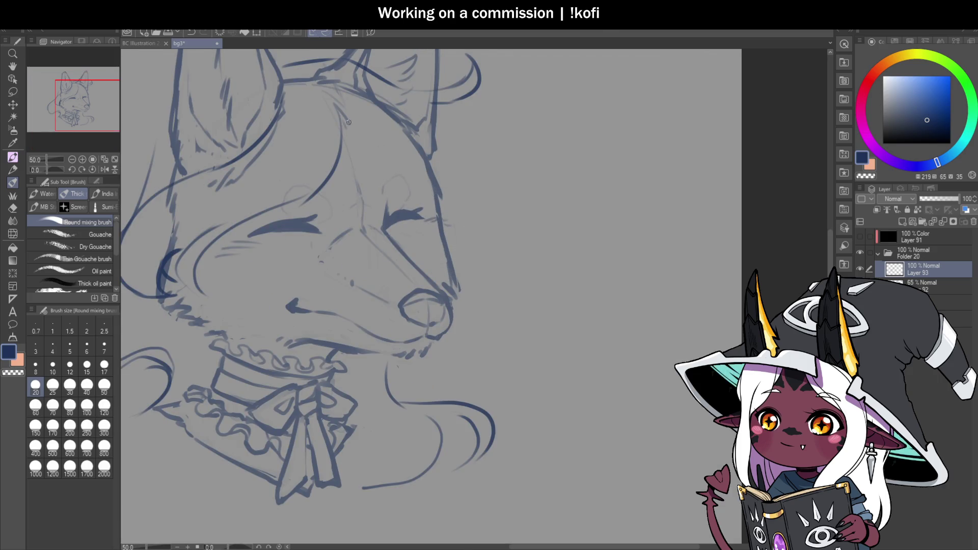
key(ctrl+z)
key(ctrl+z)
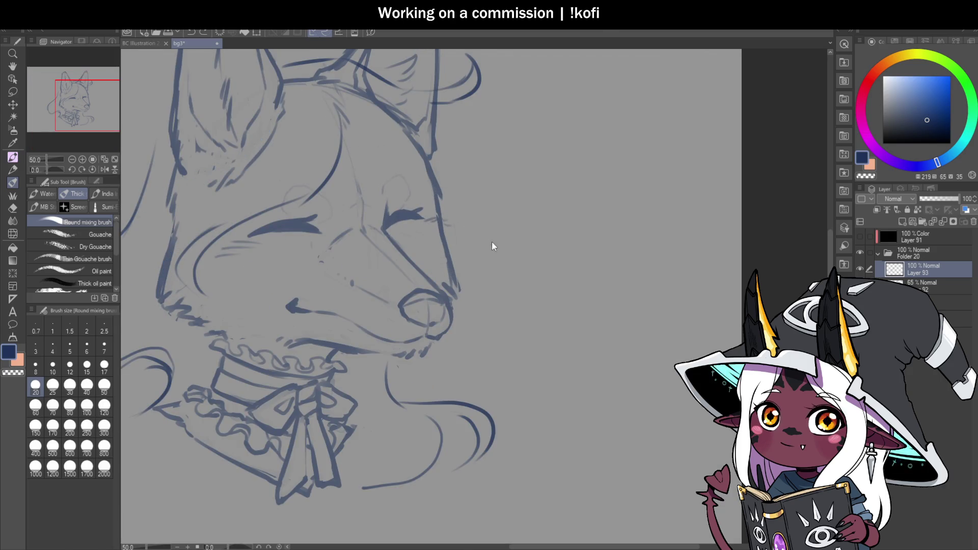
key(ctrl+z)
key(ctrl+z)
key(ctrl+z)
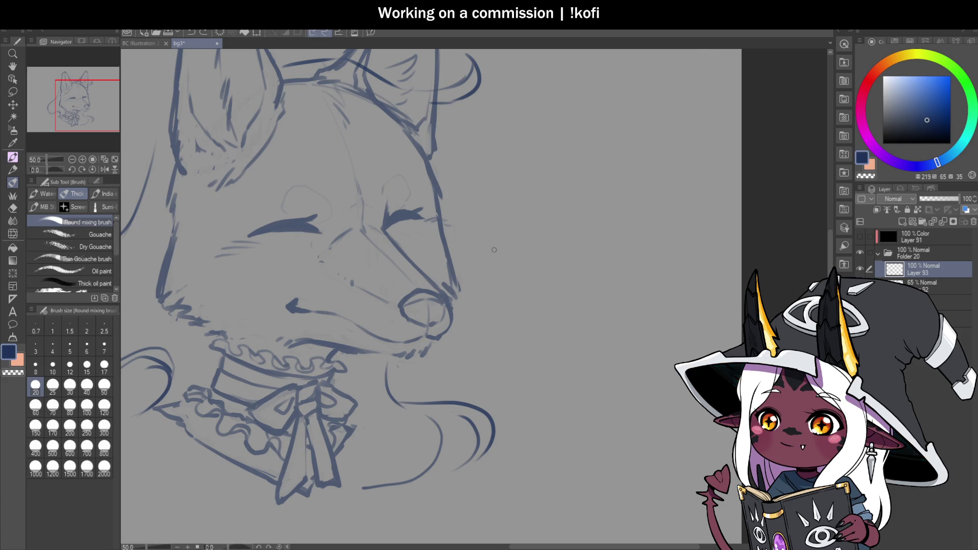
key(ctrl+minus)
scroll(471, 172, up, 1)
Add strands down-right across the head and from the eye toward the ear, then mirror to check.
mouse_move(443, 148)
mouse_down()
mouse_move(497, 180)
mouse_move(473, 309)
mouse_move(487, 330)
mouse_up()
mouse_move(451, 258)
mouse_down()
mouse_move(414, 241)
mouse_move(333, 147)
mouse_up()
scroll(497, 185, down, 1)
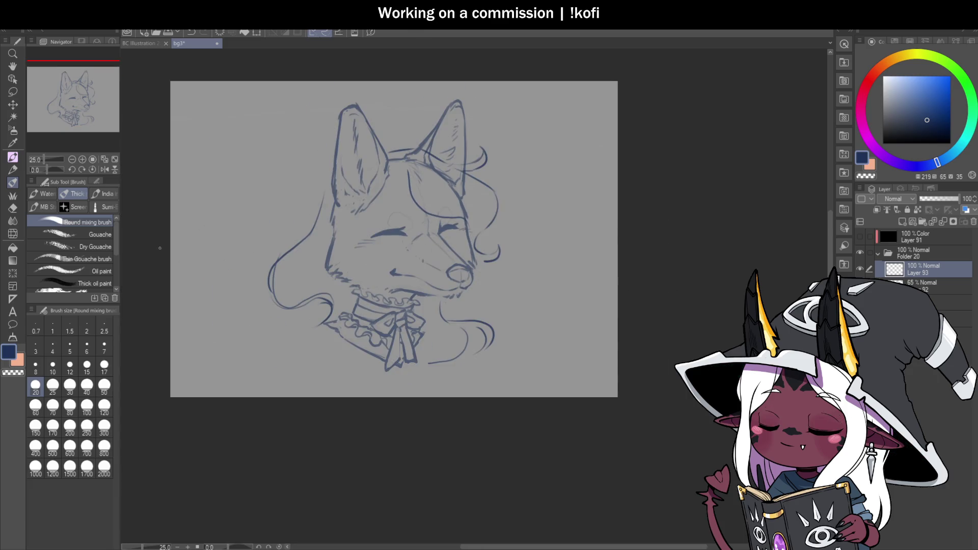
click(103, 169)
scroll(414, 264, up, 1)
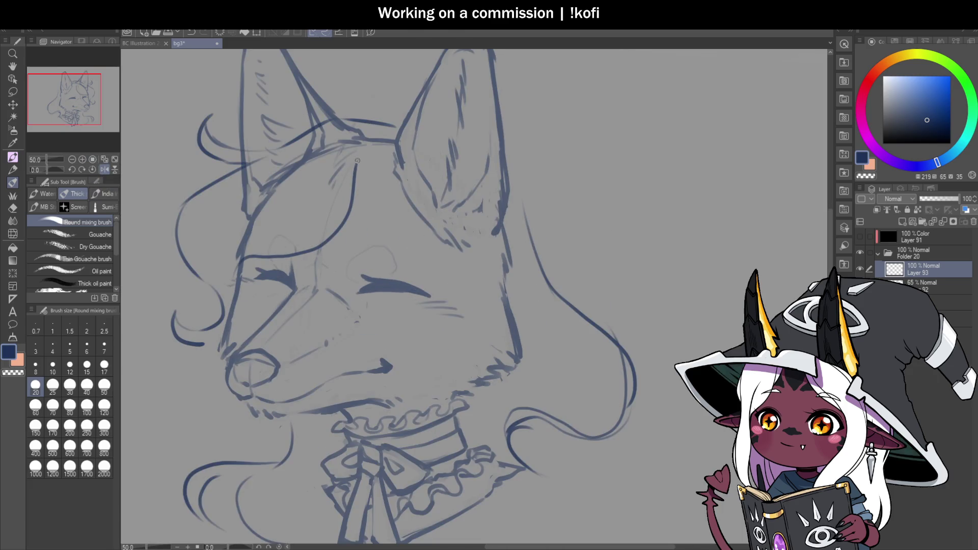
Try a curved strand down from the ear, undo it, and add a short stroke near the eye.
mouse_move(363, 163)
mouse_down()
mouse_move(302, 251)
mouse_move(366, 224)
mouse_move(359, 157)
mouse_move(343, 235)
mouse_up()
key(ctrl+z)
key(c)
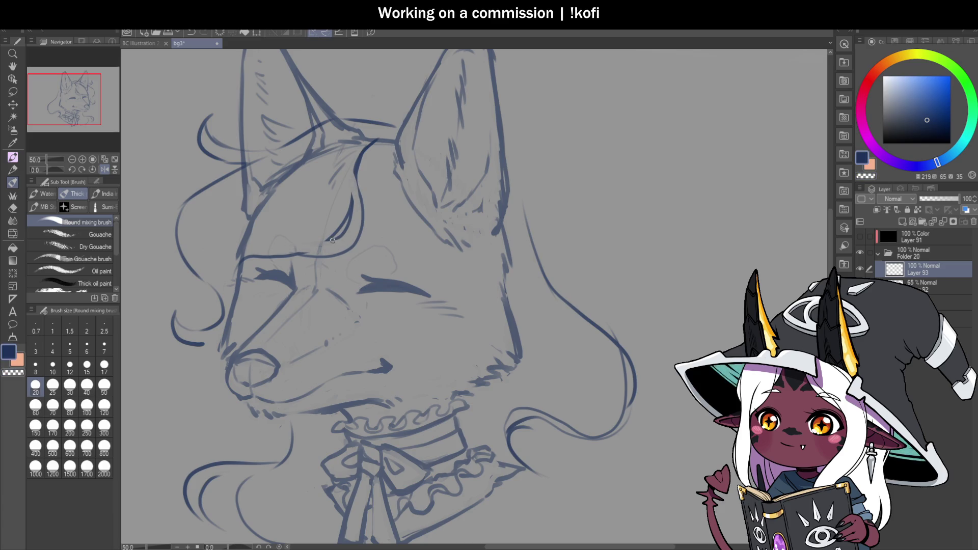
drag(312, 254, 280, 240)
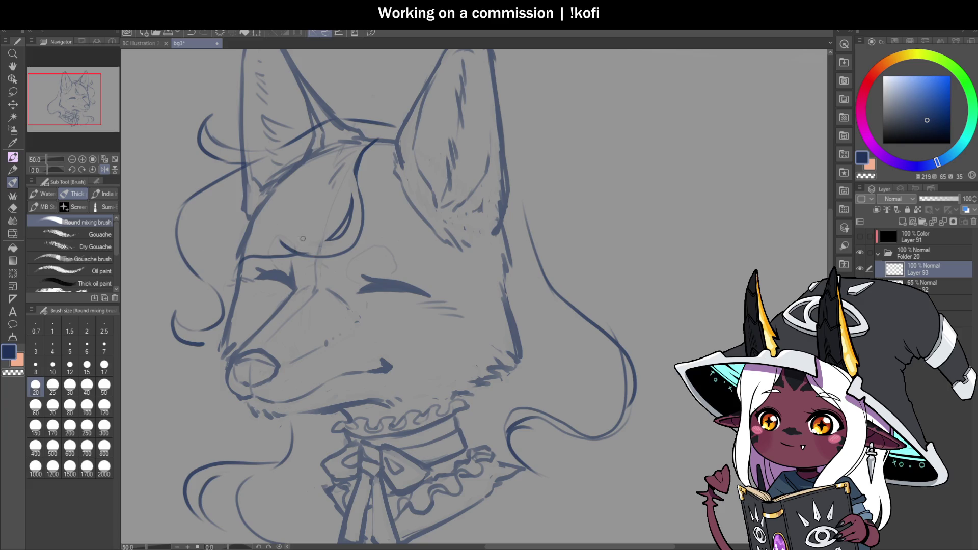
scroll(302, 240, down, 5)
scroll(329, 143, up, 5)
Erase and redraw the forehead line at the ear base, undoing faint stray strokes.
key(c)
drag(328, 143, 312, 171)
key(c)
drag(332, 136, 315, 175)
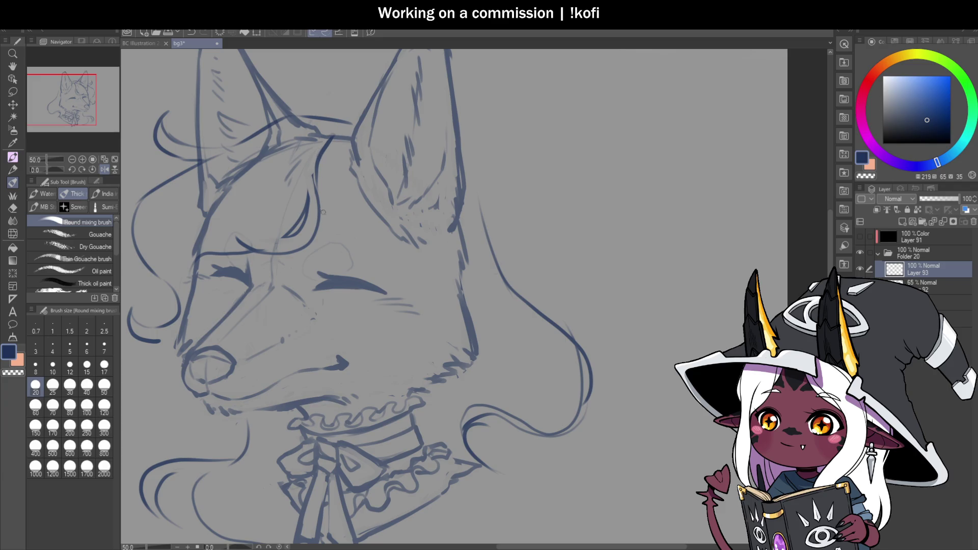
key(c)
mouse_move(332, 136)
mouse_down()
mouse_move(317, 166)
mouse_move(317, 201)
mouse_up()
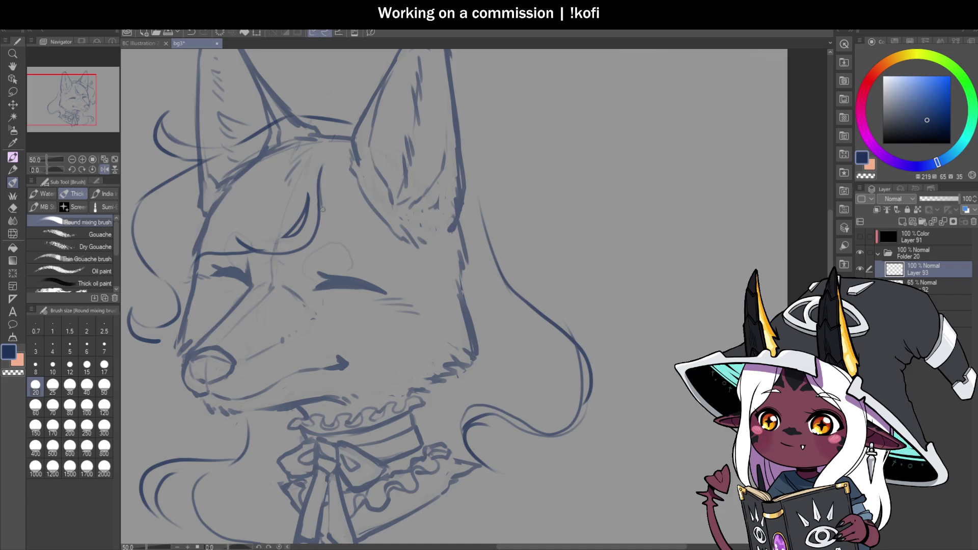
mouse_move(339, 138)
mouse_down()
mouse_move(322, 164)
mouse_move(351, 137)
mouse_up()
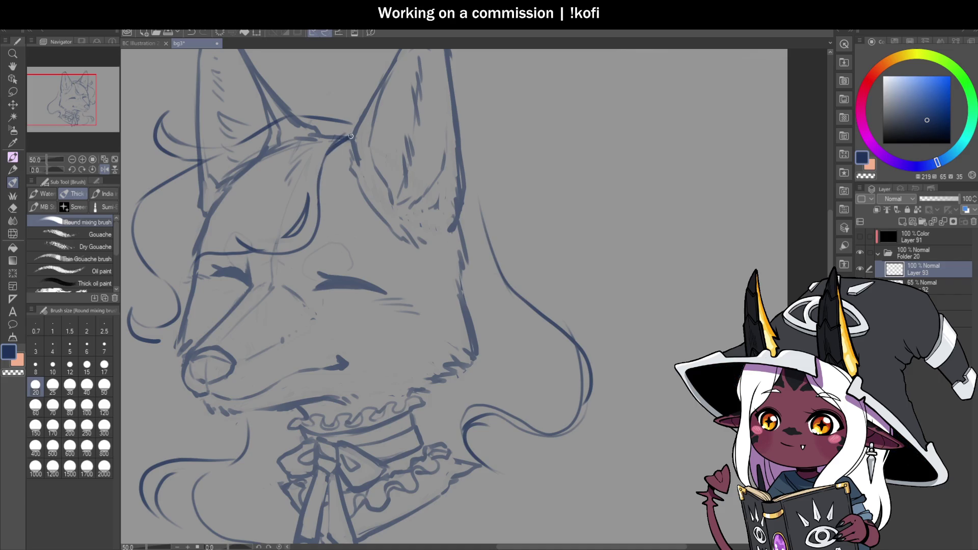
key(ctrl+z)
drag(322, 204, 392, 259)
key(ctrl+z)
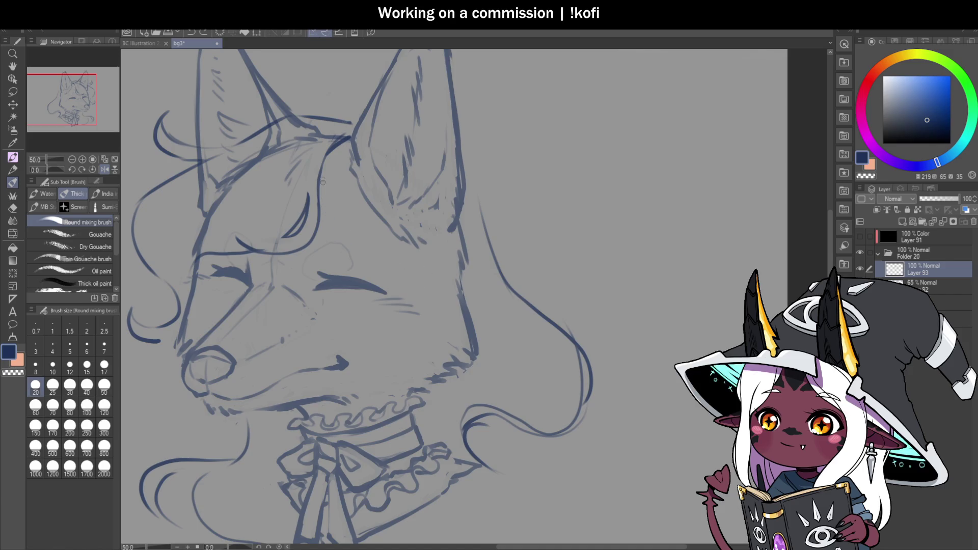
Add a cheek curve by the right eye and a long hair curve sweeping down past the bow.
mouse_move(329, 232)
mouse_down()
mouse_move(413, 306)
mouse_move(399, 320)
mouse_move(422, 304)
mouse_move(413, 350)
mouse_up()
scroll(443, 369, down, 5)
scroll(444, 371, up, 5)
drag(404, 206, 326, 433)
key(ctrl+z)
drag(406, 209, 370, 398)
drag(365, 360, 487, 414)
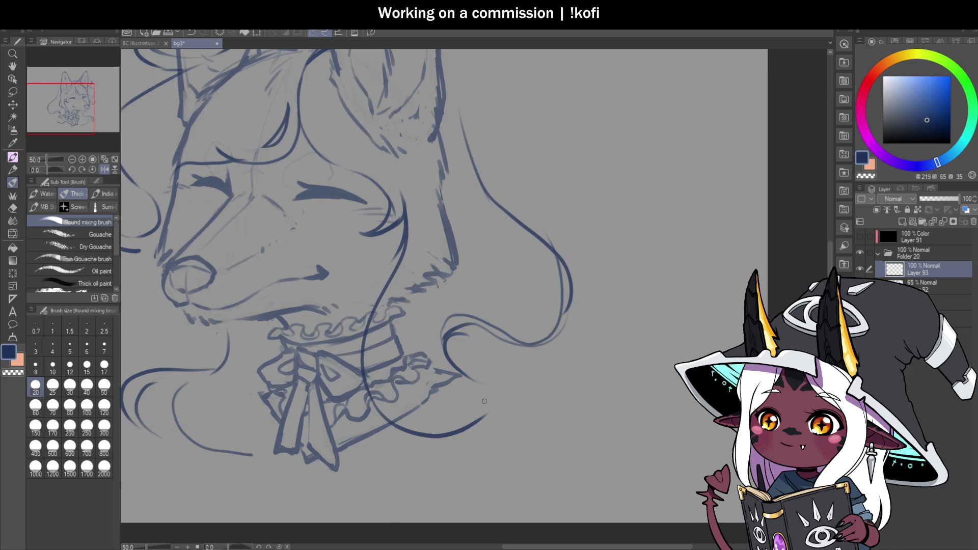
Mirror the canvas and redraw the stroke down the left side of the fox's head.
scroll(456, 284, down, 3)
click(105, 170)
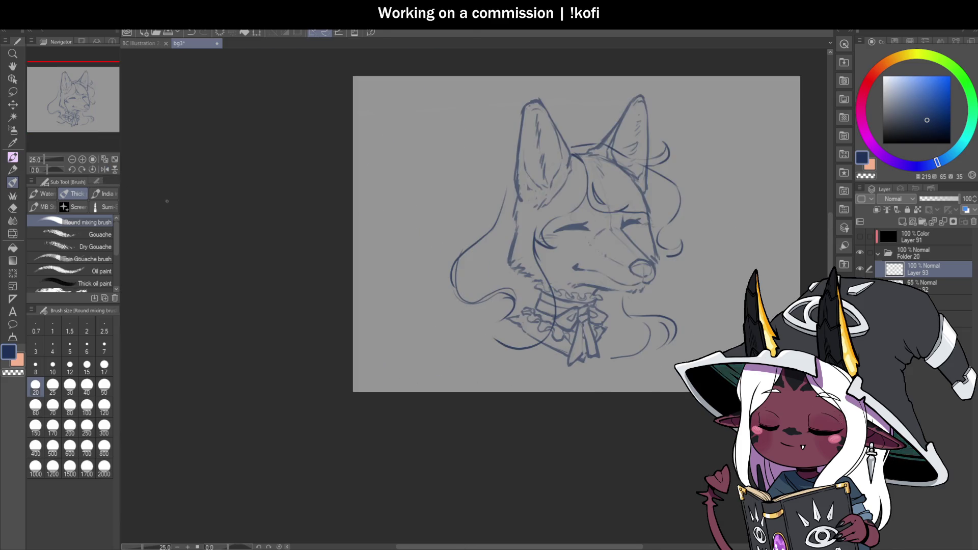
scroll(587, 283, down, 3)
scroll(614, 271, up, 3)
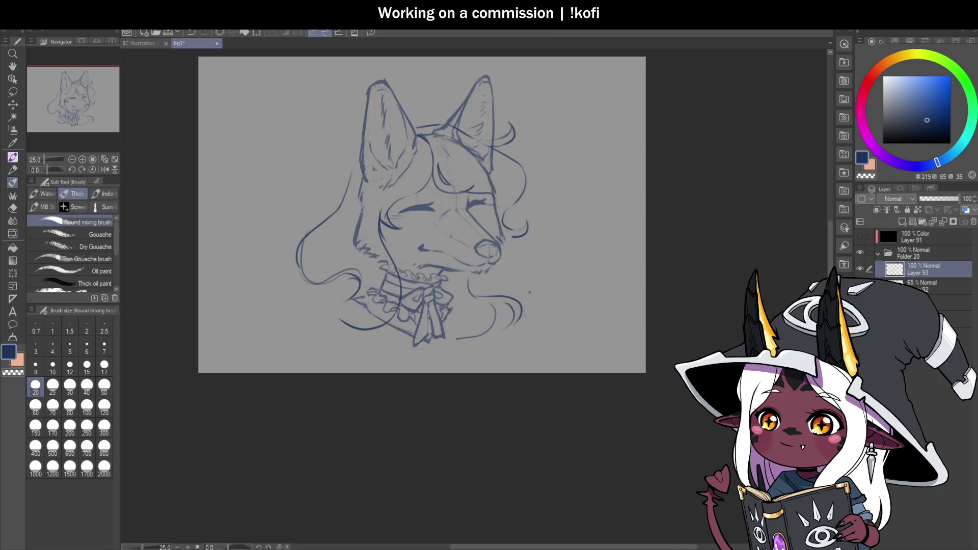
scroll(415, 132, up, 3)
mouse_move(412, 126)
mouse_down()
mouse_move(478, 120)
mouse_move(405, 125)
mouse_up()
key(ctrl+z)
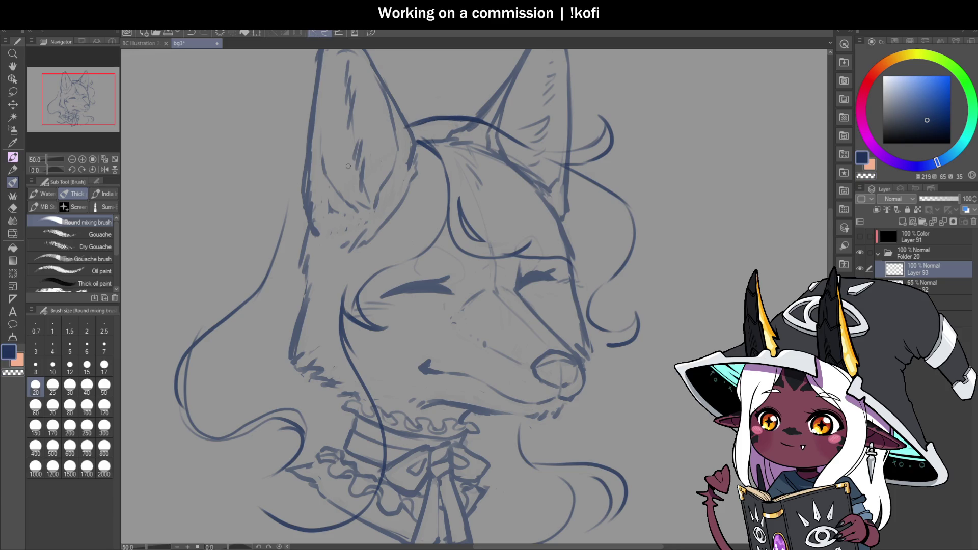
drag(290, 187, 234, 306)
Trace the neck line in darker blue and retrace the lower hair strand.
key(c)
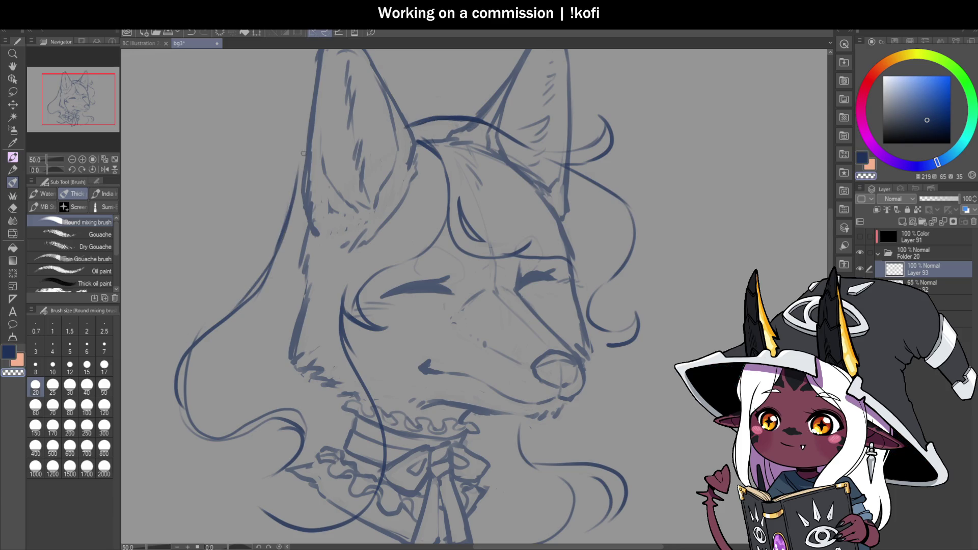
scroll(400, 209, down, 3)
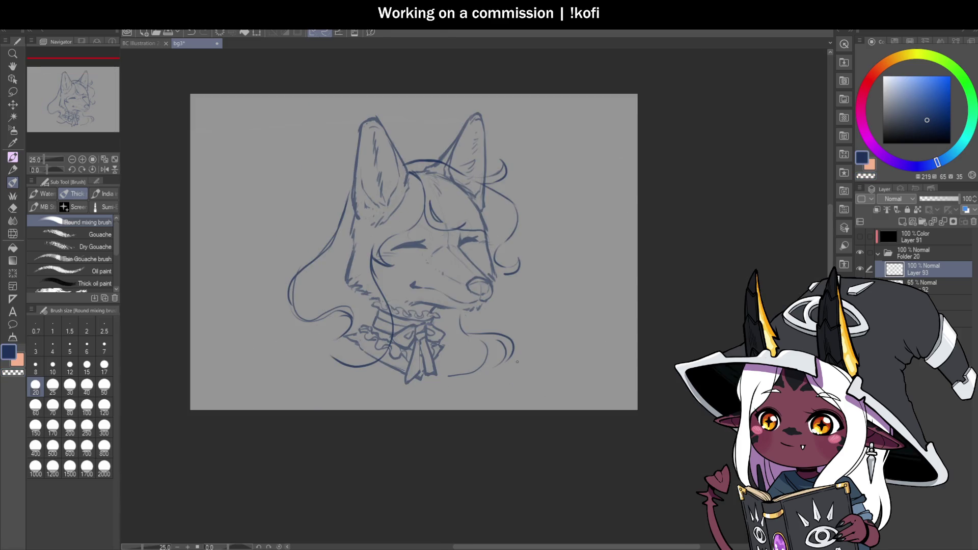
scroll(528, 349, up, 2)
scroll(500, 314, down, 2)
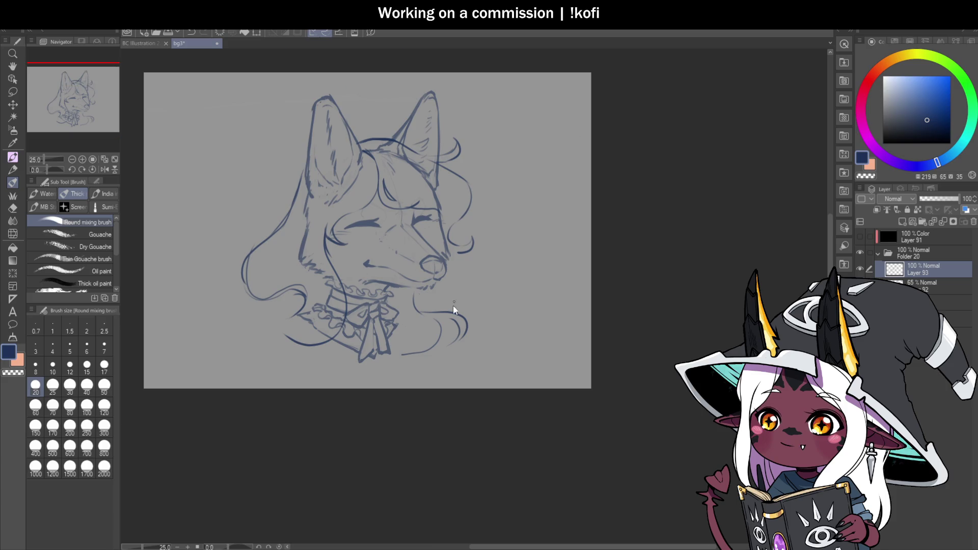
scroll(423, 311, up, 3)
drag(408, 318, 507, 342)
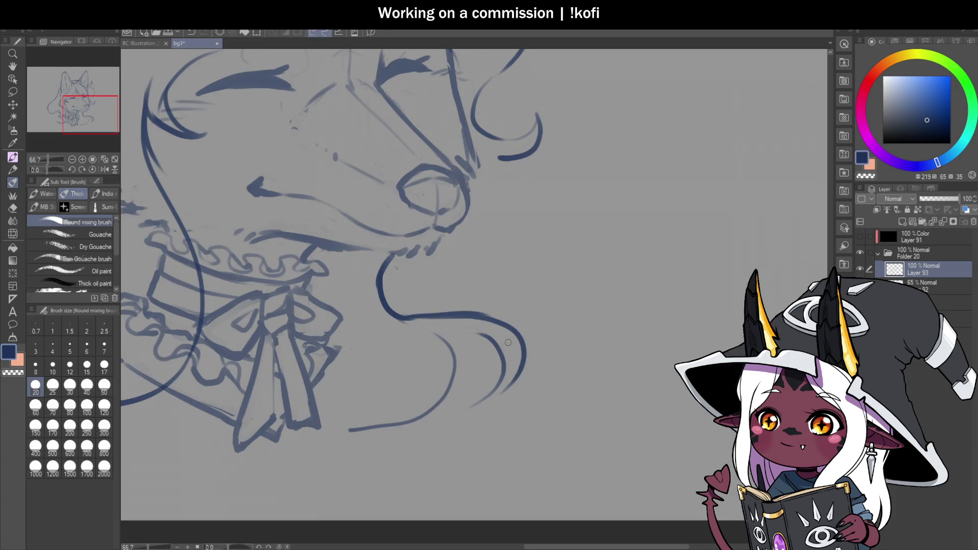
mouse_move(432, 332)
mouse_down()
mouse_move(345, 430)
mouse_move(330, 429)
mouse_up()
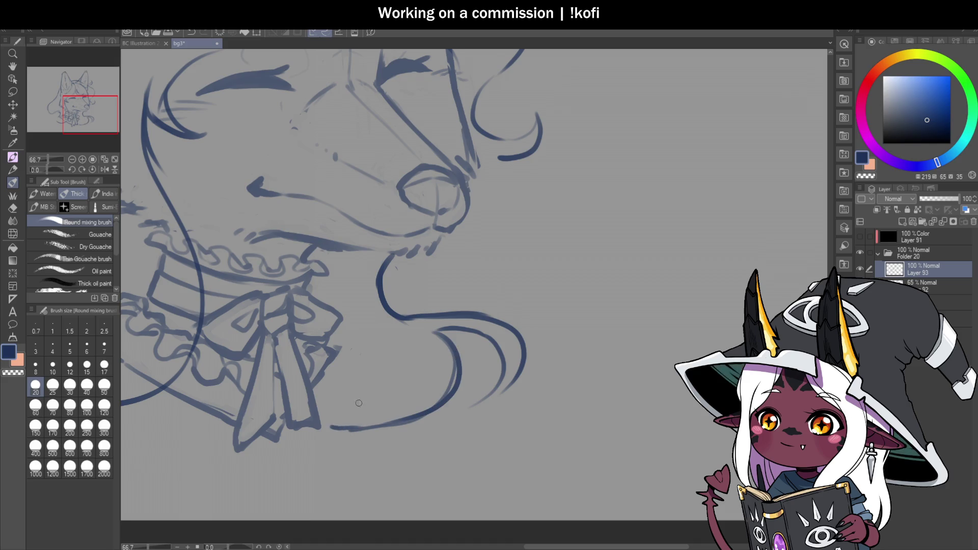
Erase the faint sketch strokes near and left of the collar with a size-50 transparent brush.
scroll(506, 280, down, 2)
scroll(506, 280, up, 2)
scroll(486, 289, down, 2)
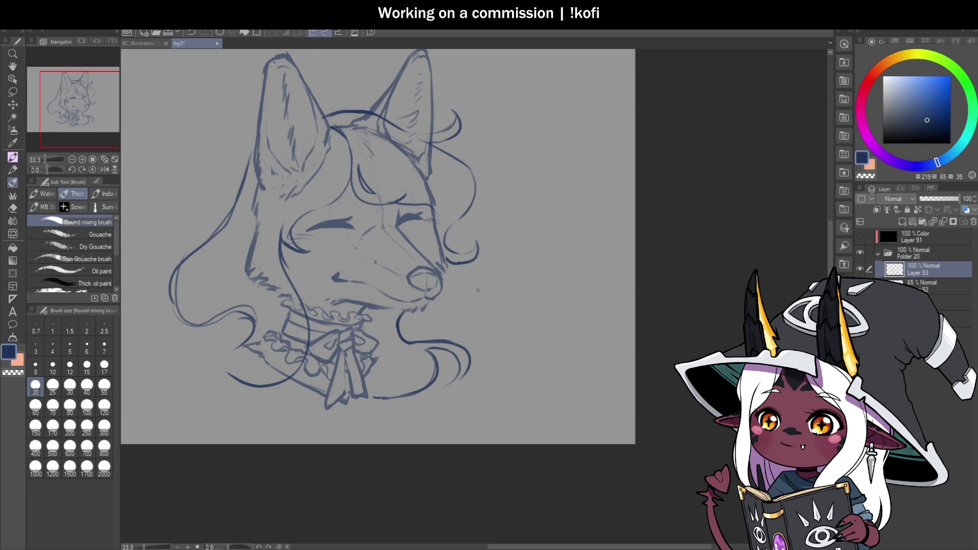
scroll(247, 364, up, 1)
key(c)
mouse_move(243, 335)
mouse_down()
mouse_move(264, 303)
mouse_move(203, 290)
mouse_move(186, 303)
mouse_up()
click(103, 385)
mouse_move(239, 267)
mouse_down()
mouse_move(189, 293)
mouse_move(144, 263)
mouse_up()
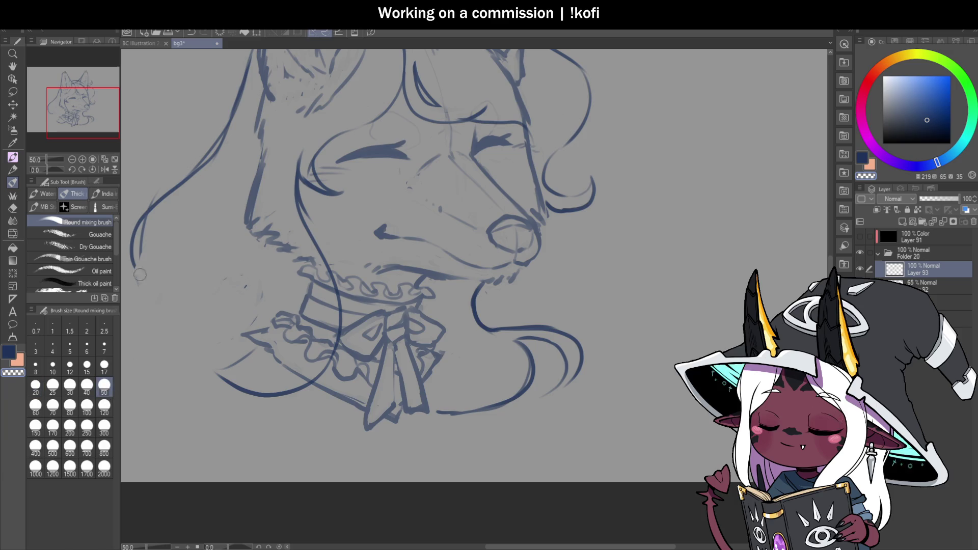
At brush size 25, redraw the lower-left collar curve and add a short far-left stroke.
click(52, 386)
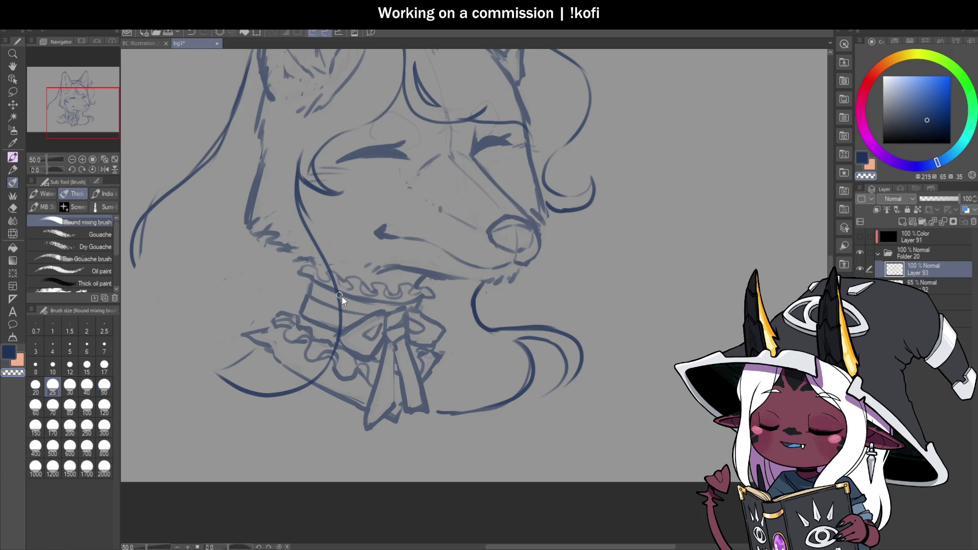
mouse_move(231, 381)
mouse_down()
mouse_move(204, 368)
mouse_move(265, 349)
mouse_move(287, 308)
mouse_up()
key(ctrl+z)
mouse_move(206, 362)
mouse_down()
mouse_move(270, 385)
mouse_move(286, 378)
mouse_up()
mouse_move(319, 328)
mouse_down()
mouse_move(293, 360)
mouse_move(221, 383)
mouse_up()
drag(148, 348, 181, 355)
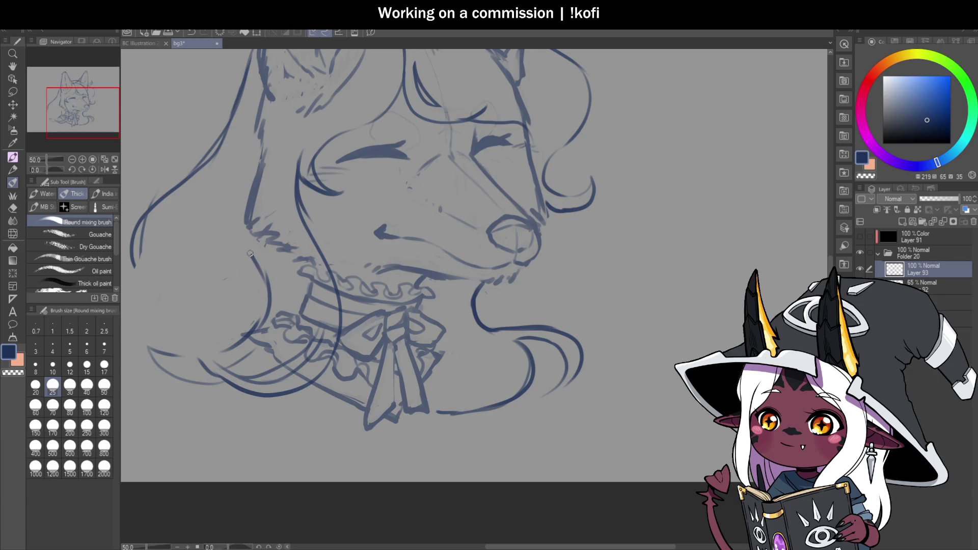
scroll(352, 264, down, 2)
scroll(398, 244, up, 1)
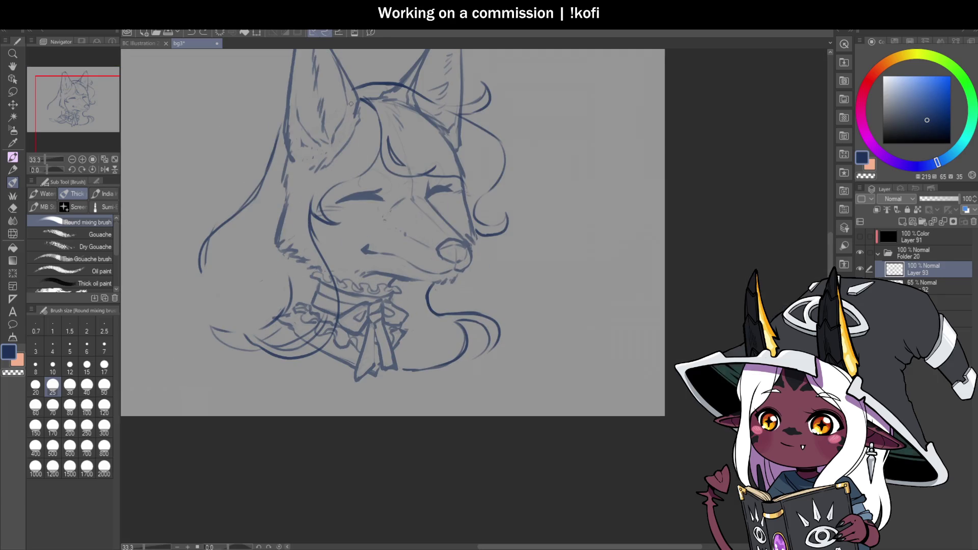
Draw a long hair stroke from the ear down the cheek and lengthen it.
mouse_move(333, 141)
mouse_down()
mouse_move(269, 209)
mouse_move(284, 259)
mouse_up()
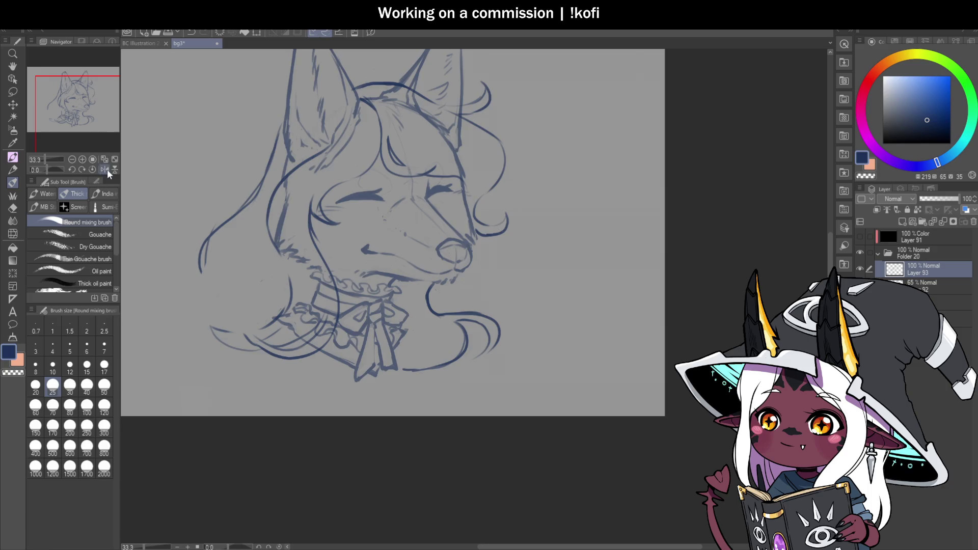
click(109, 169)
scroll(637, 289, down, 1)
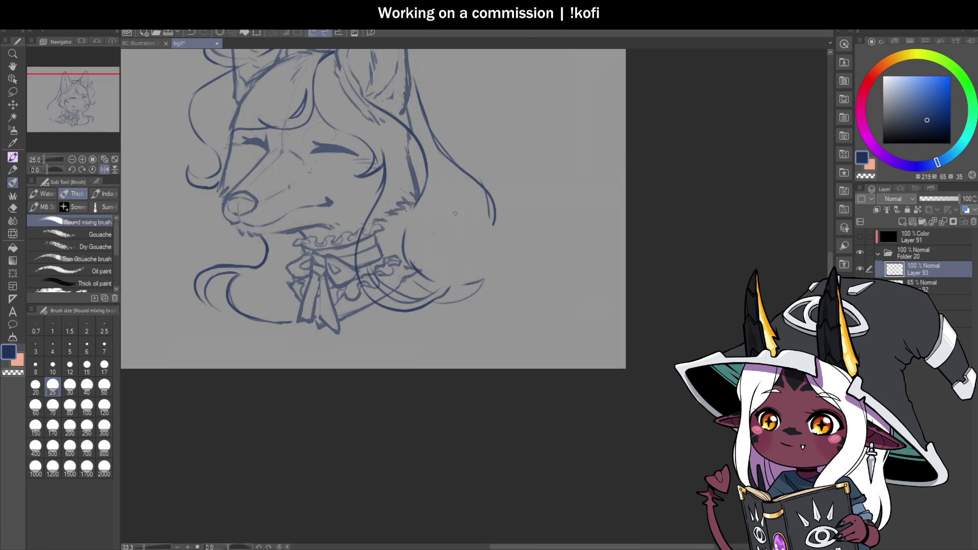
scroll(457, 221, up, 2)
key(c)
mouse_move(482, 199)
mouse_down()
mouse_move(491, 238)
mouse_move(428, 314)
mouse_up()
key(c)
scroll(504, 291, down, 2)
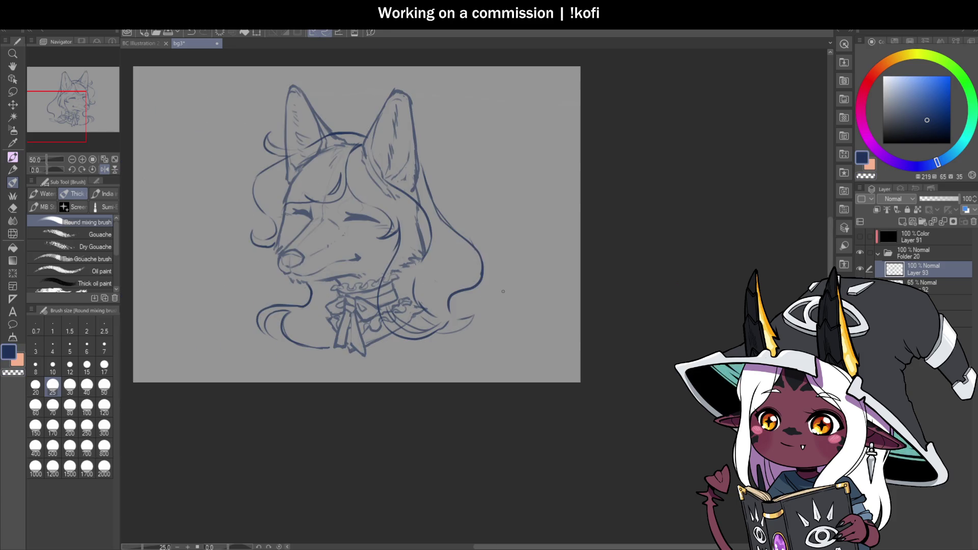
Mirror the canvas again and make the Layer 92 face sketch active.
click(105, 169)
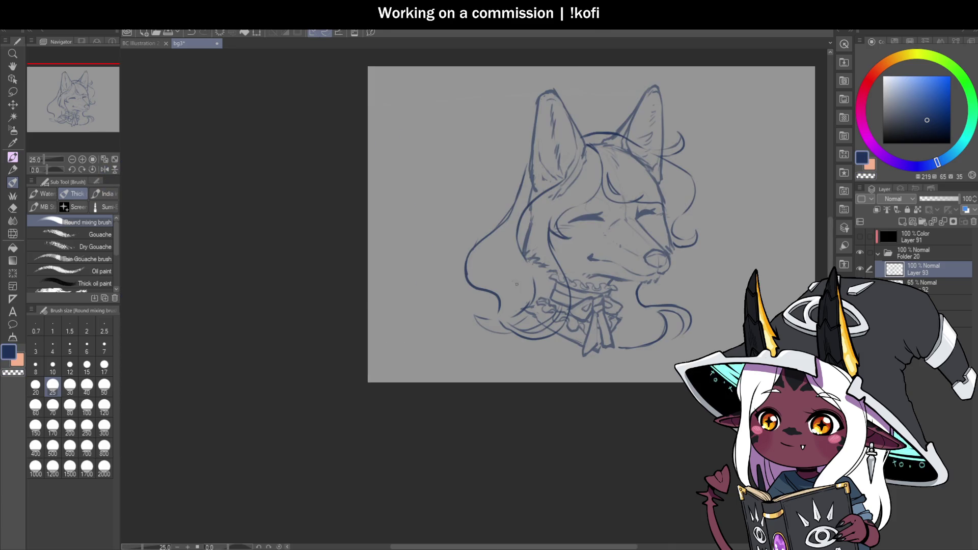
scroll(593, 291, up, 1)
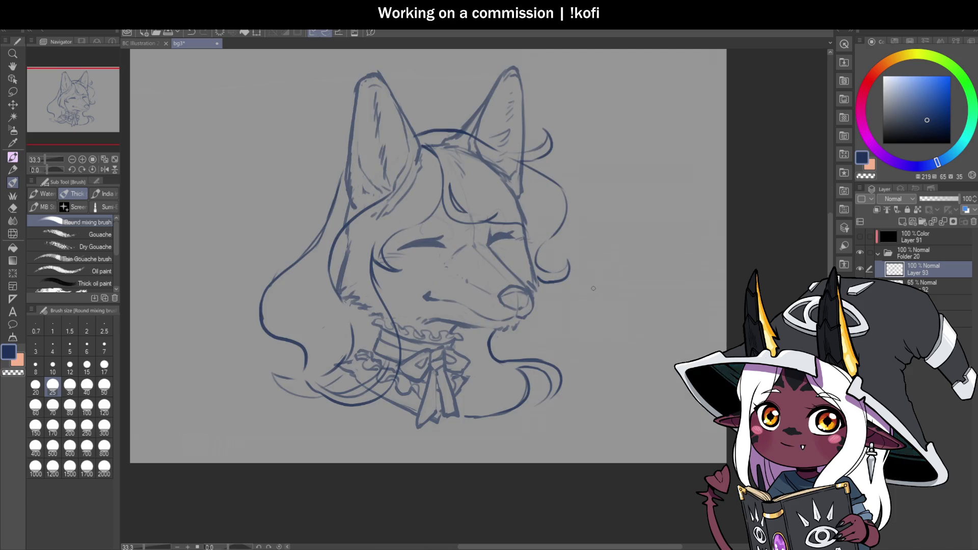
scroll(528, 237, down, 1)
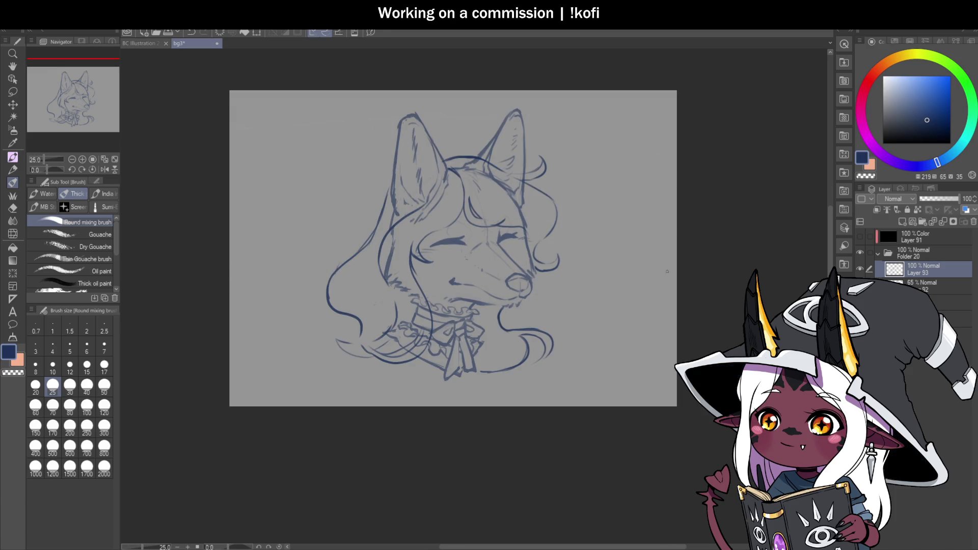
scroll(651, 280, up, 1)
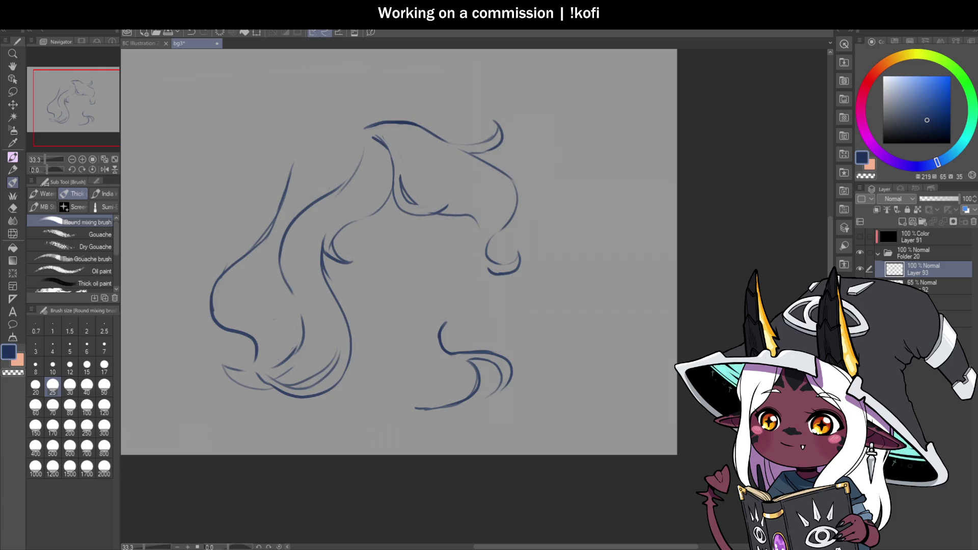
click(945, 283)
scroll(360, 186, up, 1)
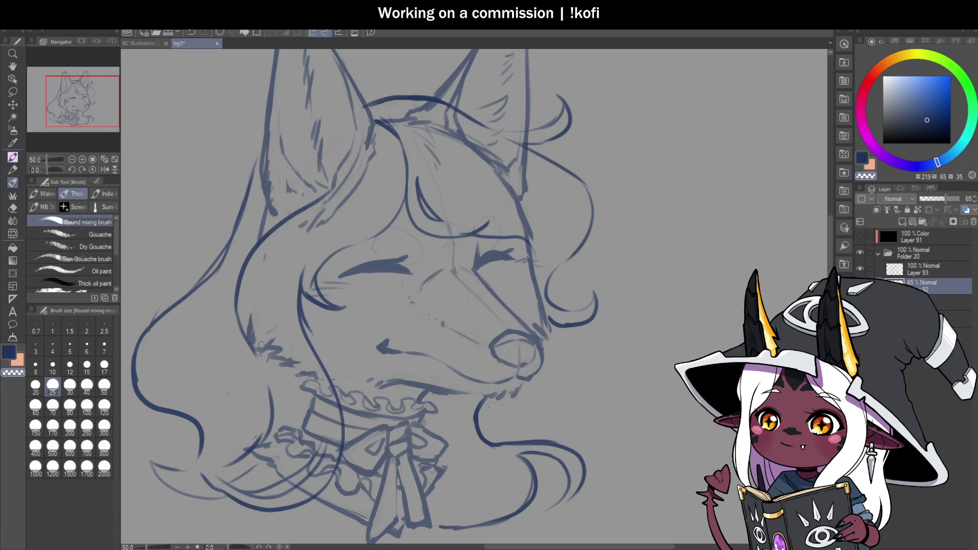
At brush size 50, lighten the sketch lines around the collar, bow and right ear base.
click(108, 387)
mouse_move(290, 362)
mouse_down()
mouse_move(300, 400)
mouse_move(320, 392)
mouse_move(331, 413)
mouse_move(300, 491)
mouse_move(331, 432)
mouse_move(263, 459)
mouse_move(287, 406)
mouse_up()
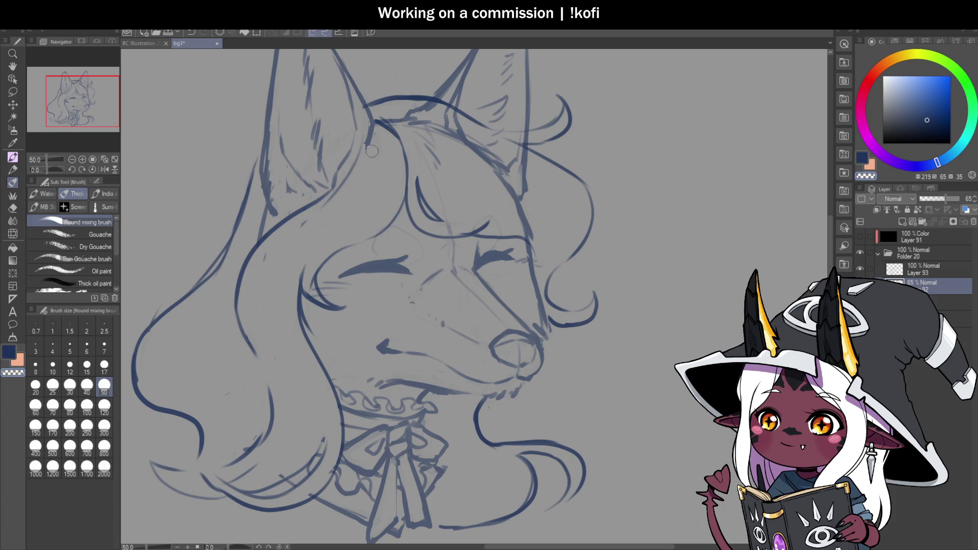
scroll(293, 231, down, 3)
scroll(357, 184, up, 4)
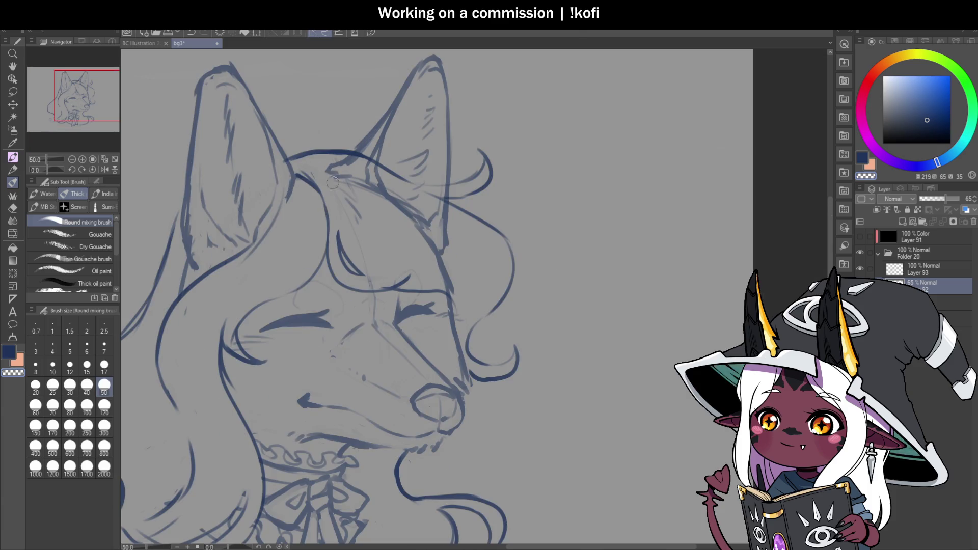
mouse_move(364, 177)
mouse_down()
mouse_move(375, 178)
mouse_move(380, 206)
mouse_move(433, 239)
mouse_up()
mouse_move(426, 201)
mouse_down()
mouse_move(449, 205)
mouse_move(458, 301)
mouse_up()
scroll(469, 206, down, 2)
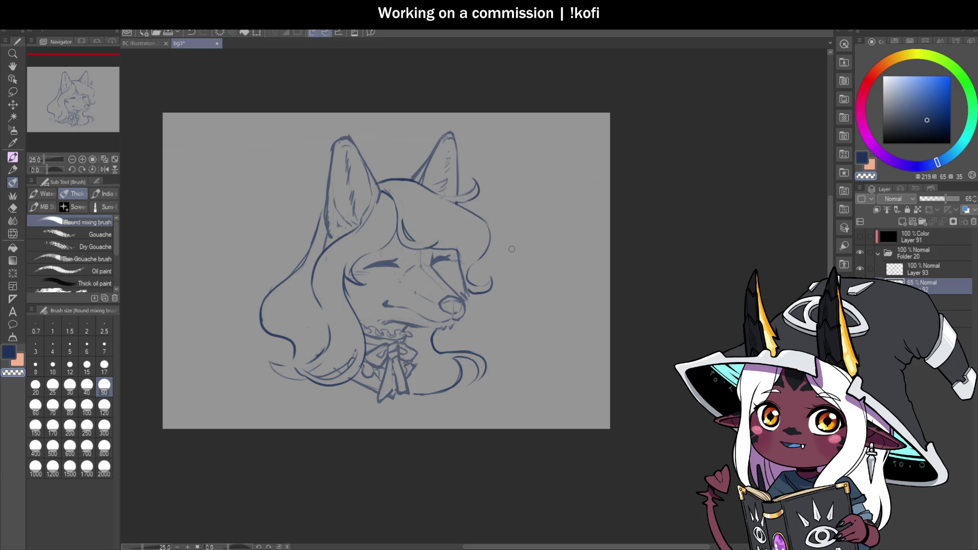
scroll(387, 392, up, 2)
scroll(291, 375, up, 1)
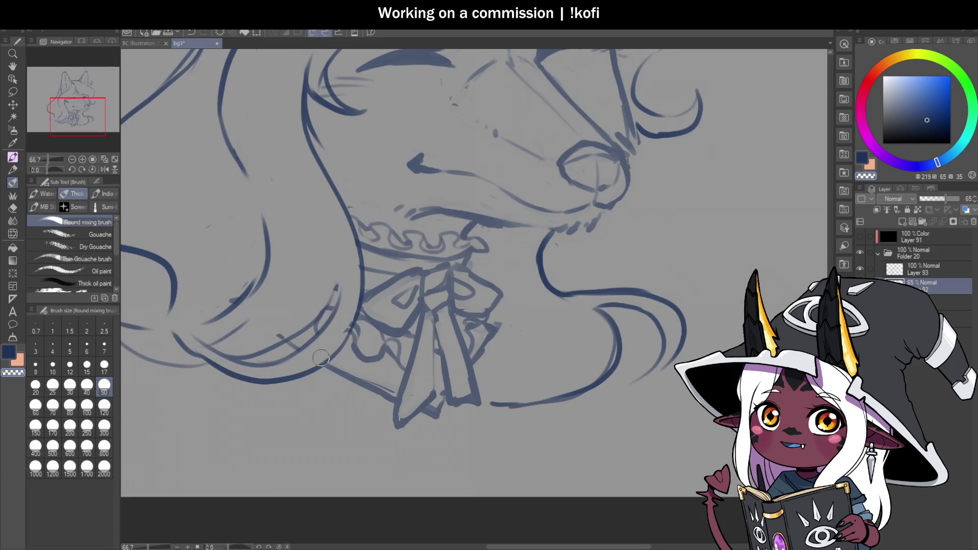
scroll(291, 305, down, 3)
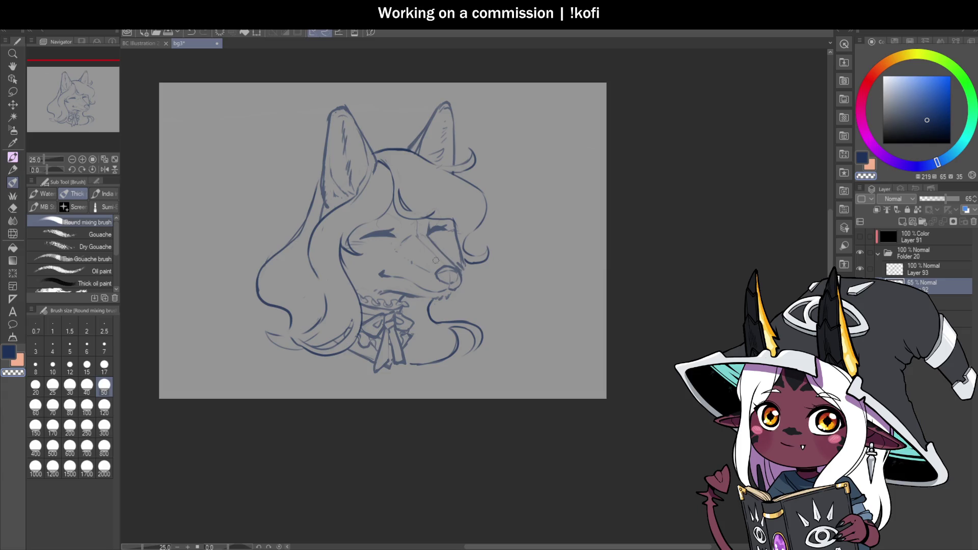
Mirror the canvas to check and back, then set Layer 92 to 100% opacity above Layer 93.
click(104, 168)
scroll(383, 227, down, 2)
scroll(538, 218, up, 3)
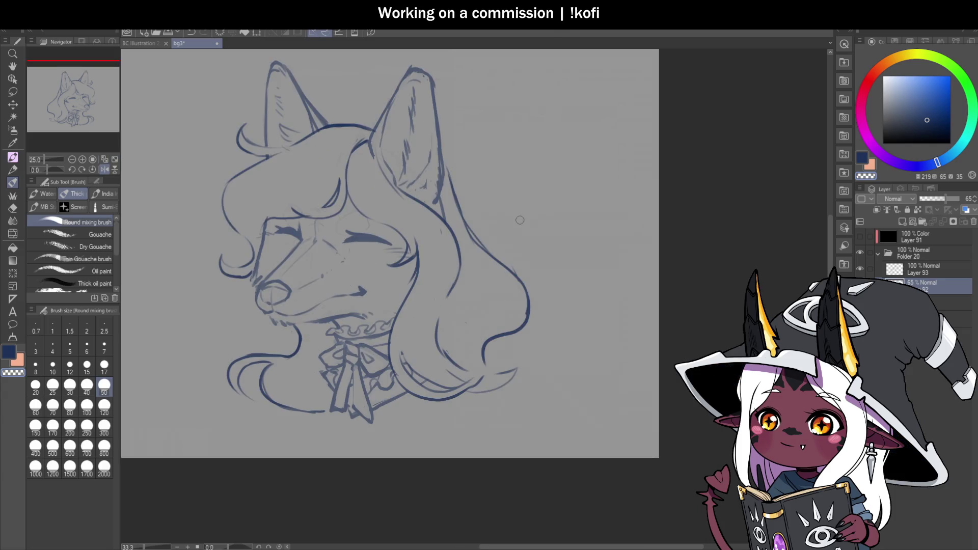
click(109, 170)
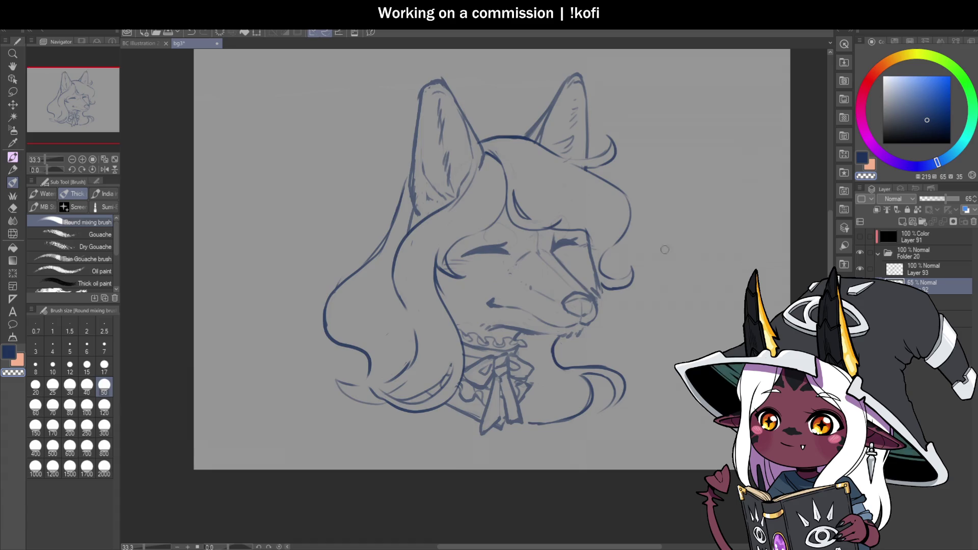
drag(952, 196, 960, 197)
drag(937, 286, 945, 264)
With a smaller brush, add short strokes by the right eye and forehead hair, and soften a line.
scroll(460, 223, down, 1)
scroll(461, 222, up, 2)
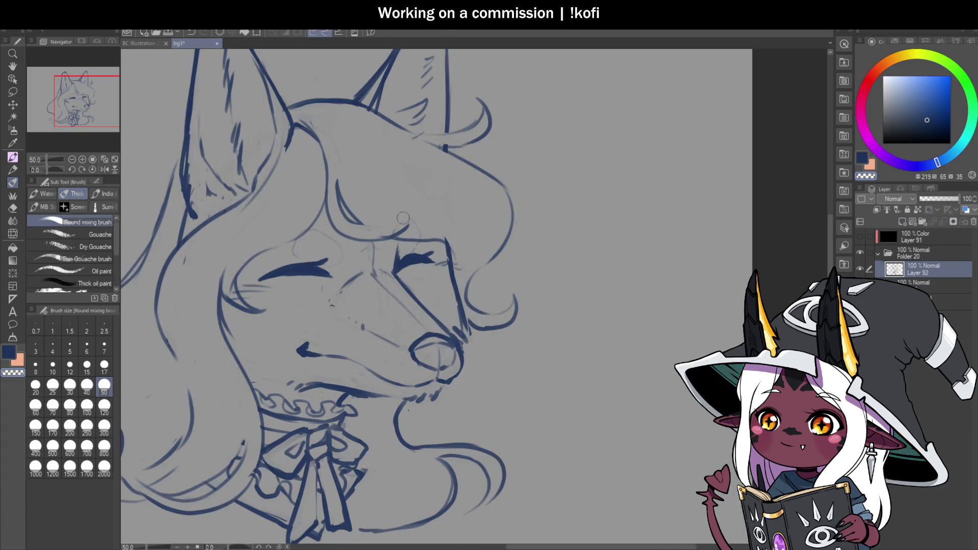
key(bracketleft)
key(bracketleft)
key(bracketleft)
mouse_move(394, 235)
mouse_down()
mouse_move(422, 203)
mouse_move(413, 222)
mouse_move(377, 222)
mouse_up()
scroll(387, 205, down, 1)
scroll(407, 153, up, 2)
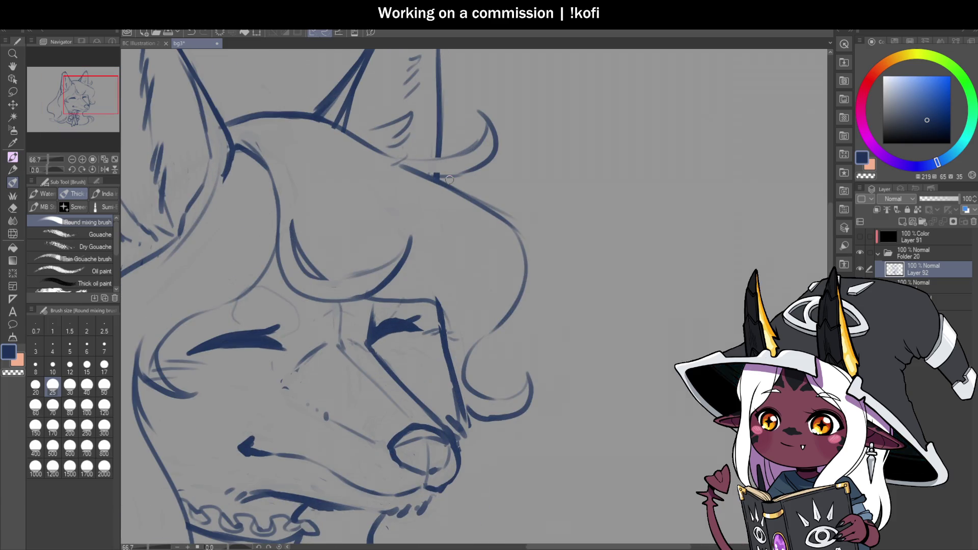
scroll(504, 163, down, 2)
scroll(465, 245, up, 2)
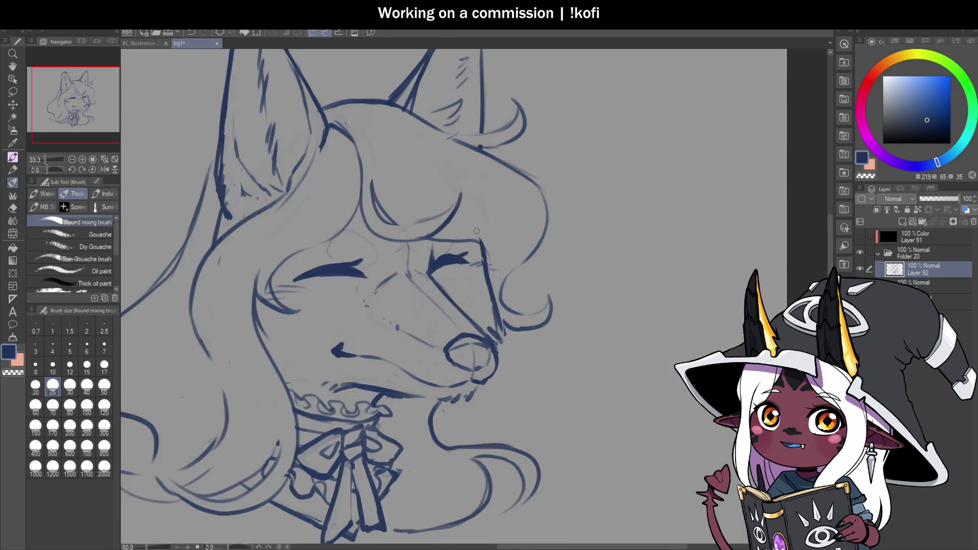
mouse_move(499, 247)
mouse_down()
mouse_move(459, 242)
mouse_move(539, 236)
mouse_move(545, 263)
mouse_move(486, 278)
mouse_move(501, 331)
mouse_move(532, 275)
mouse_move(563, 257)
mouse_up()
Darken the hair curl with a bold curve and erase the excess below it.
scroll(512, 253, down, 3)
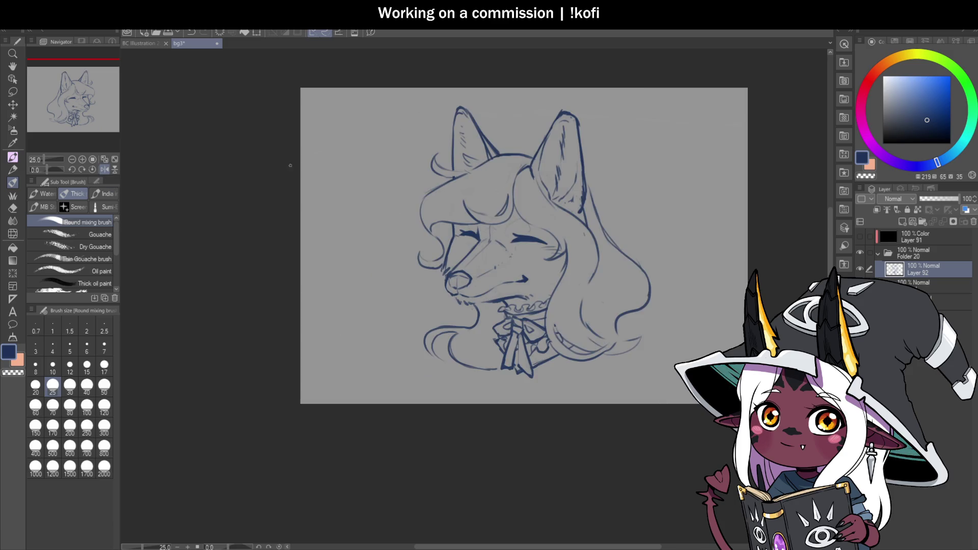
scroll(505, 247, up, 3)
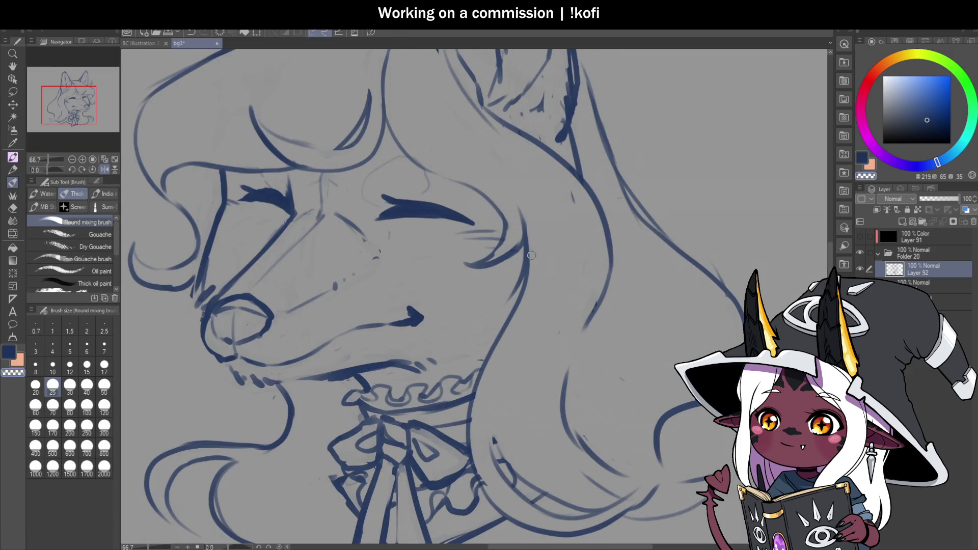
scroll(469, 112, down, 3)
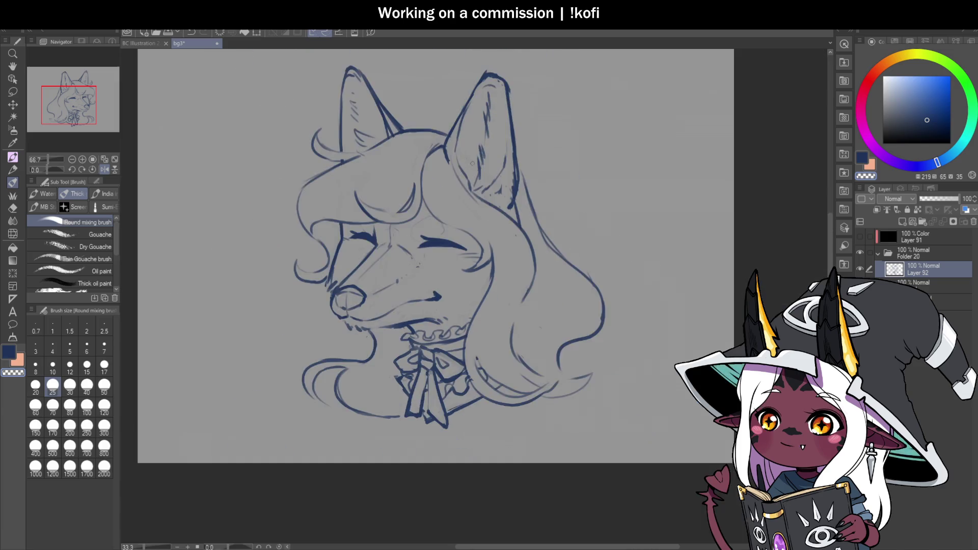
scroll(431, 166, up, 2)
scroll(415, 154, up, 1)
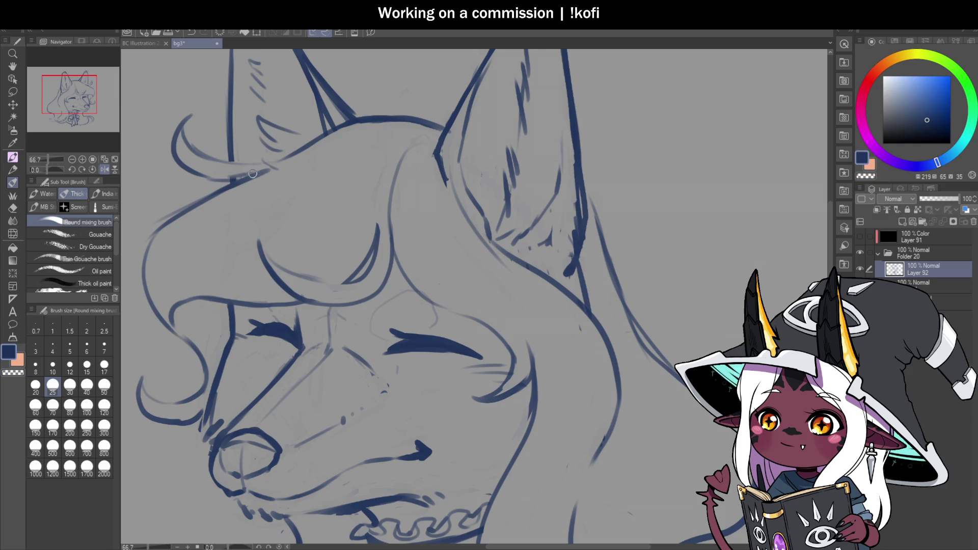
mouse_move(224, 192)
mouse_down()
mouse_move(188, 162)
mouse_move(228, 175)
mouse_move(309, 148)
mouse_up()
key(c)
mouse_move(189, 164)
mouse_down()
mouse_move(259, 176)
mouse_move(205, 173)
mouse_up()
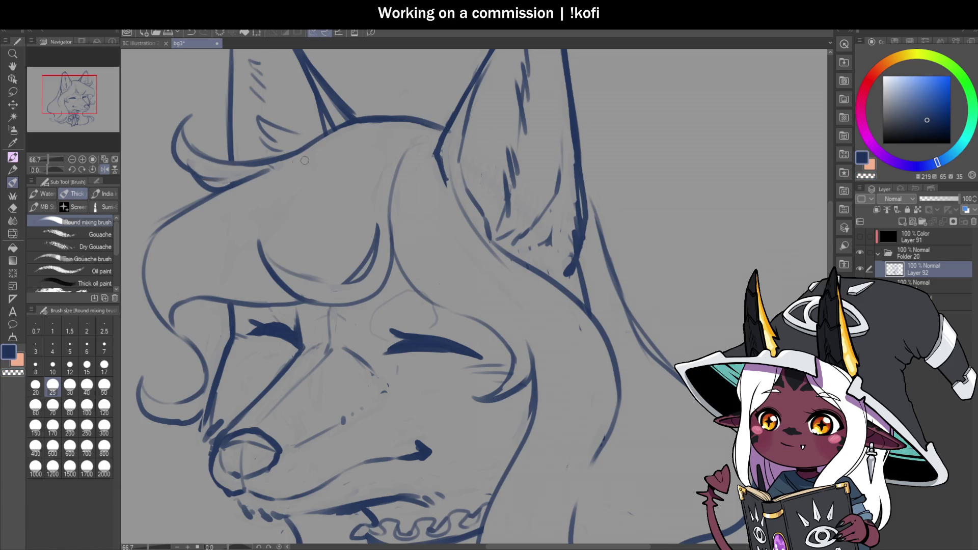
scroll(350, 192, down, 3)
In the mirrored view, redraw and trim the hair outline left of the ear, then save.
click(105, 169)
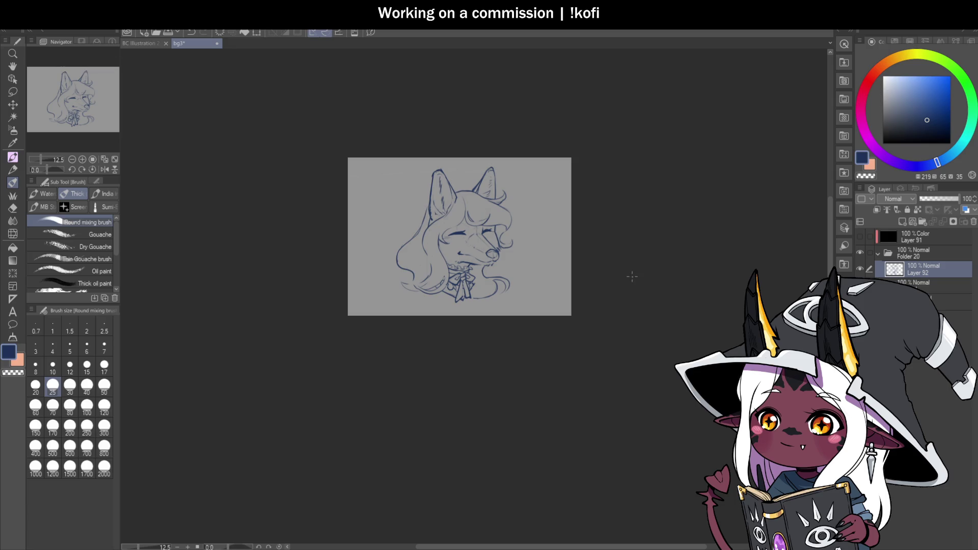
scroll(418, 233, up, 2)
drag(428, 116, 375, 254)
key(c)
drag(409, 202, 331, 291)
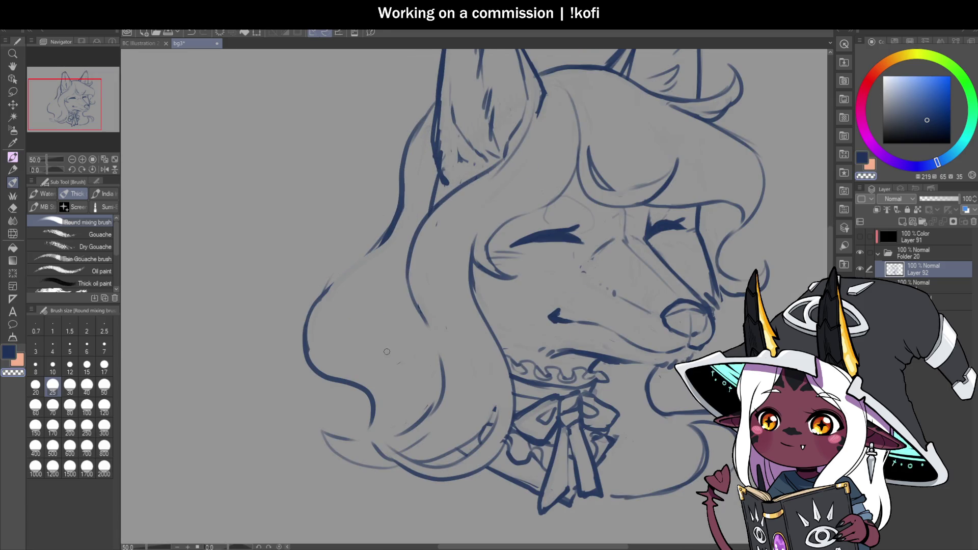
scroll(597, 280, down, 2)
scroll(597, 279, up, 1)
key(ctrl+s)
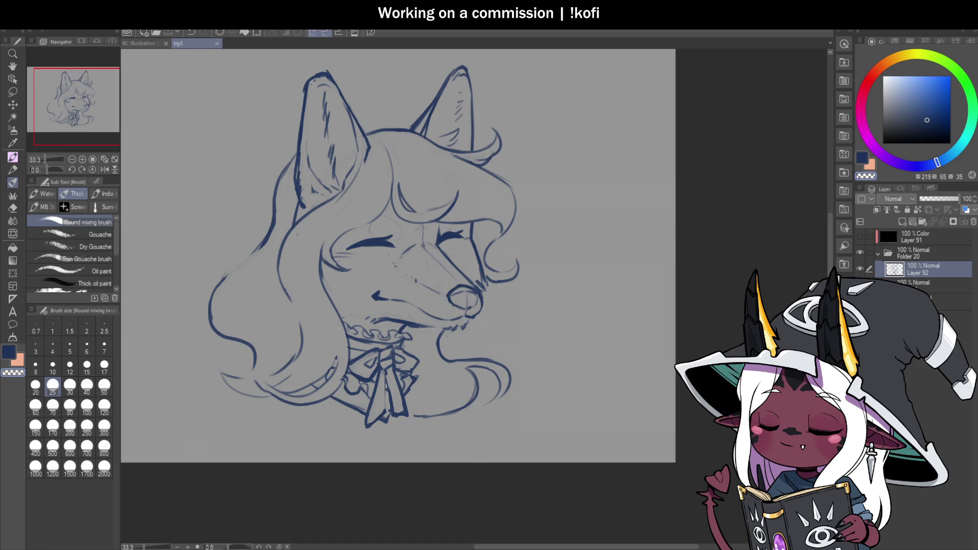
Ink the mouth: a short stroke right of the mouth line and a longer hooked line.
scroll(458, 310, down, 1)
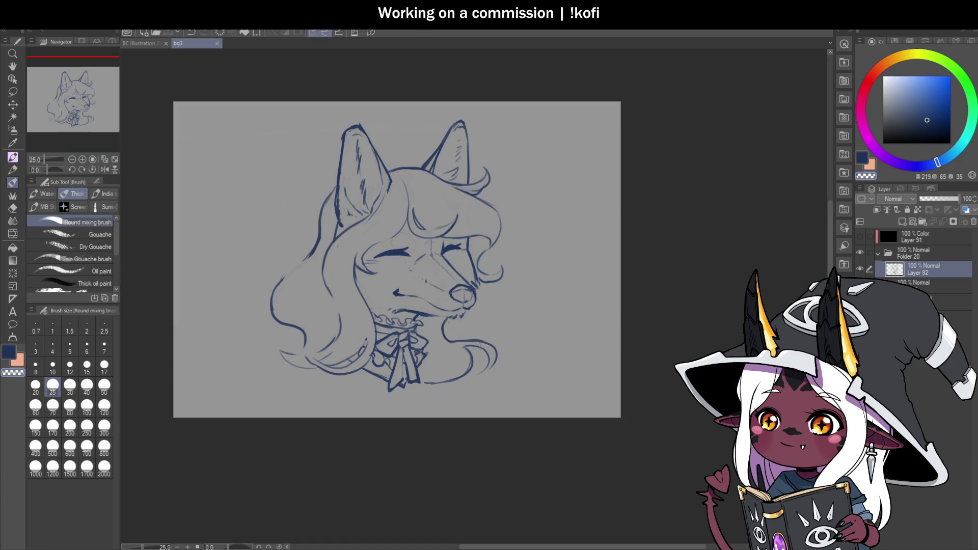
scroll(461, 322, up, 3)
mouse_move(328, 248)
mouse_down()
mouse_move(339, 249)
mouse_move(295, 248)
mouse_up()
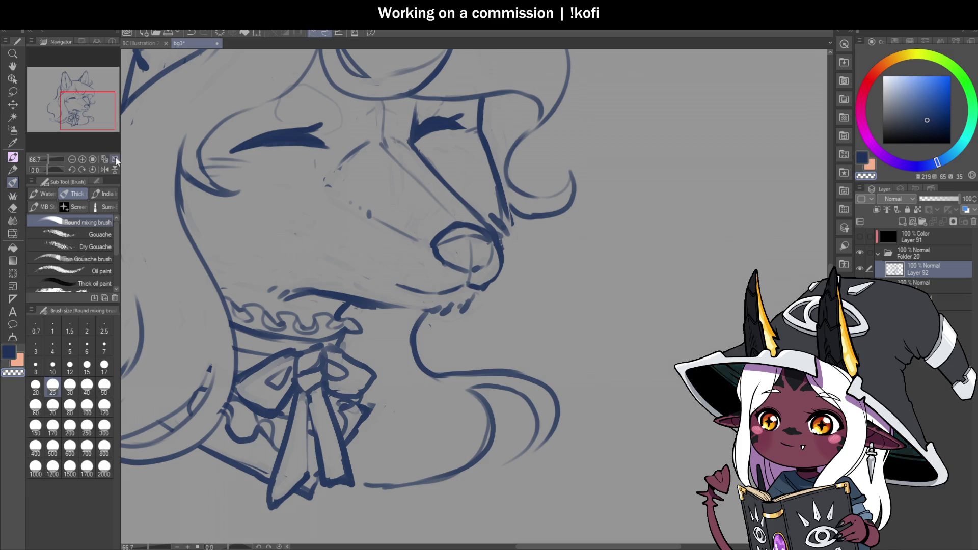
scroll(496, 234, down, 3)
scroll(459, 226, up, 2)
drag(459, 227, 498, 223)
key(ctrl+z)
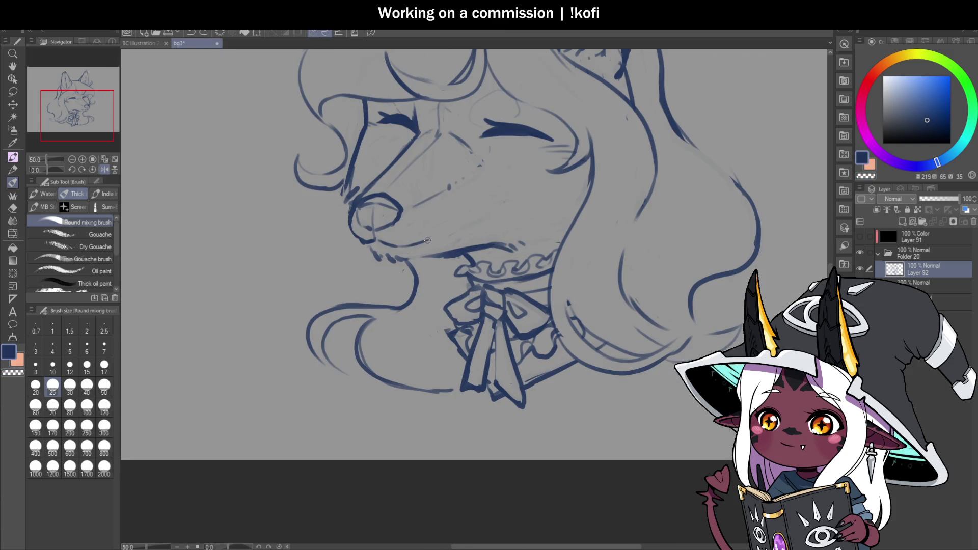
drag(467, 224, 489, 223)
scroll(499, 223, down, 2)
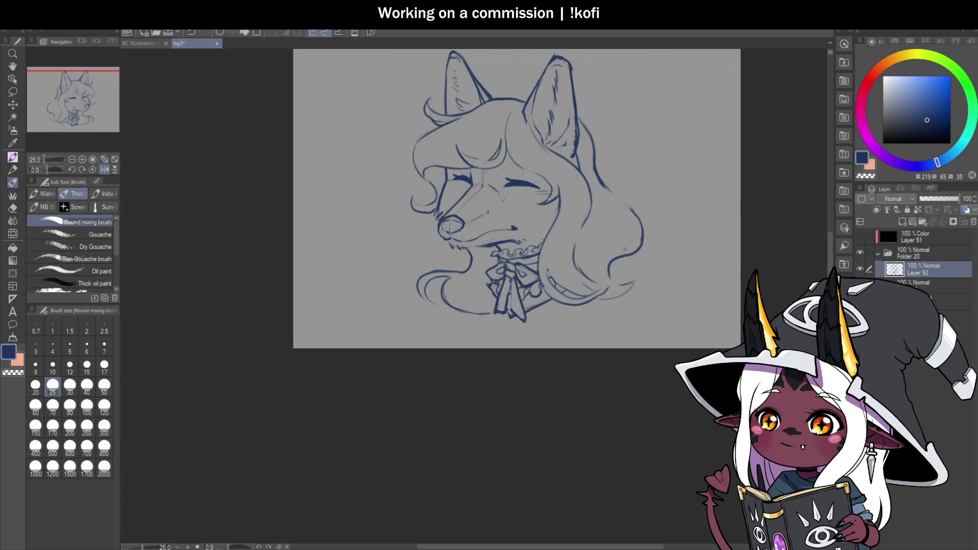
scroll(498, 230, up, 3)
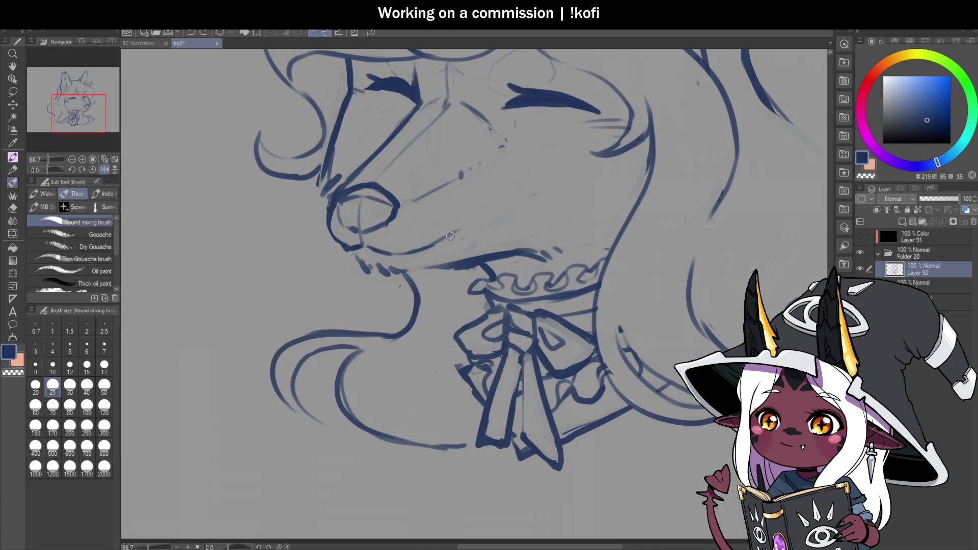
mouse_move(420, 251)
mouse_down()
mouse_move(556, 209)
mouse_move(523, 217)
mouse_up()
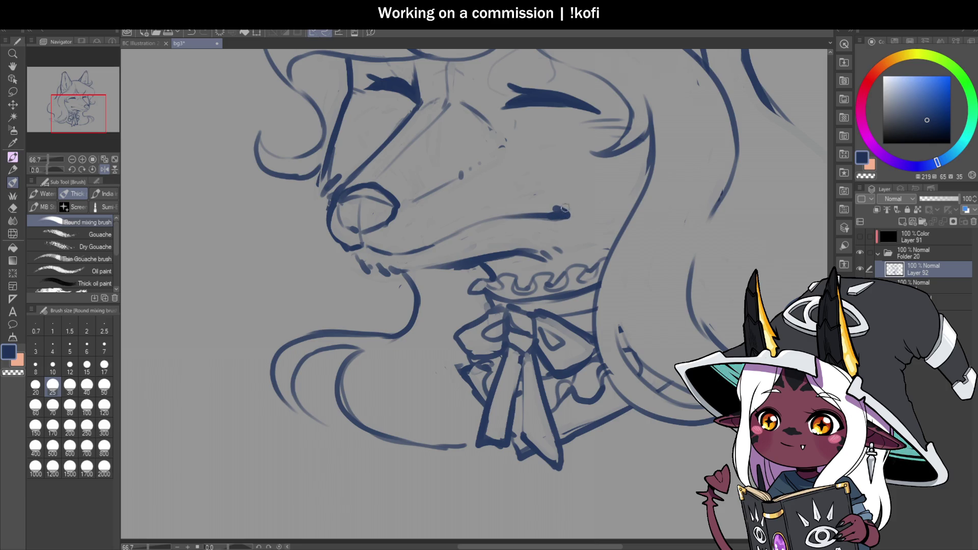
Zoom out, mirror the canvas to check the face, and save the drawing.
click(72, 160)
click(72, 160)
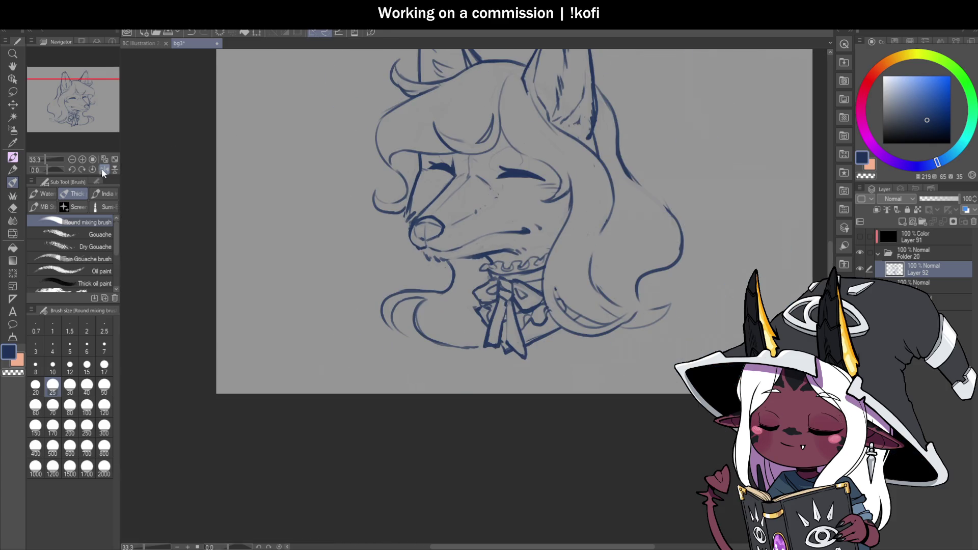
click(102, 169)
scroll(516, 223, up, 1)
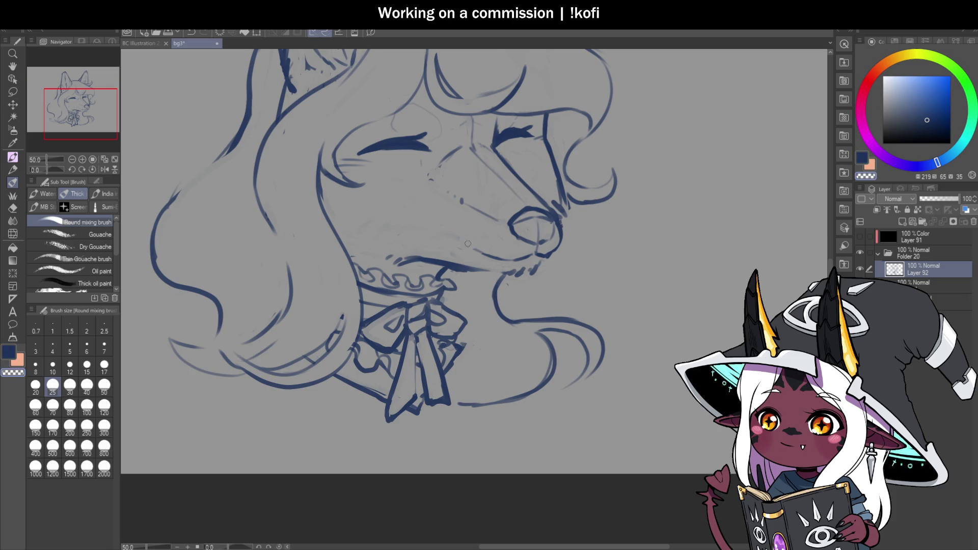
key(ctrl+s)
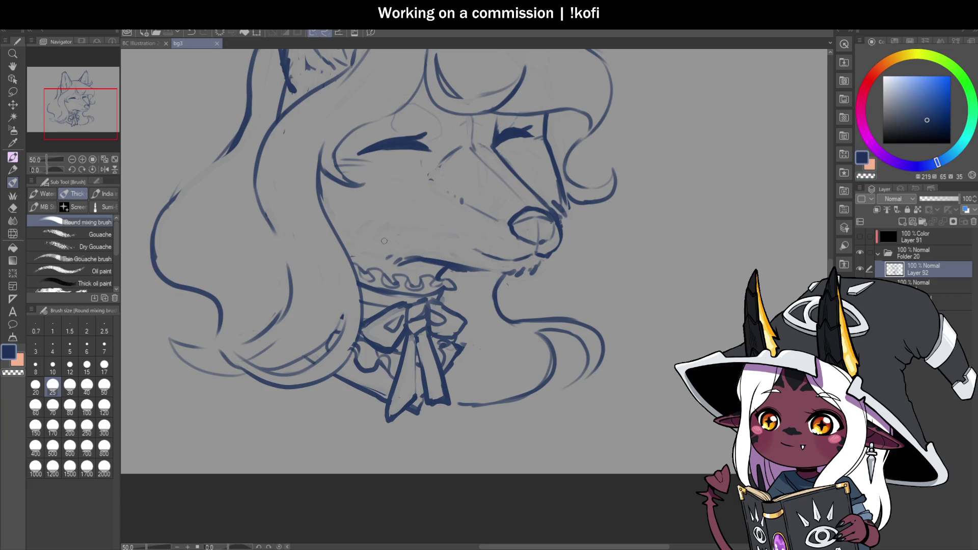
Extend the mouth line to the right in the mirrored view, then switch to Illustration 2.png.
click(104, 170)
scroll(424, 244, up, 1)
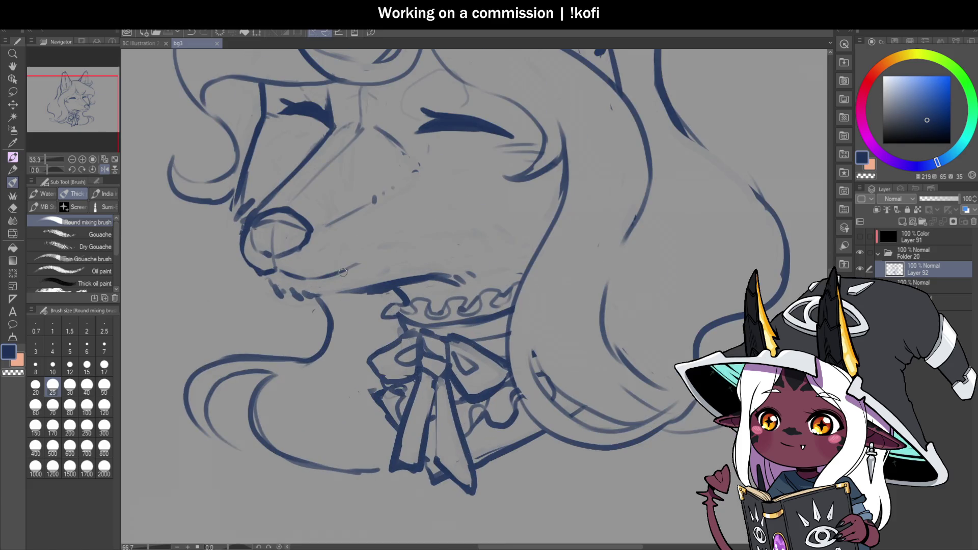
drag(389, 250, 443, 241)
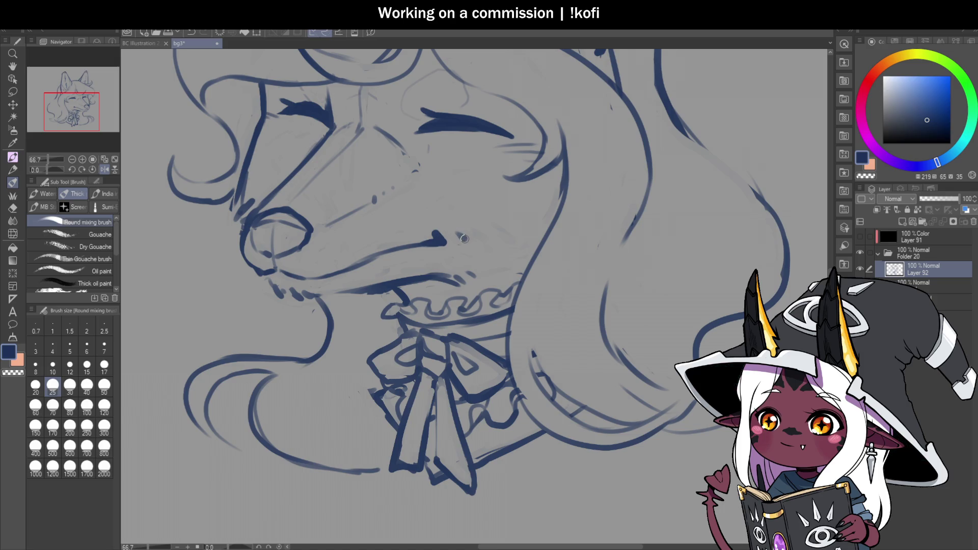
scroll(458, 246, down, 2)
key(h)
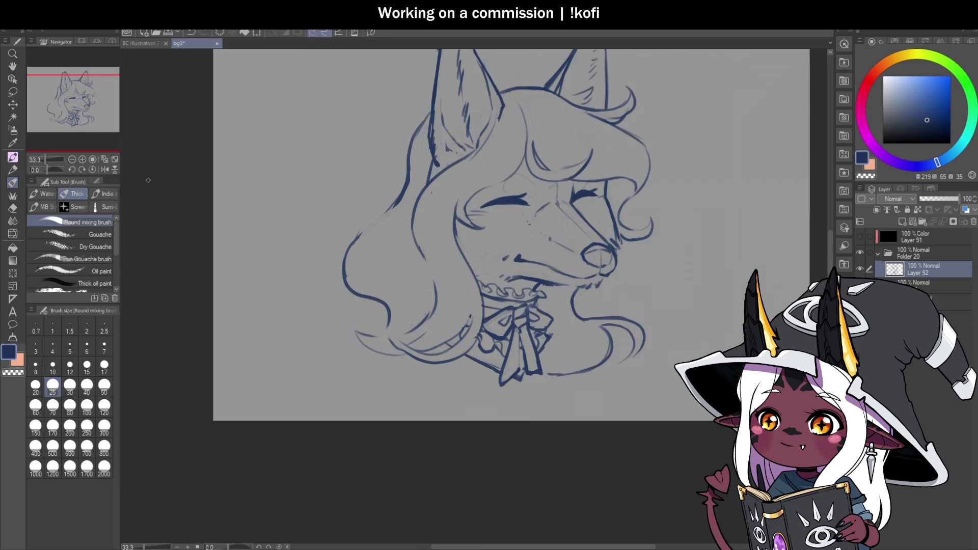
scroll(525, 245, down, 1)
scroll(518, 280, up, 2)
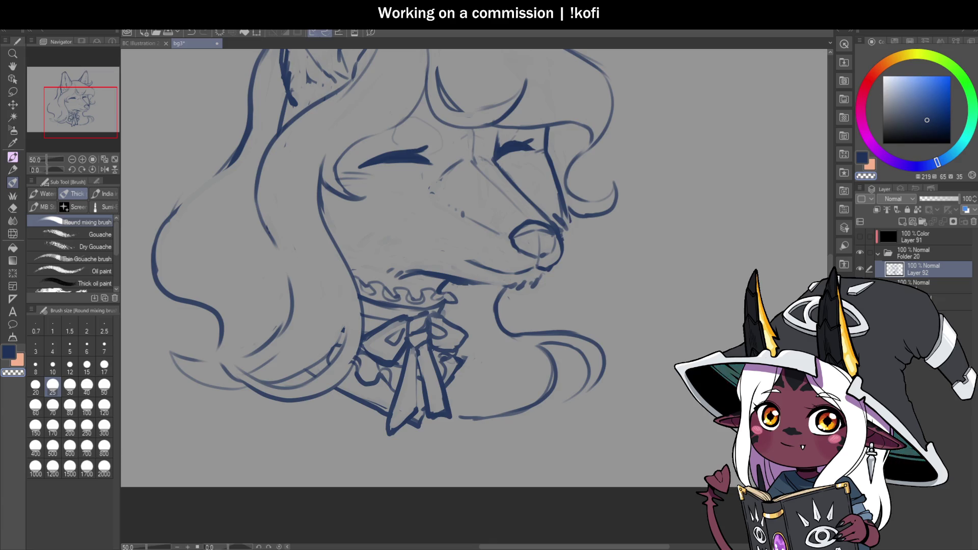
click(140, 44)
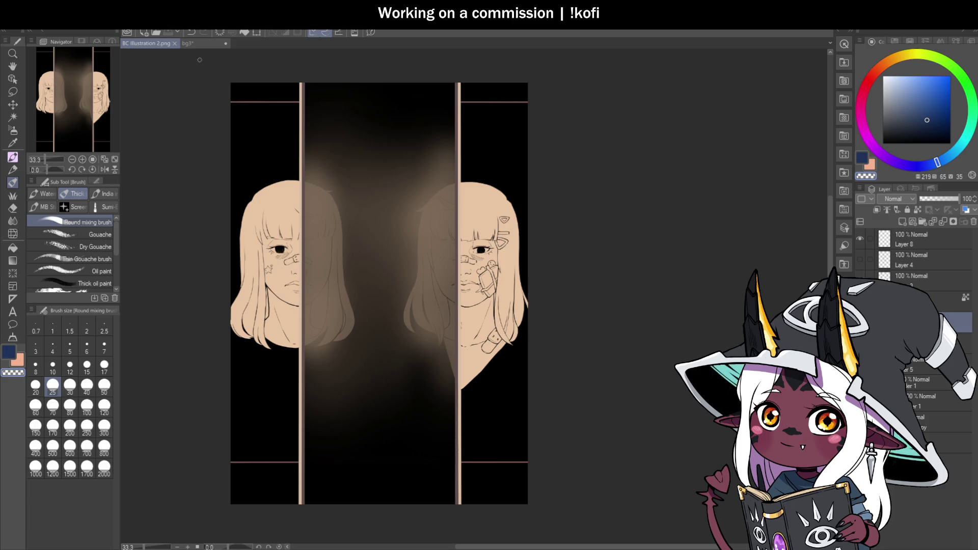
Back on the fox sketch, ink the smiling mouth line and trim the lower-lip line.
click(187, 43)
scroll(259, 122, down, 3)
scroll(284, 126, up, 3)
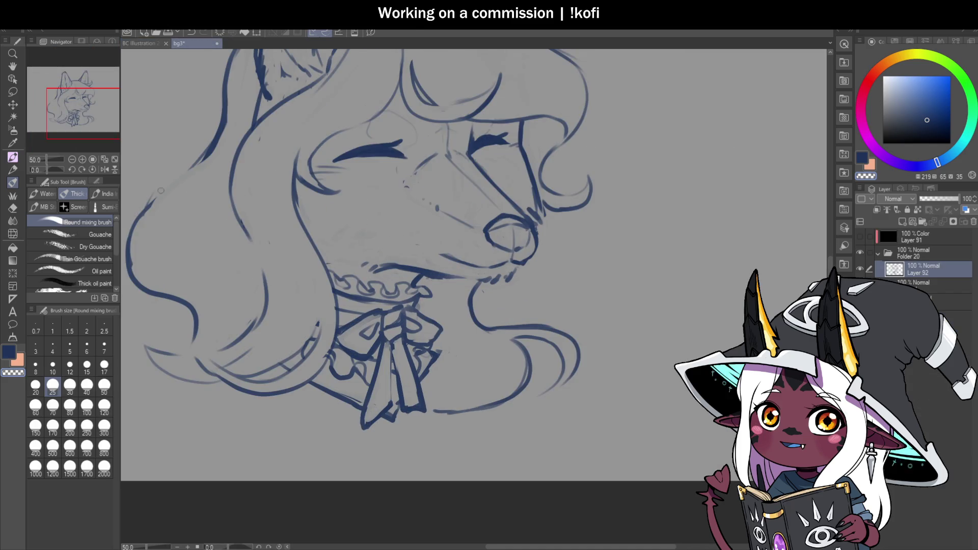
scroll(519, 255, right, 2)
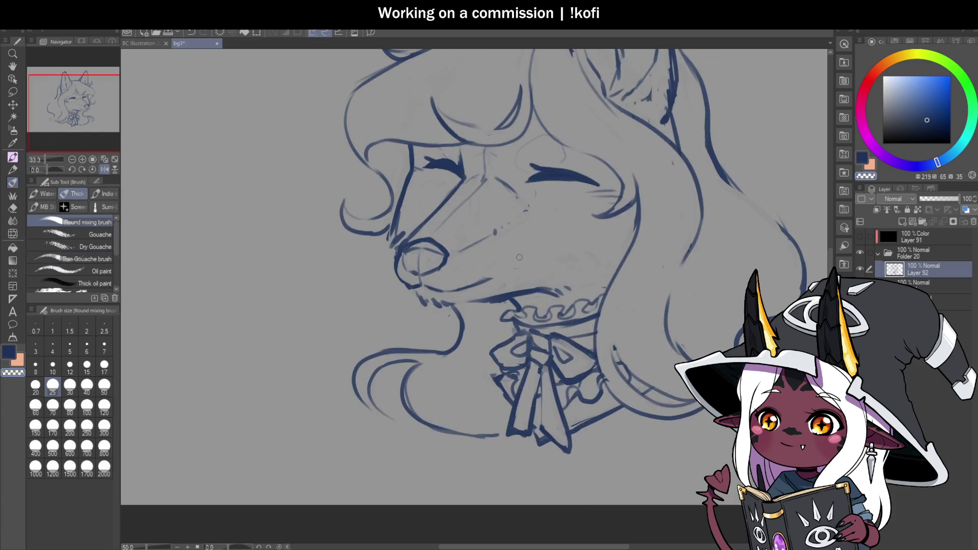
scroll(475, 285, up, 1)
drag(538, 257, 597, 252)
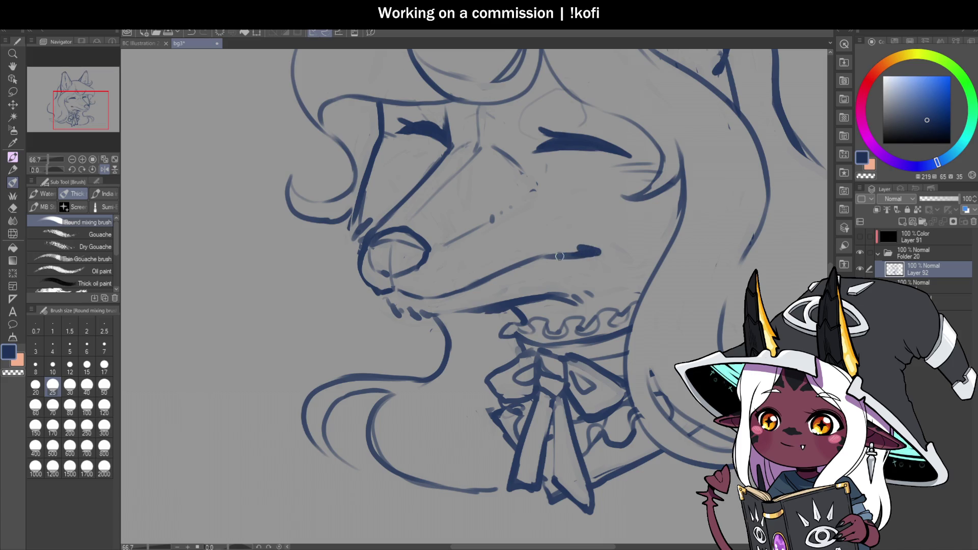
drag(471, 285, 548, 265)
key(ctrl+z)
key(ctrl+z)
key(ctrl+z)
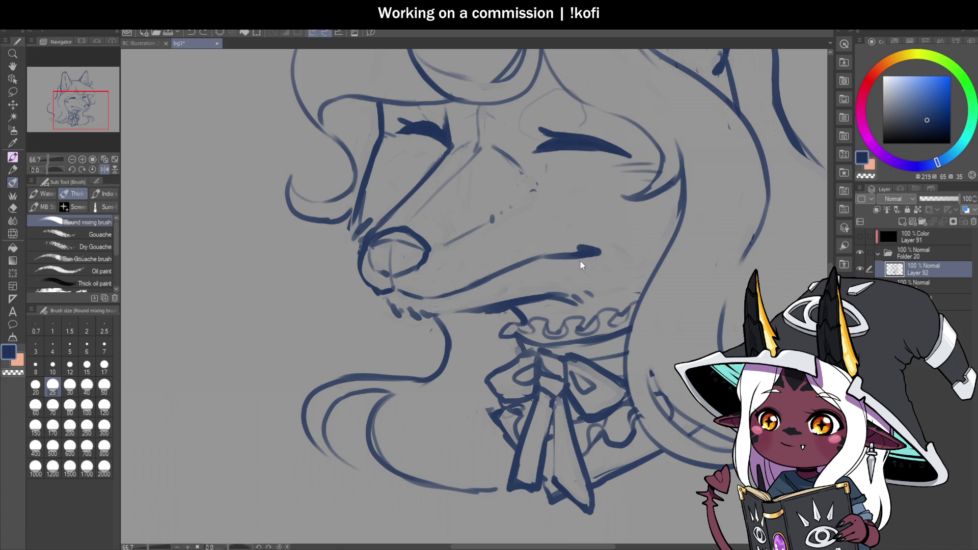
key(c)
mouse_move(492, 281)
mouse_down()
mouse_move(454, 293)
mouse_move(564, 268)
mouse_up()
key(c)
Add a faint stroke along the lower jaw in a rotated view, then reset and mirror to check.
scroll(565, 265, down, 2)
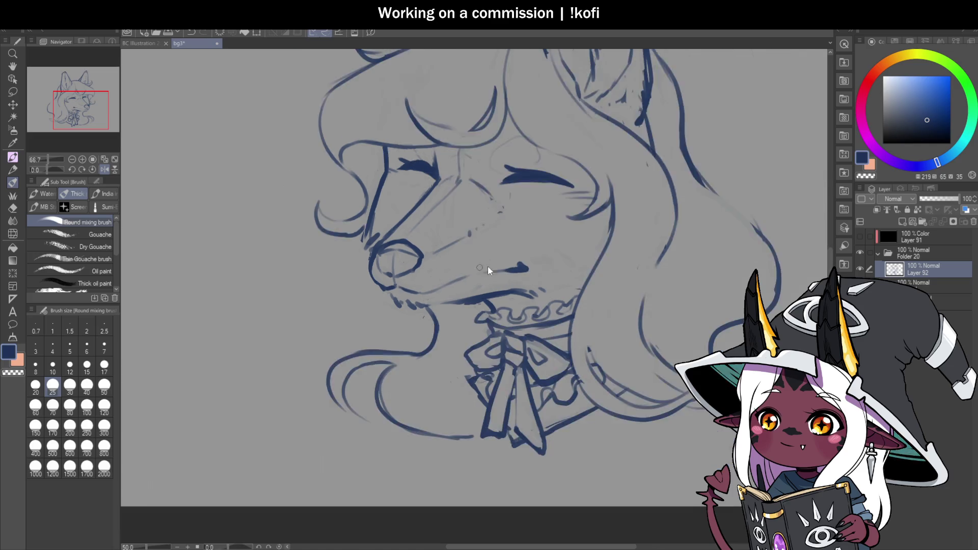
key(h)
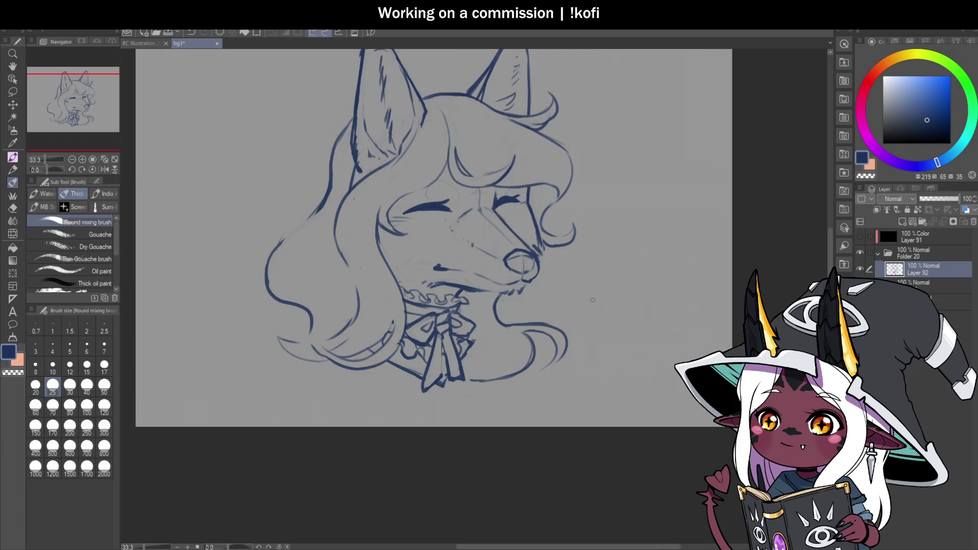
scroll(423, 259, up, 2)
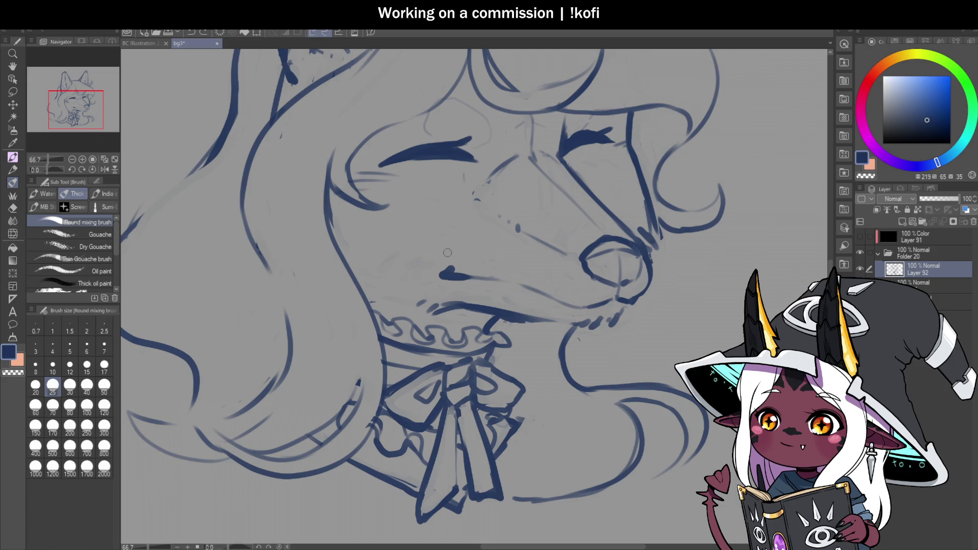
scroll(406, 290, down, 2)
scroll(441, 298, up, 2)
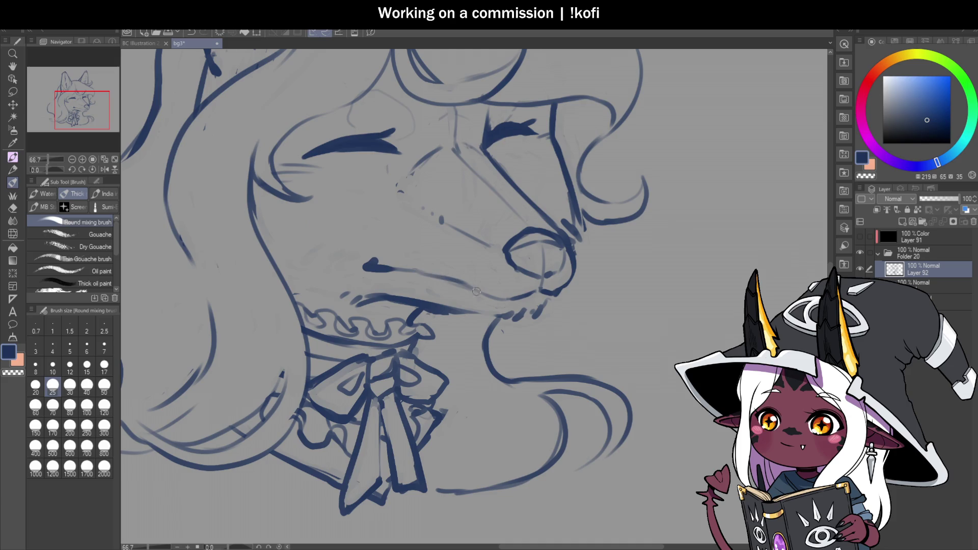
drag(66, 173, 40, 173)
key(ctrl+z)
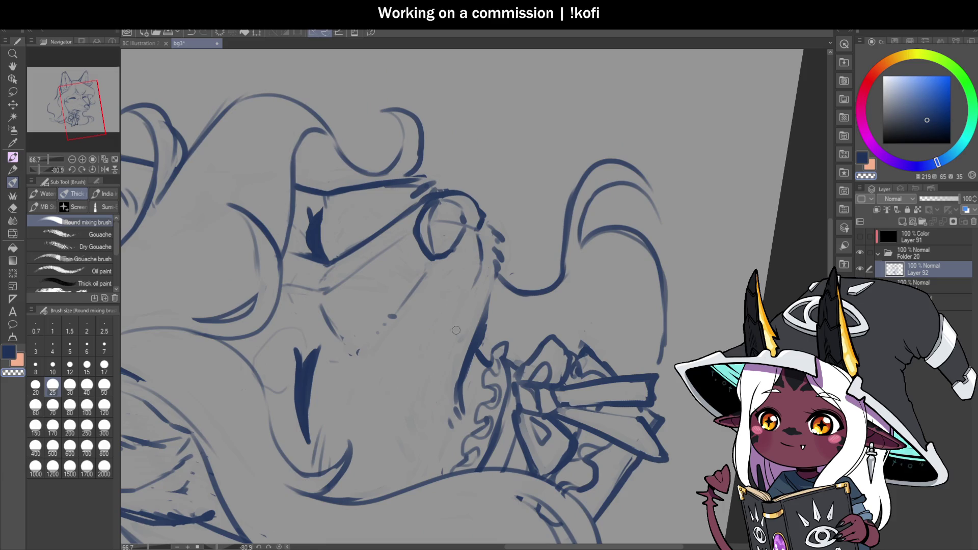
mouse_move(481, 271)
mouse_down()
mouse_move(418, 390)
mouse_move(464, 307)
mouse_up()
key(ctrl+0)
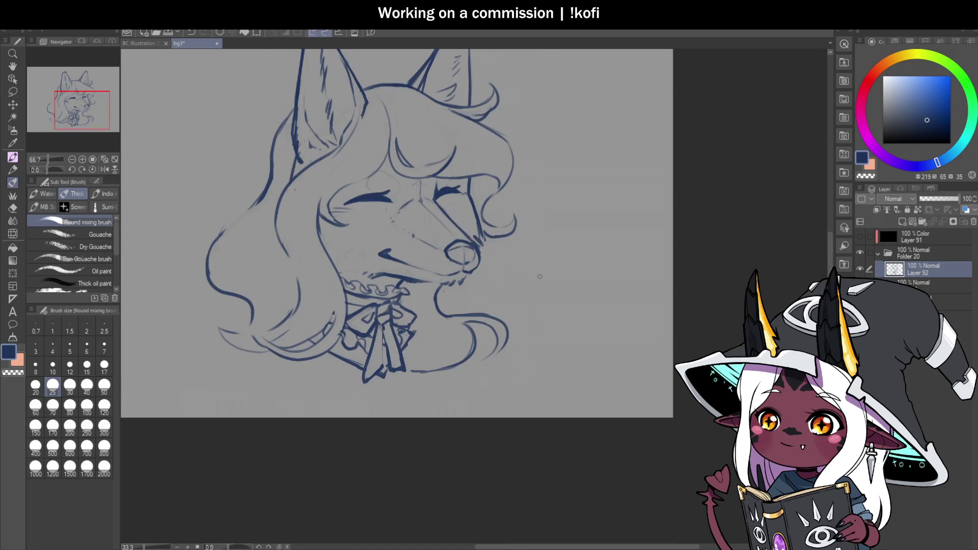
click(104, 169)
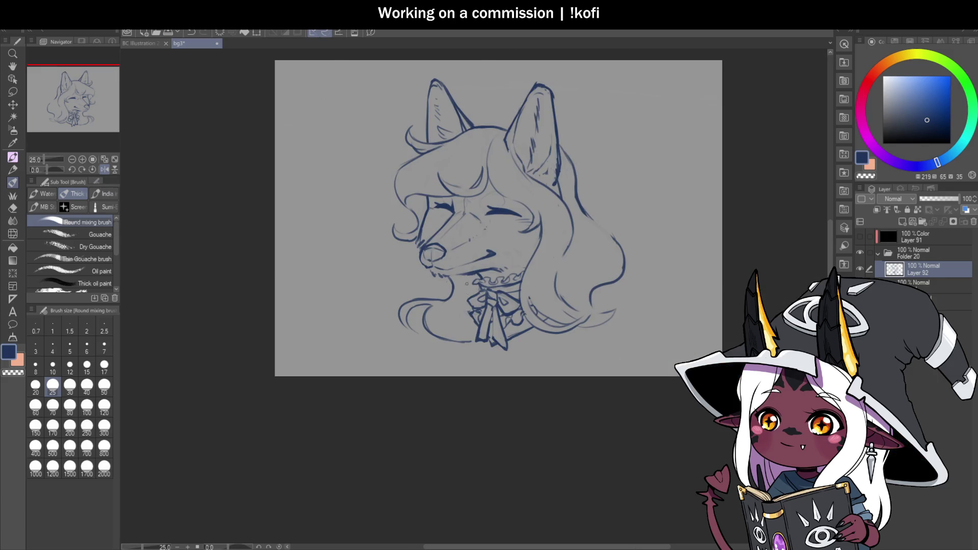
scroll(459, 270, up, 2)
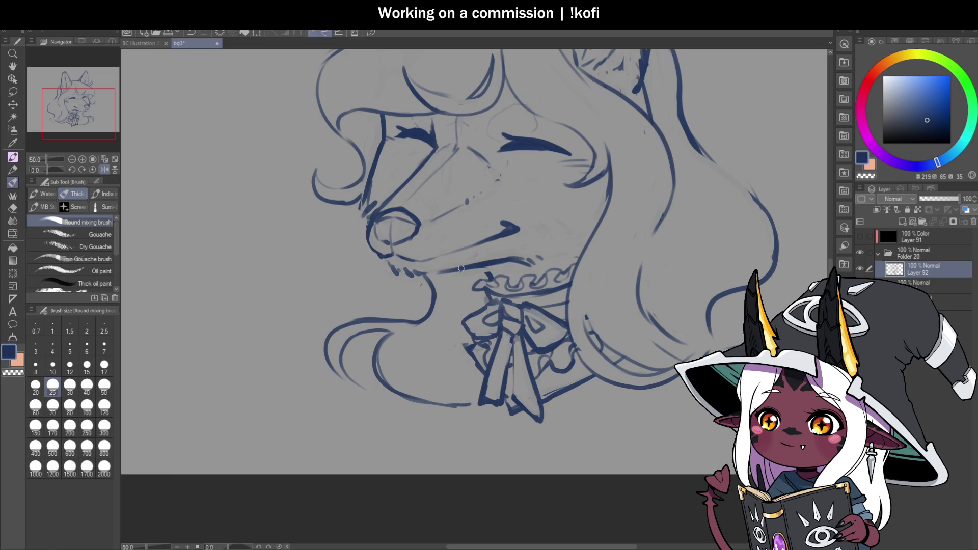
scroll(457, 269, down, 2)
scroll(544, 296, up, 1)
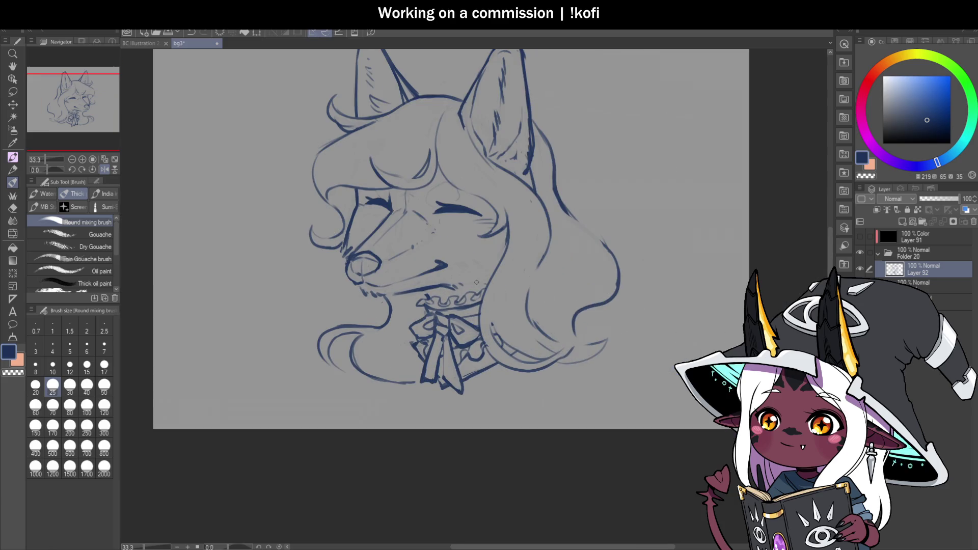
Lasso the bow and collar and transform them slightly to the left.
key(m)
mouse_move(433, 291)
mouse_down()
mouse_move(409, 304)
mouse_move(413, 366)
mouse_move(491, 387)
mouse_move(490, 272)
mouse_move(448, 290)
mouse_up()
key(ctrl+t)
drag(466, 355, 457, 355)
Confirm the bow's new position and return to an unflipped, unrotated view with the ink brush.
click(407, 426)
click(105, 170)
key(ctrl+minus)
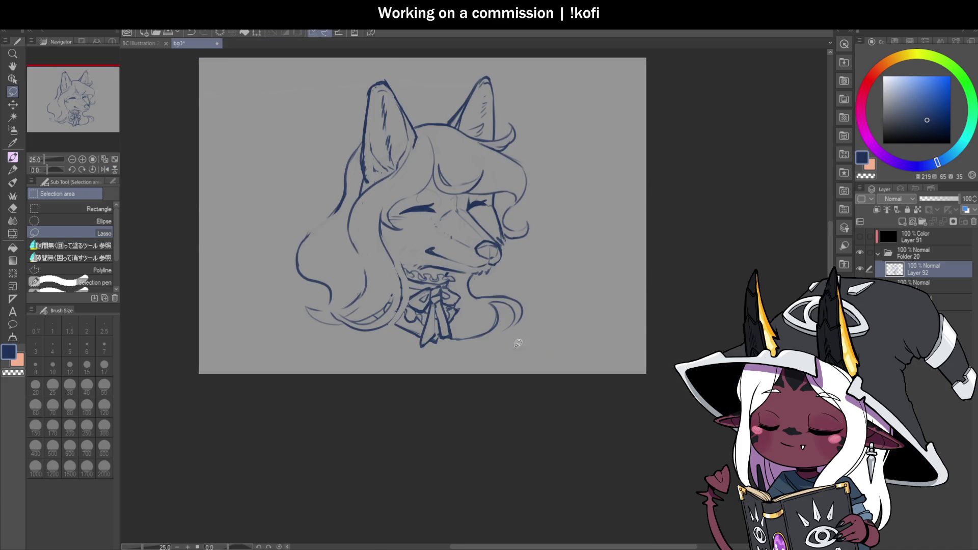
key(ctrl+plus)
key(ctrl+plus)
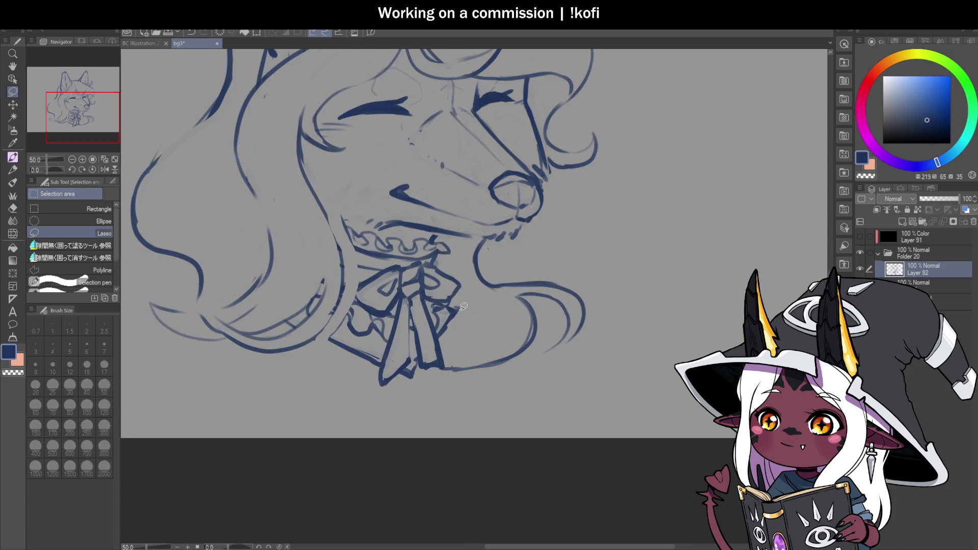
key(b)
drag(47, 170, 54, 170)
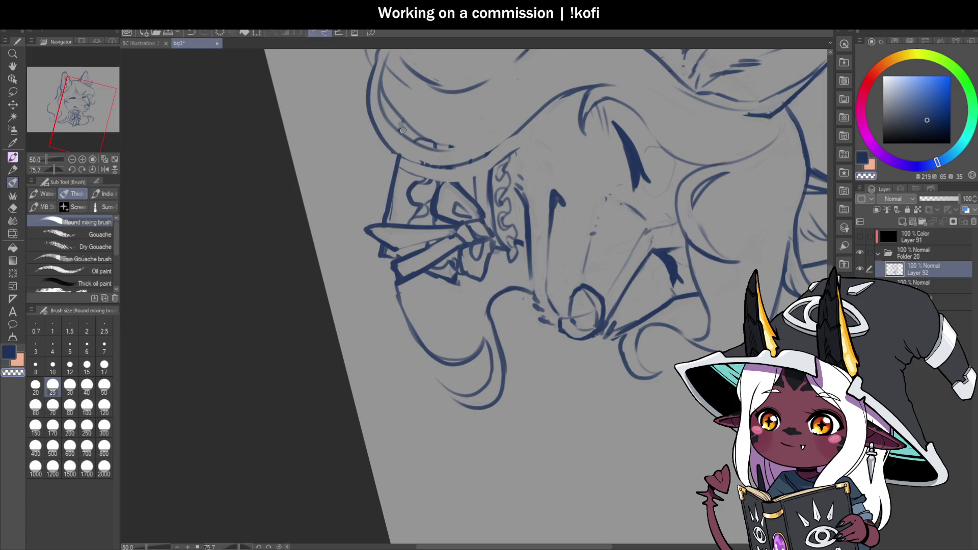
click(92, 170)
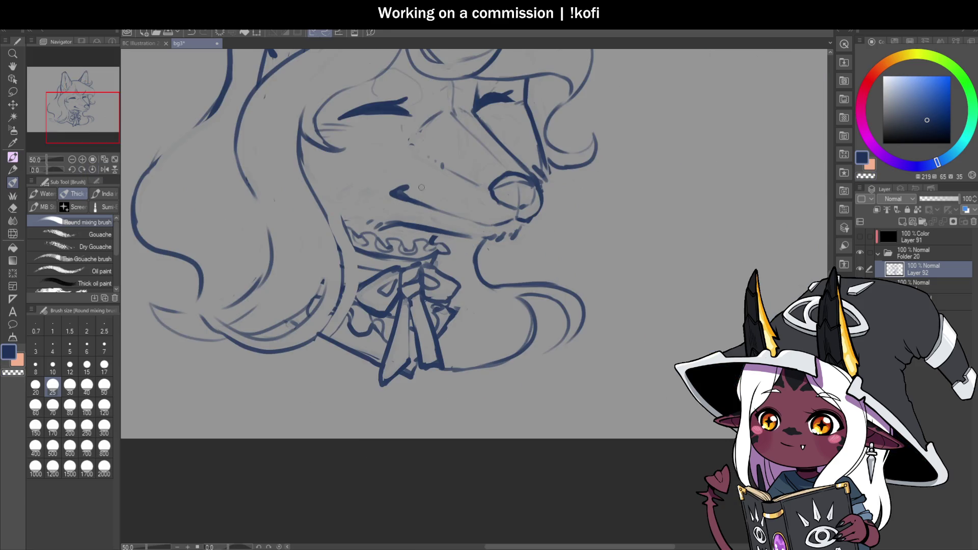
scroll(433, 249, up, 1)
Darken the bow's lower-left edge and trace the neck, hair line and collar's left edge.
drag(346, 299, 313, 316)
mouse_move(293, 350)
mouse_down()
mouse_move(323, 304)
mouse_move(328, 260)
mouse_move(303, 178)
mouse_up()
key(c)
key(c)
mouse_move(344, 202)
mouse_down()
mouse_move(329, 204)
mouse_move(325, 227)
mouse_move(351, 236)
mouse_up()
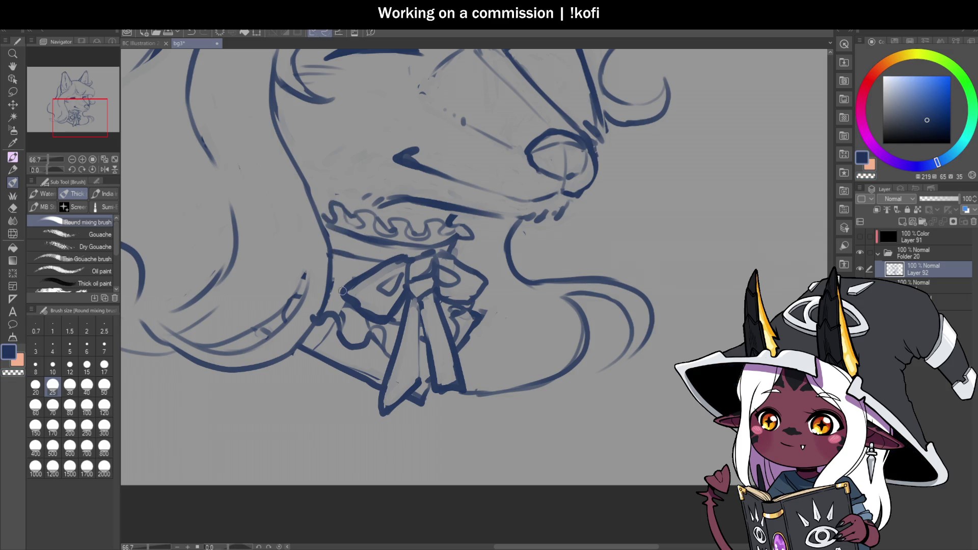
Erase the rough strokes at the collar's left edge and redraw it with short dark-blue strokes.
key(ctrl+minus)
key(ctrl+minus)
key(ctrl+plus)
key(ctrl+plus)
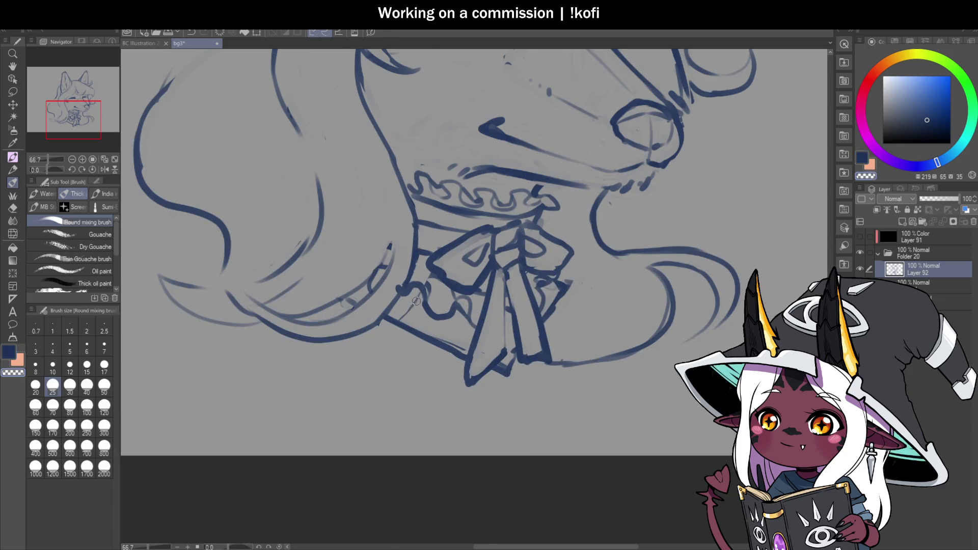
drag(400, 283, 388, 279)
drag(397, 242, 387, 275)
key(c)
drag(394, 238, 385, 275)
drag(395, 231, 375, 269)
drag(393, 211, 380, 263)
Review the whole head, then add a curl to the hair beside the eye.
key(ctrl+minus)
key(ctrl+minus)
key(ctrl+minus)
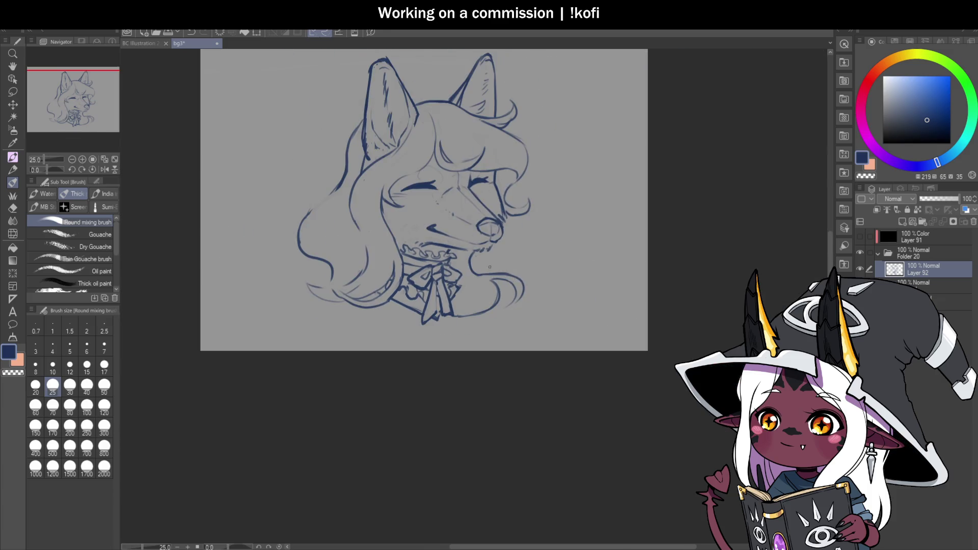
key(ctrl+plus)
key(ctrl+plus)
key(ctrl+plus)
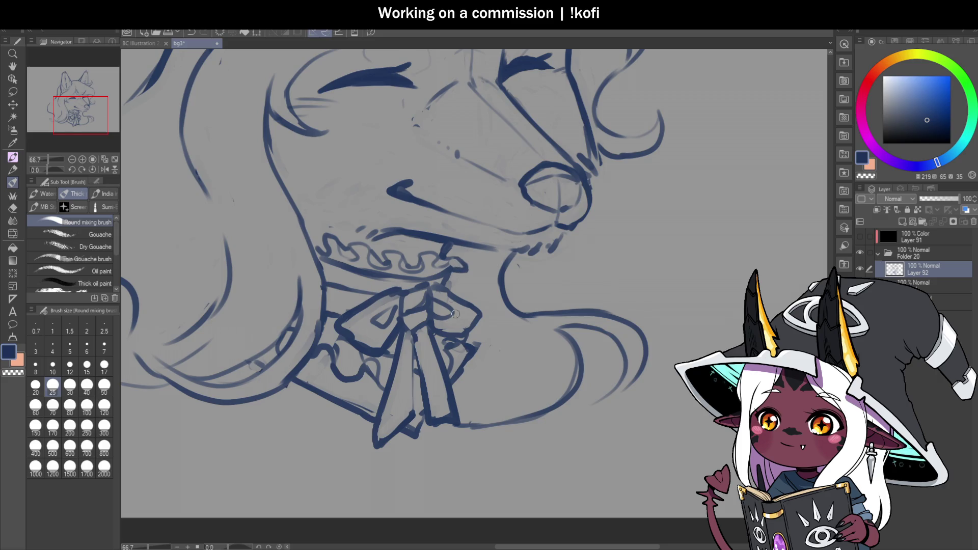
key(ctrl+minus)
key(ctrl+minus)
key(ctrl+minus)
key(ctrl+plus)
key(ctrl+plus)
key(ctrl+plus)
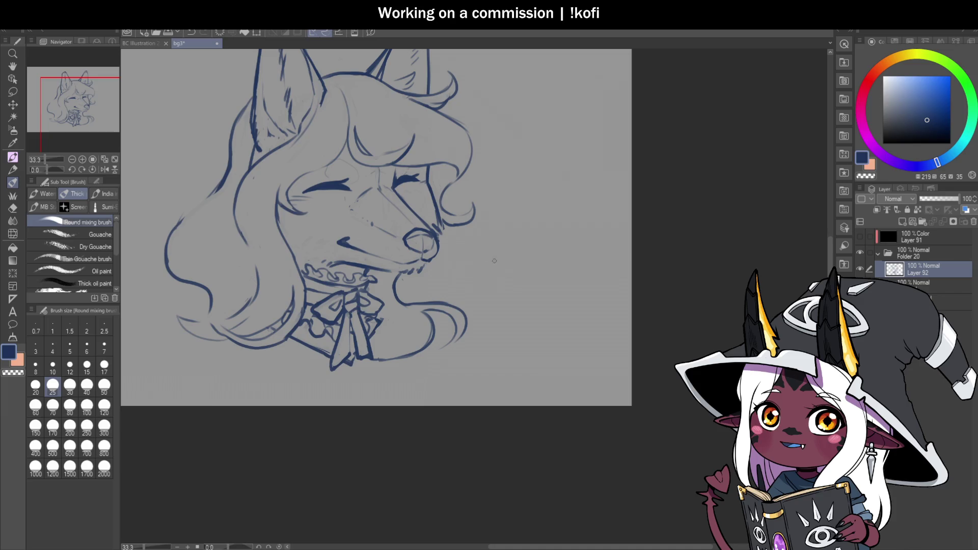
scroll(458, 147, up, 2)
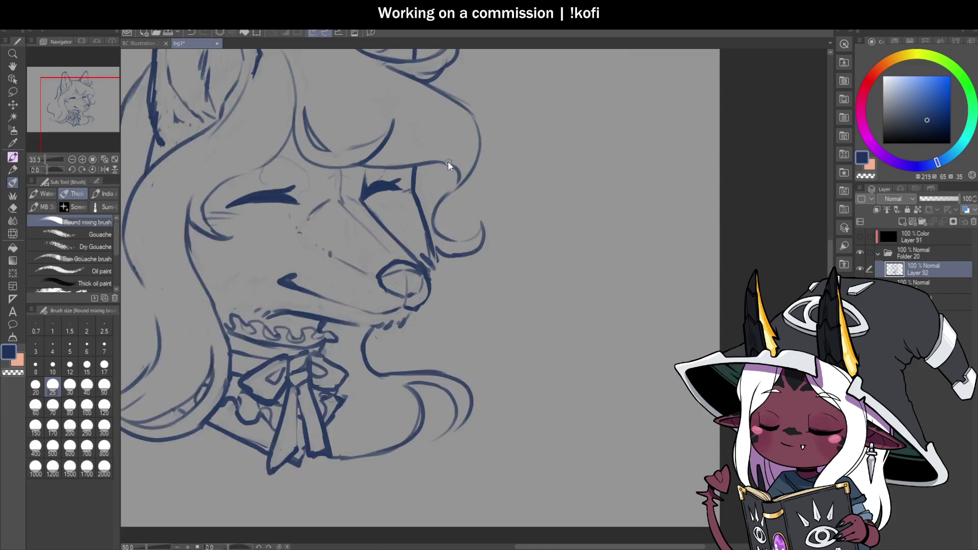
scroll(487, 230, down, 1)
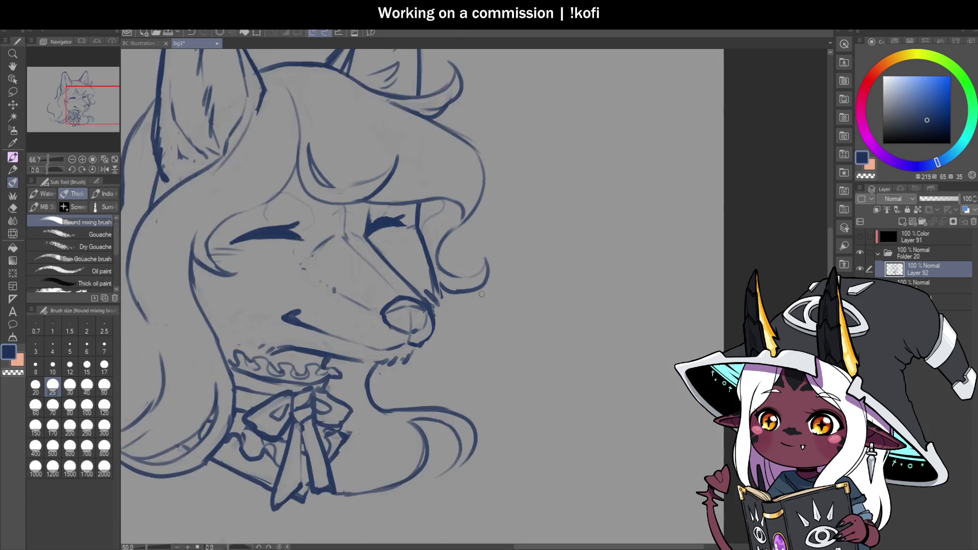
key(c)
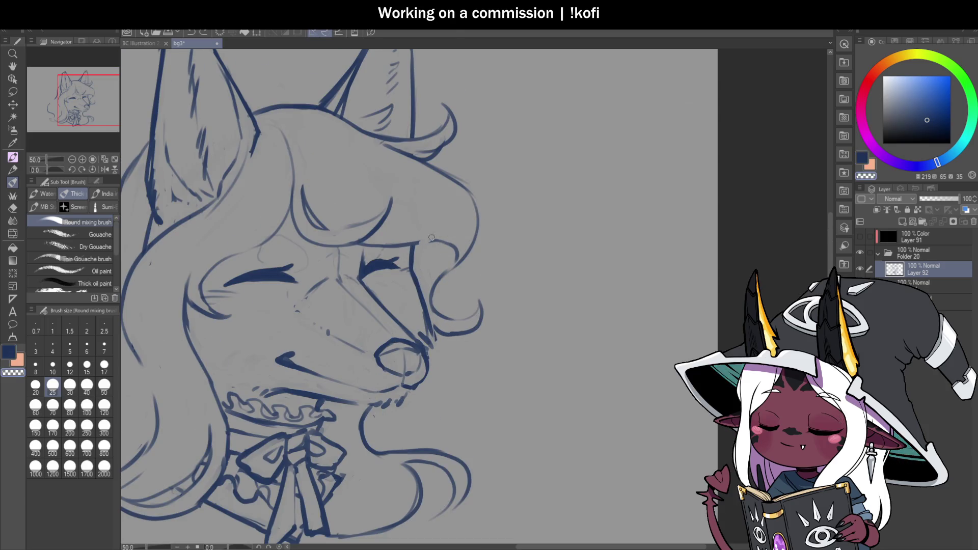
key(c)
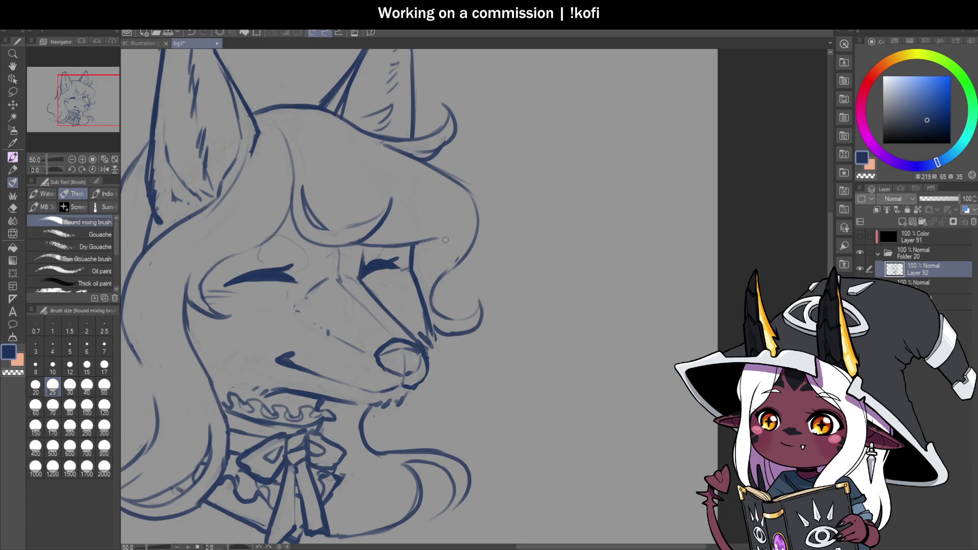
mouse_move(410, 246)
mouse_down()
mouse_move(461, 243)
mouse_move(457, 258)
mouse_up()
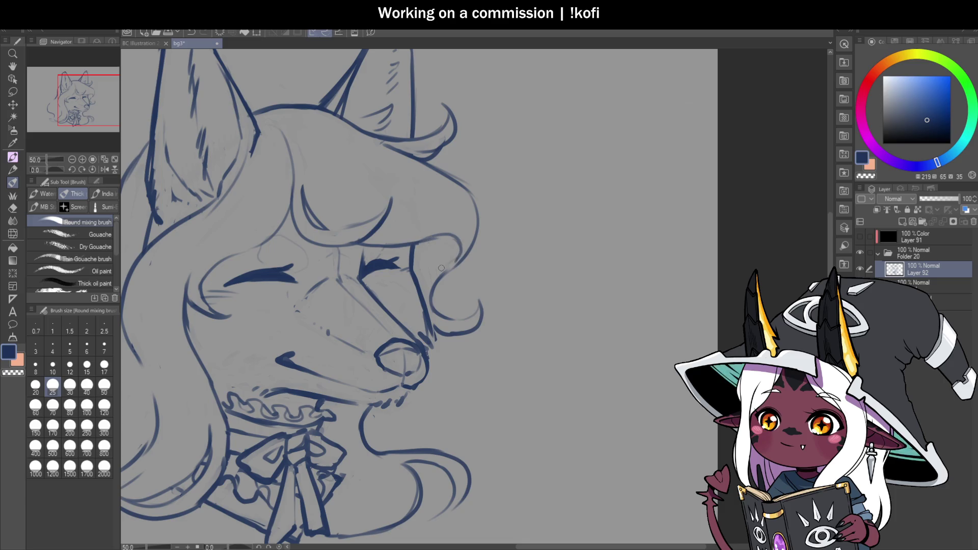
Mirror the view and erase the stray outline near the cheek with transparent colour.
scroll(512, 258, down, 2)
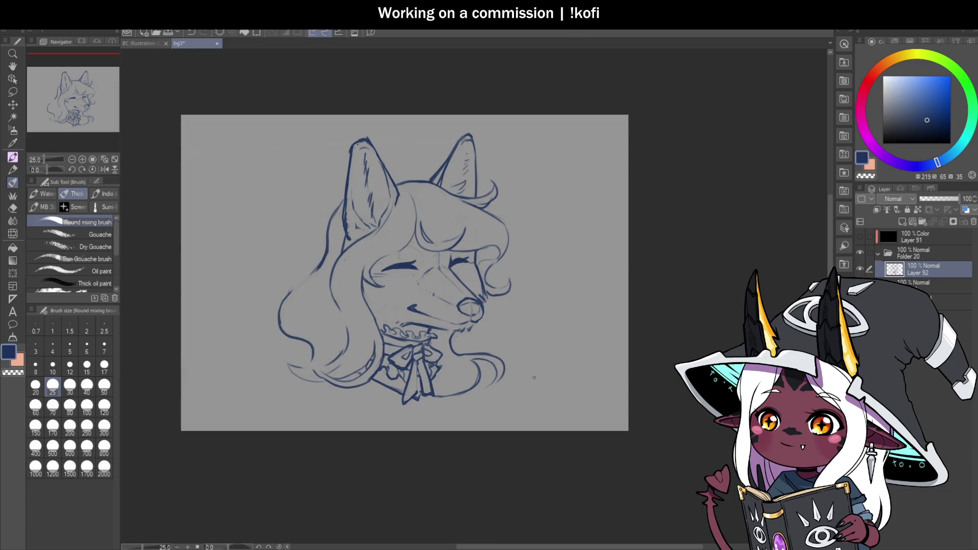
scroll(547, 352, up, 2)
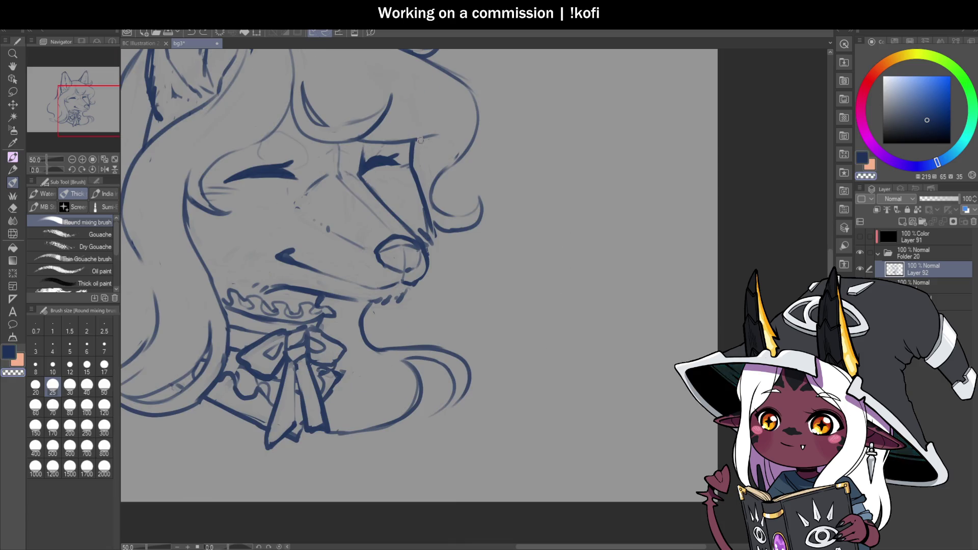
click(105, 169)
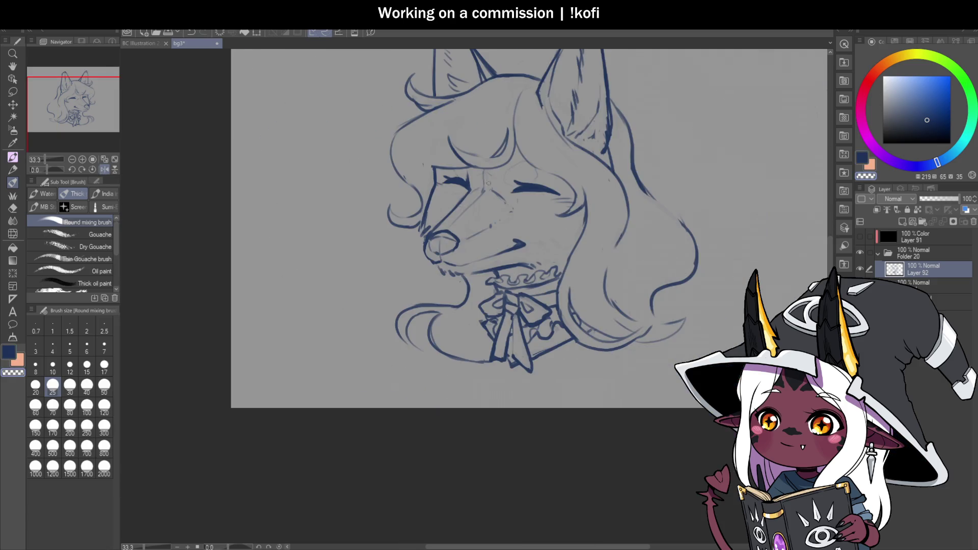
key(c)
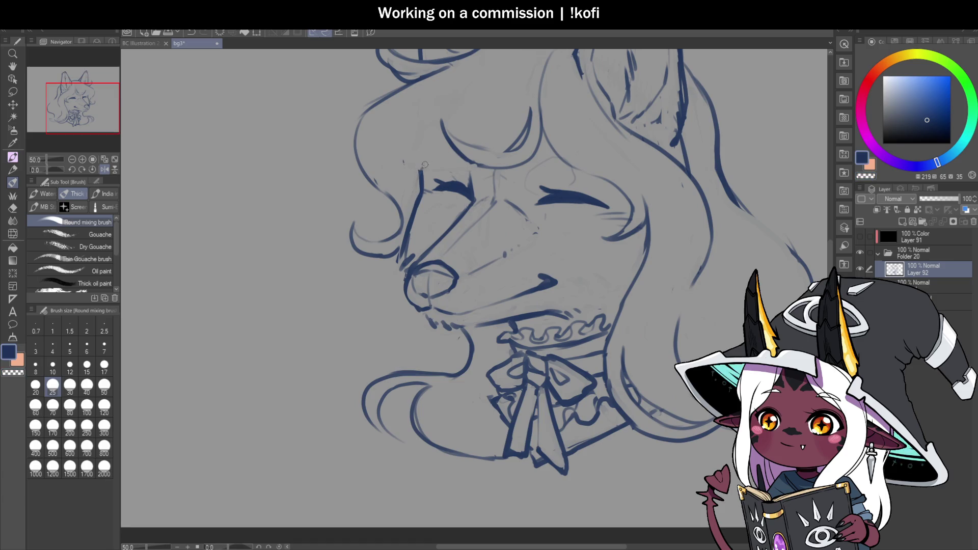
mouse_move(417, 176)
mouse_down()
mouse_move(446, 144)
mouse_move(404, 197)
mouse_up()
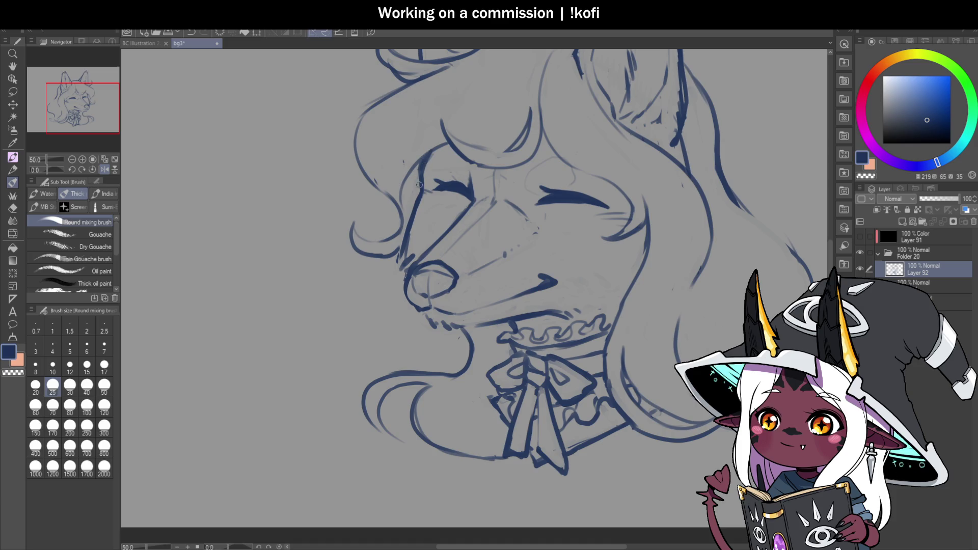
scroll(486, 196, down, 4)
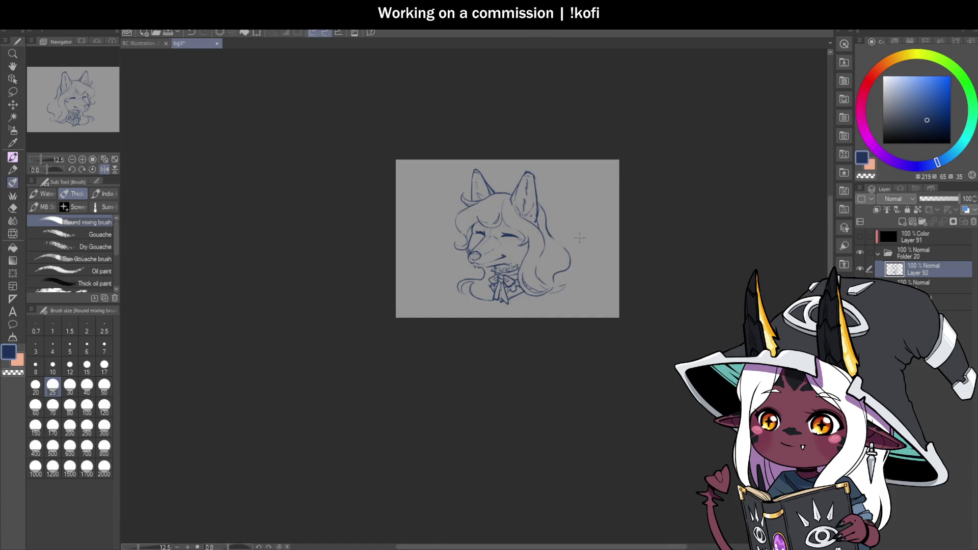
Draw a darker short stroke near the fox's left eye.
scroll(501, 214, up, 5)
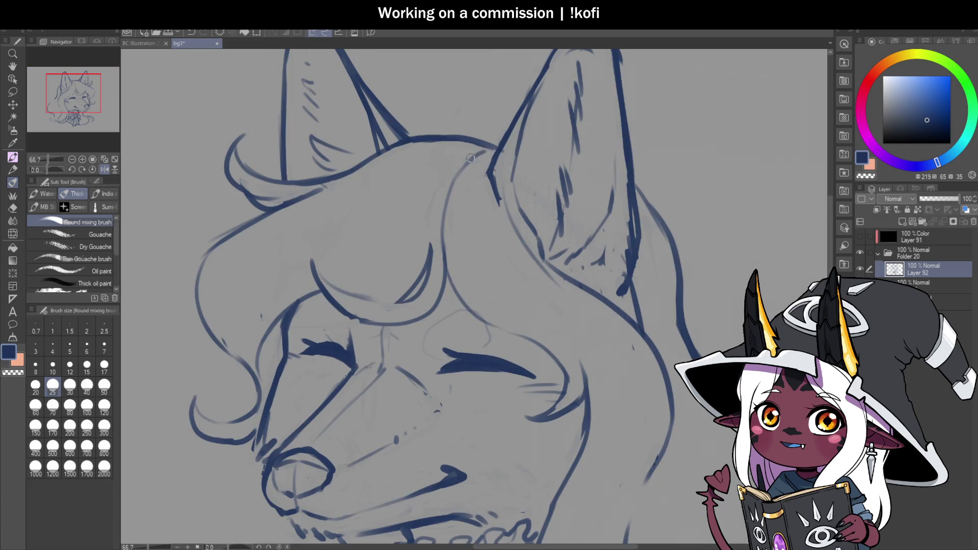
scroll(468, 140, down, 3)
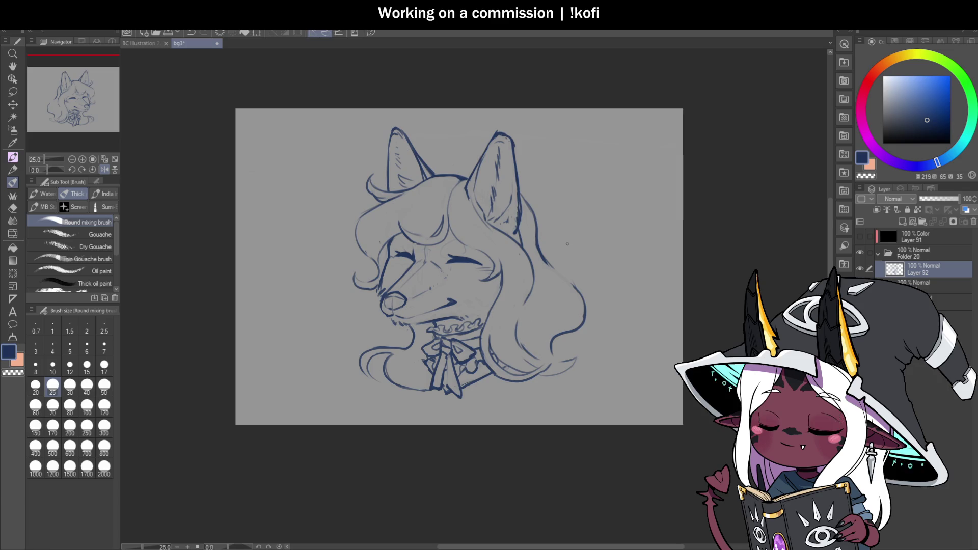
scroll(377, 283, up, 2)
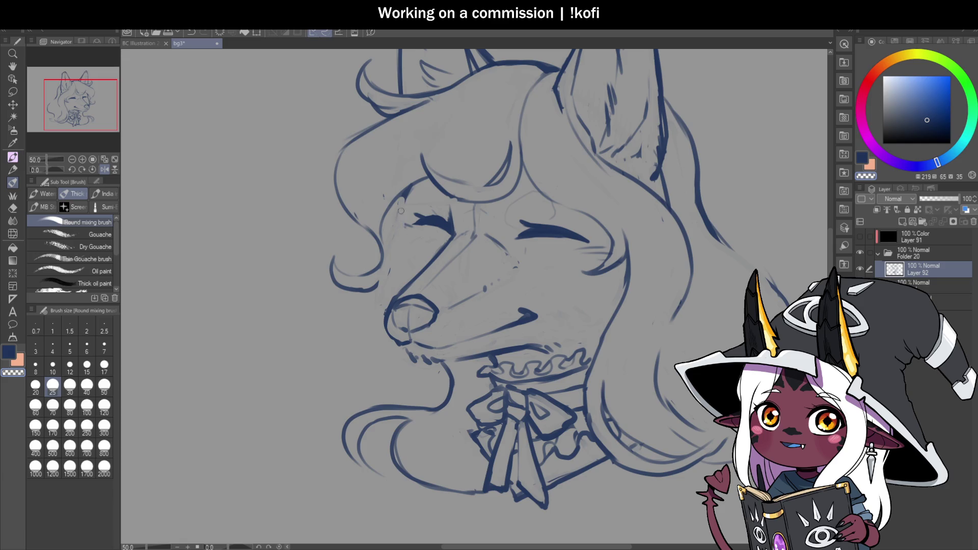
drag(402, 193, 404, 233)
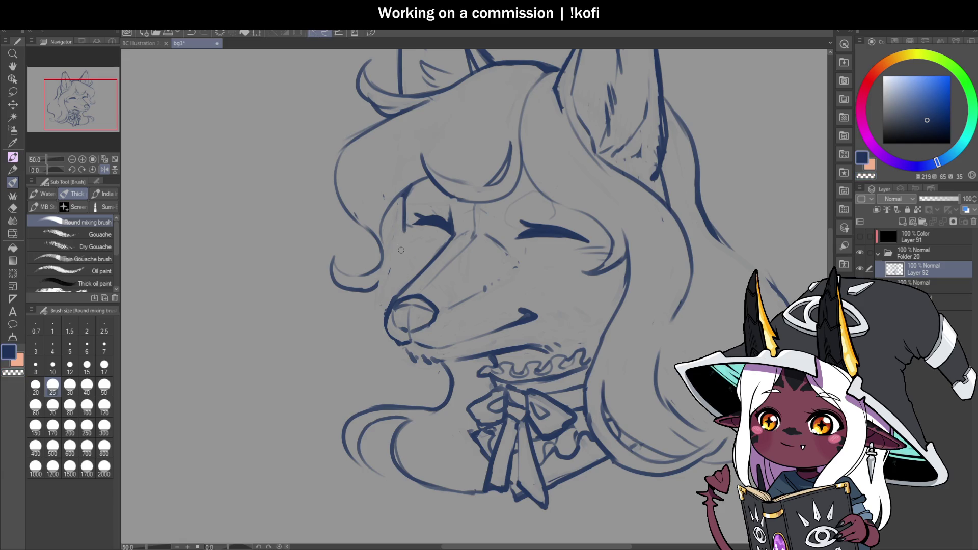
drag(405, 194, 378, 296)
Flip the view back so the fox faces right and darken the side of the snout.
key(ctrl+minus)
key(ctrl+minus)
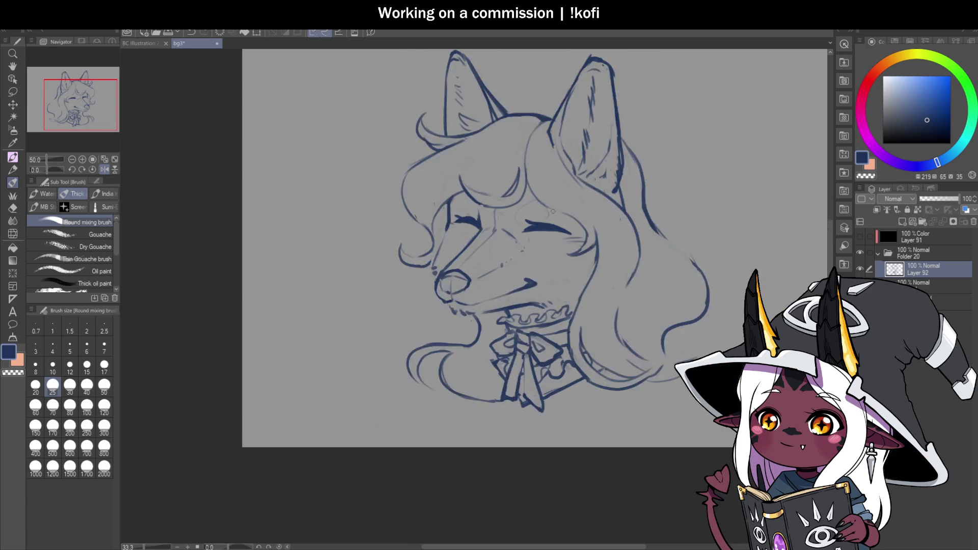
click(105, 168)
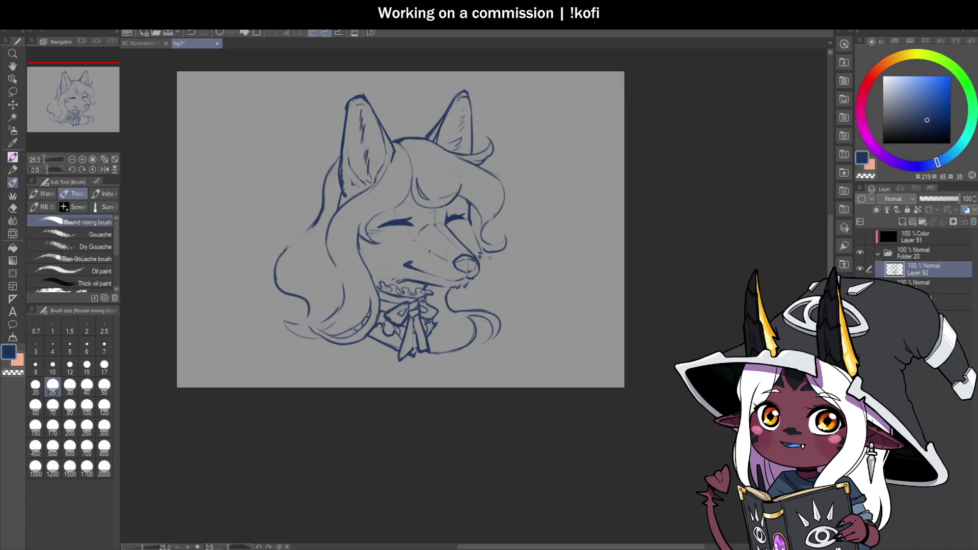
scroll(488, 259, up, 2)
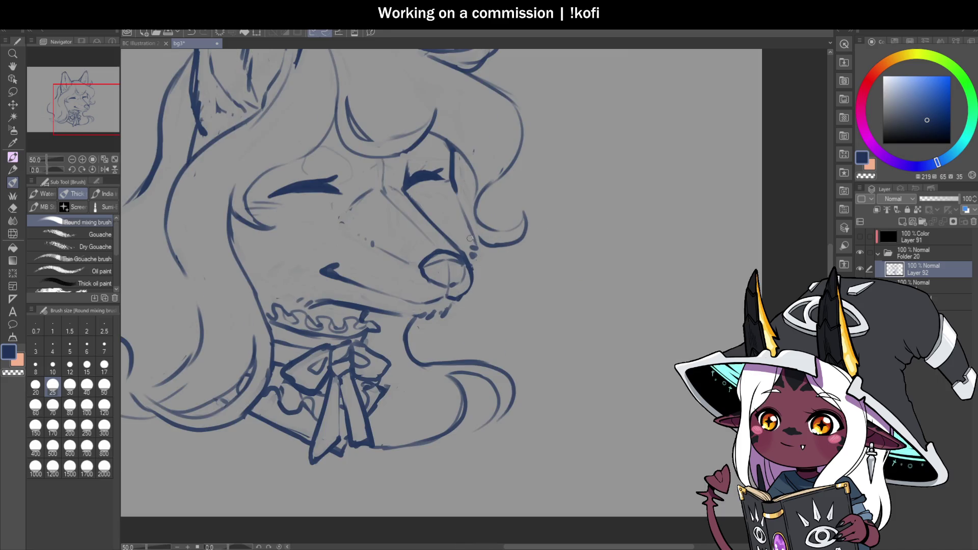
drag(458, 196, 469, 232)
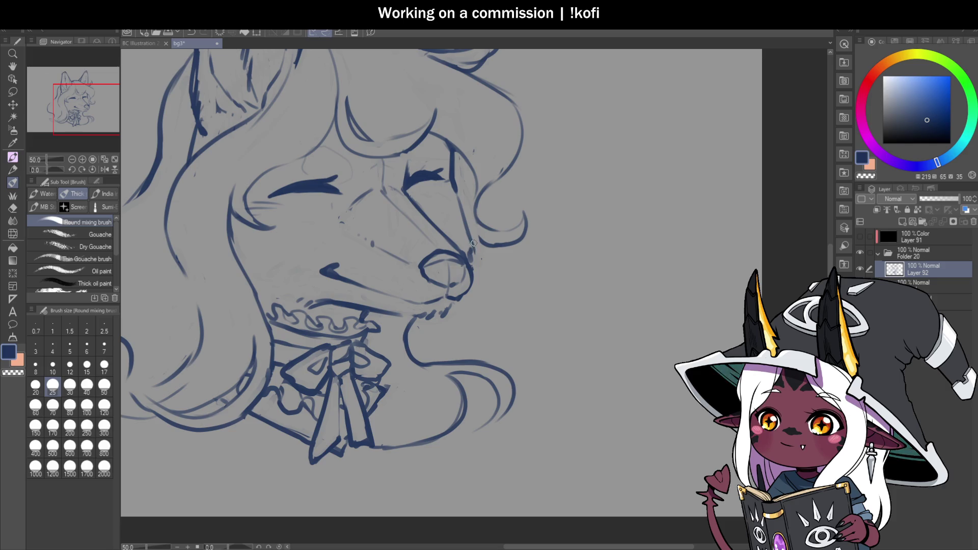
Add hair strokes down the left of the face and trace the inner ear line.
scroll(509, 235, down, 2)
scroll(380, 219, up, 2)
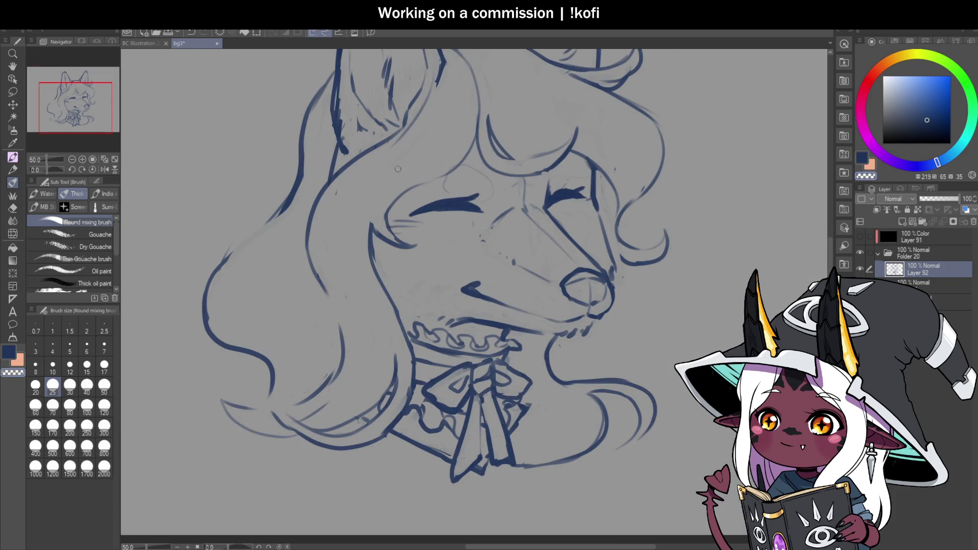
mouse_move(372, 231)
mouse_down()
mouse_move(370, 189)
mouse_move(363, 219)
mouse_up()
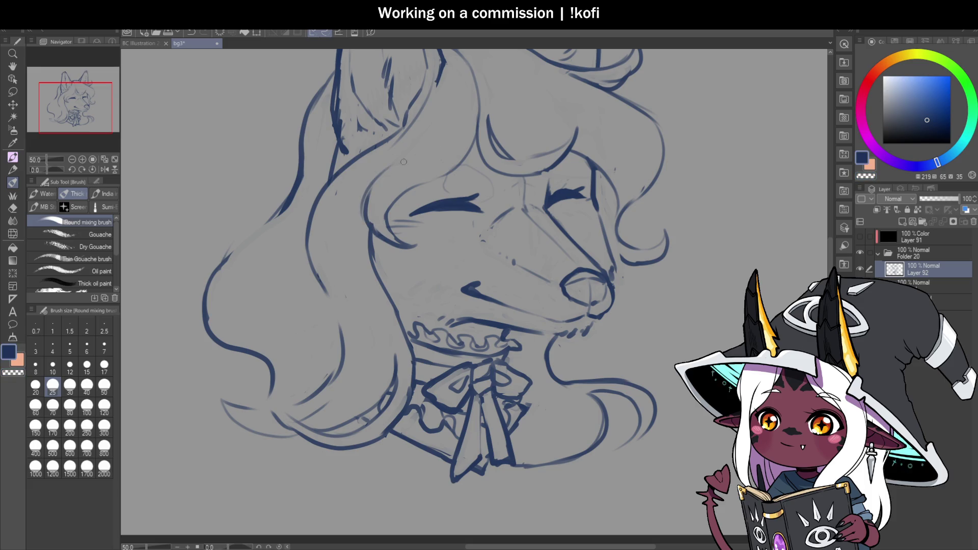
drag(438, 79, 405, 124)
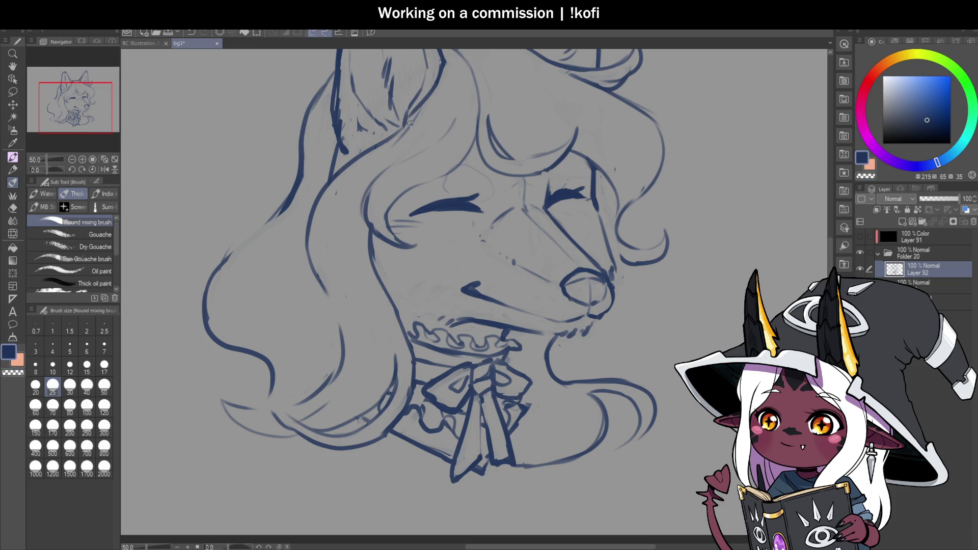
scroll(433, 166, down, 2)
scroll(544, 118, up, 2)
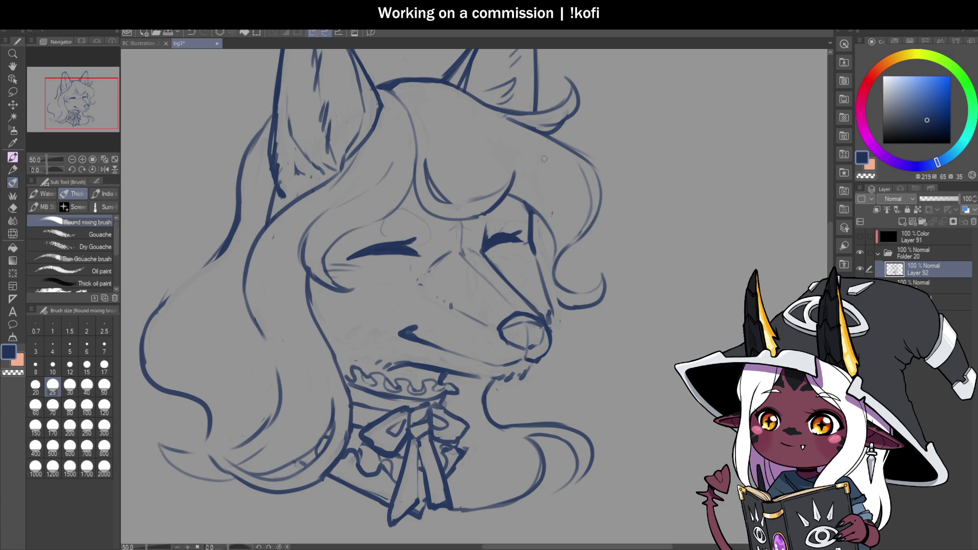
scroll(581, 168, down, 2)
scroll(584, 318, up, 2)
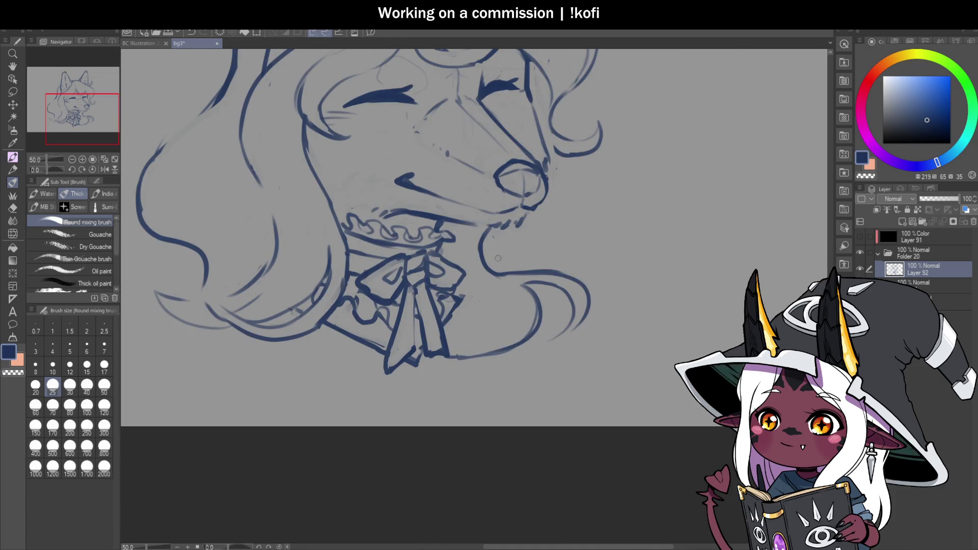
key(ctrl+z)
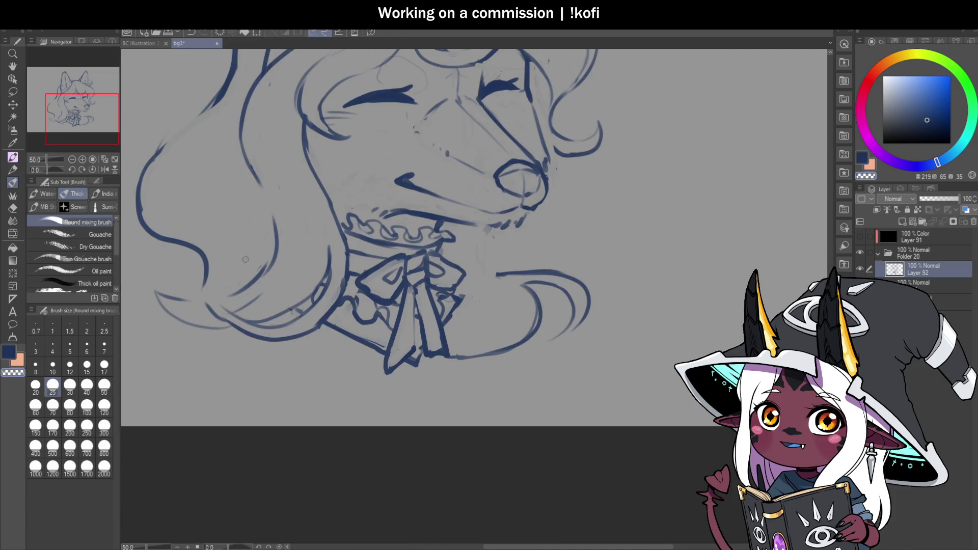
Lasso-select and delete the stray lower-right curve.
key(m)
mouse_move(520, 239)
mouse_down()
mouse_move(481, 305)
mouse_move(464, 377)
mouse_move(631, 290)
mouse_move(586, 240)
mouse_up()
key(Delete)
key(ctrl+d)
key(b)
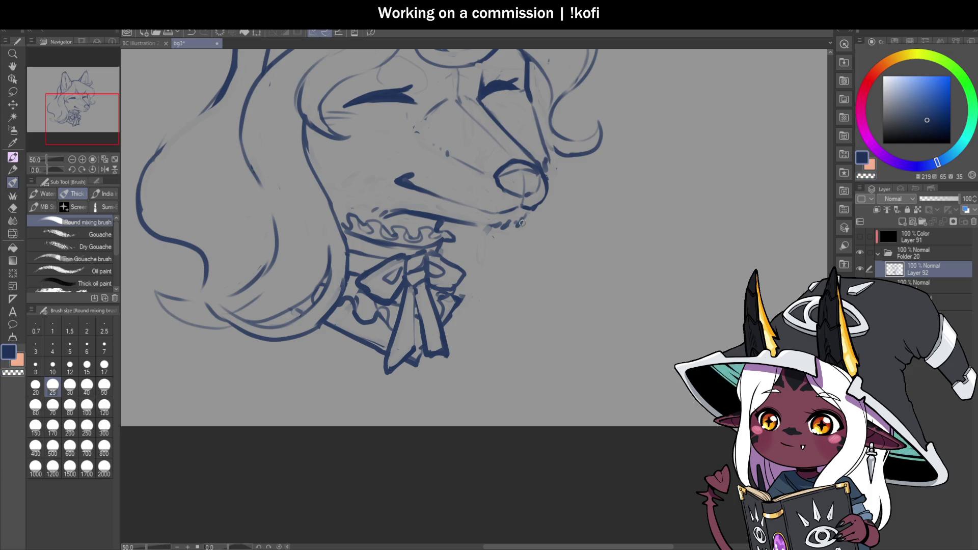
Draw a hooked fur tuft curving beneath the snout and add a new layer above the sketch.
drag(531, 218, 540, 265)
key(ctrl+z)
drag(529, 219, 628, 329)
mouse_move(578, 267)
mouse_down()
mouse_move(630, 324)
mouse_move(602, 324)
mouse_move(593, 343)
mouse_move(487, 346)
mouse_up()
scroll(509, 305, down, 2)
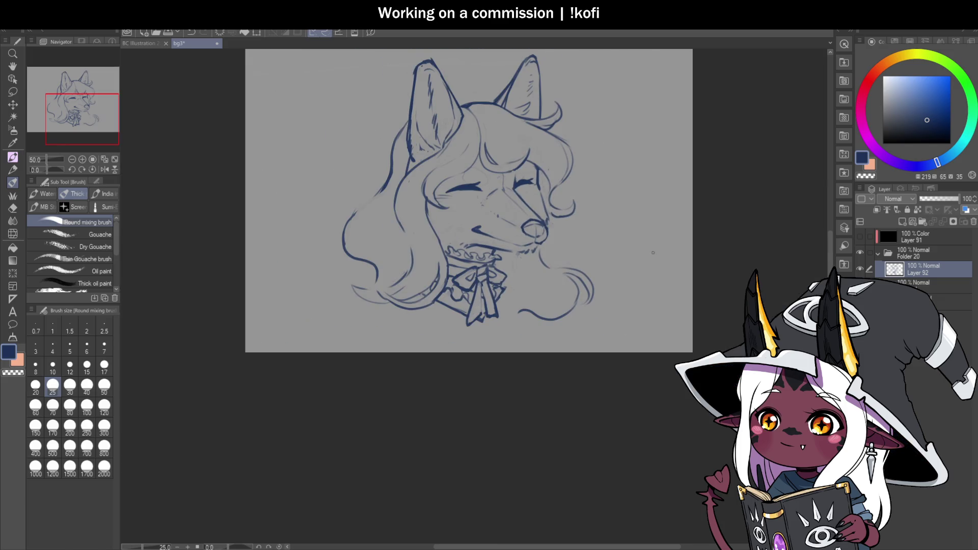
scroll(551, 290, up, 1)
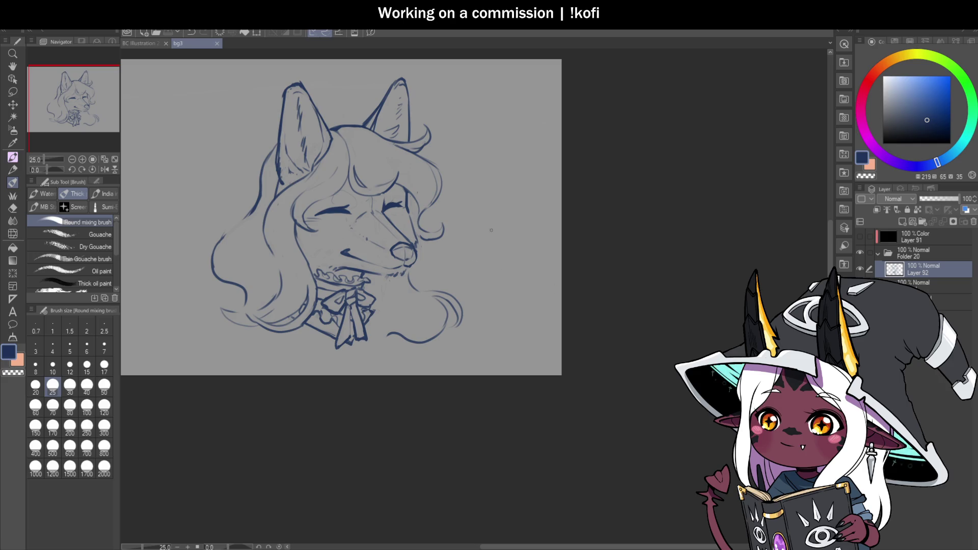
scroll(550, 289, down, 2)
scroll(549, 289, up, 3)
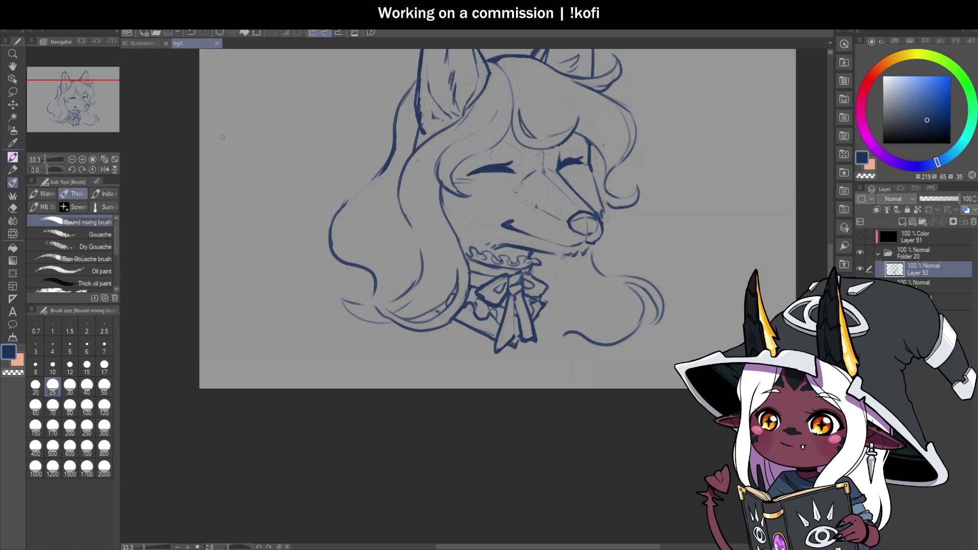
scroll(342, 237, down, 1)
scroll(428, 263, up, 1)
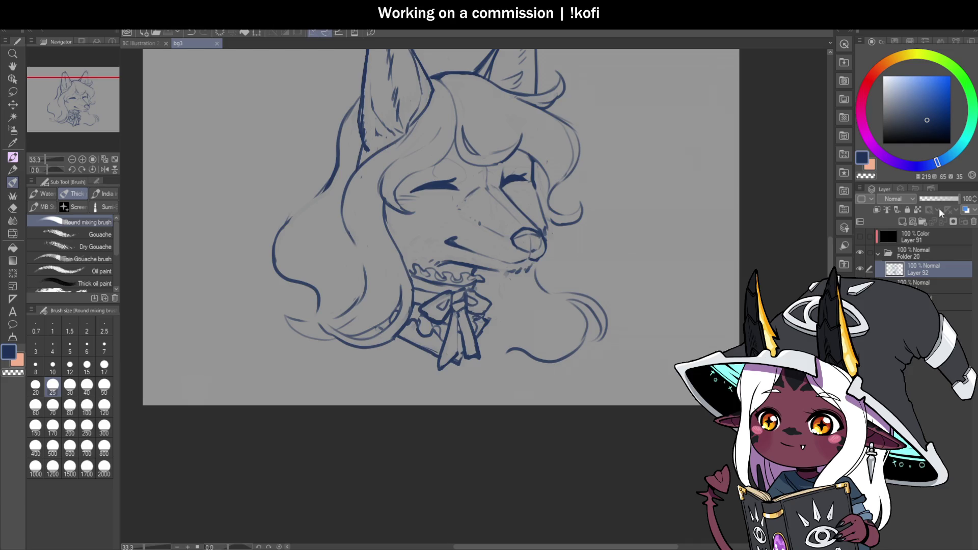
click(903, 221)
Fade sketch Layer 92 to 54% opacity and make Layer 93 the drawing layer.
click(921, 286)
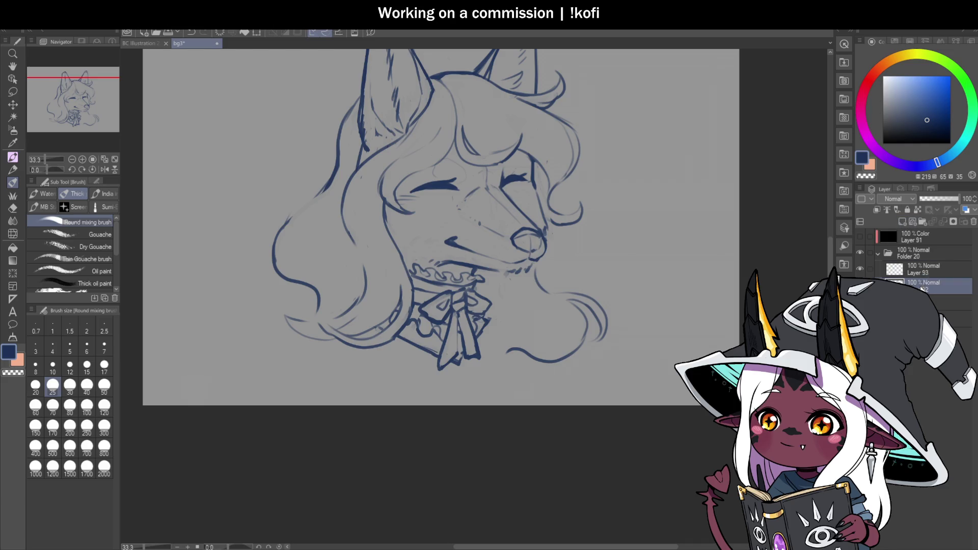
click(941, 200)
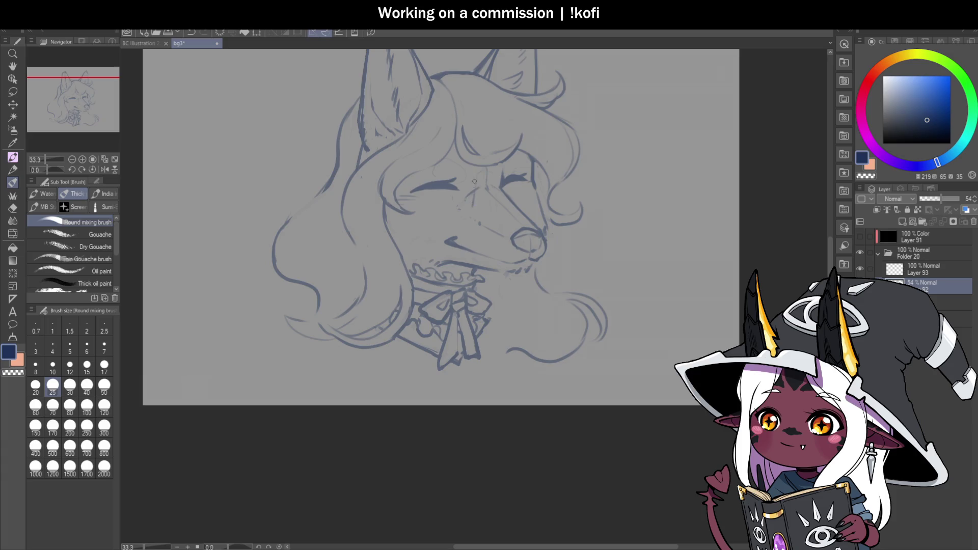
click(925, 272)
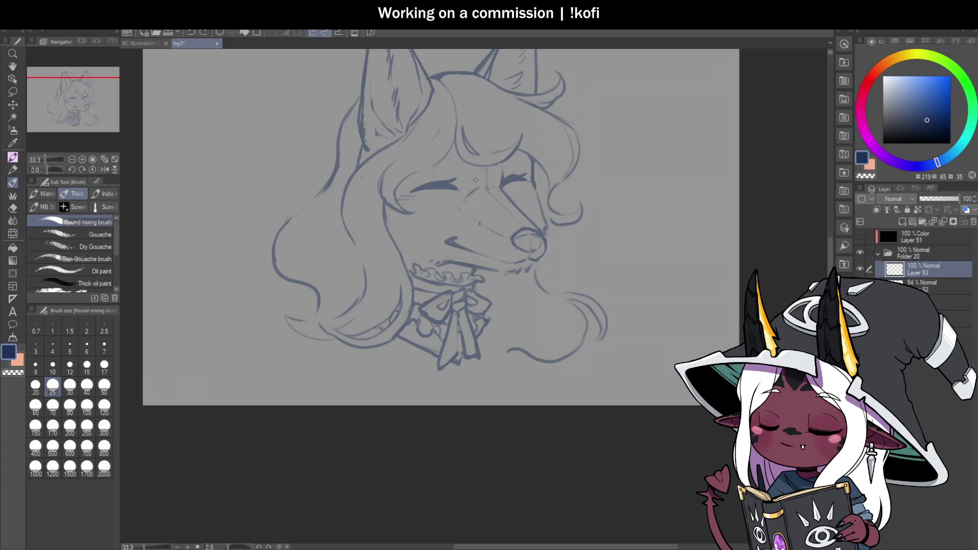
Ink the first glasses strokes between and over the eyes, plus one beside the mouth.
drag(475, 175, 461, 211)
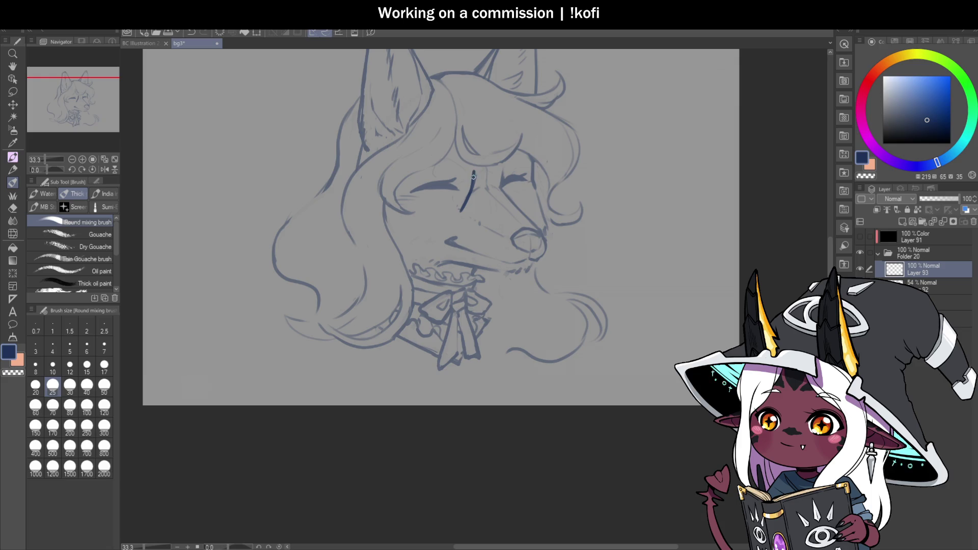
drag(404, 171, 475, 165)
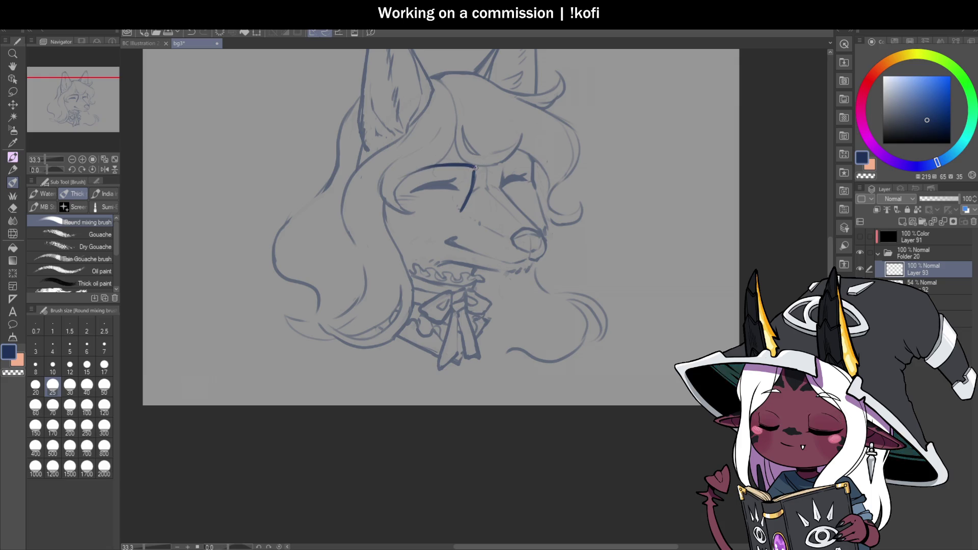
mouse_move(416, 162)
mouse_down()
mouse_move(471, 164)
mouse_move(474, 175)
mouse_up()
drag(48, 169, 36, 169)
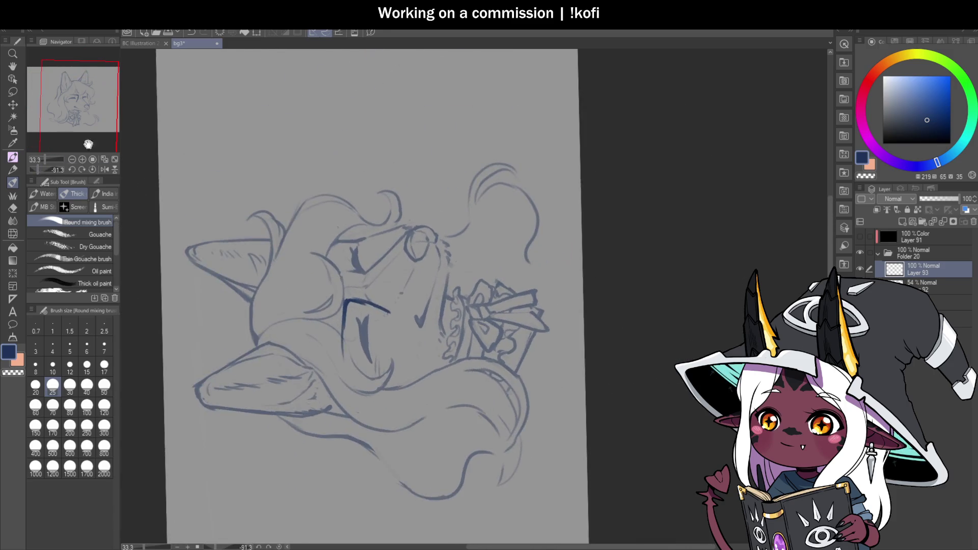
scroll(405, 303, up, 3)
drag(415, 260, 409, 339)
click(92, 169)
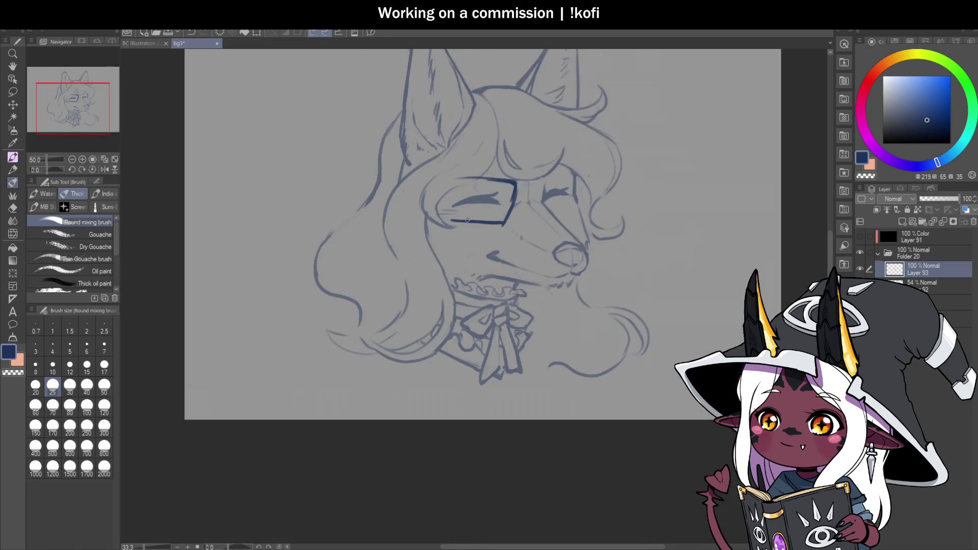
Draw the left and right sides of the glasses frame and the bridge across the muzzle.
drag(438, 196, 450, 224)
mouse_move(442, 166)
mouse_down()
mouse_move(451, 224)
mouse_move(440, 201)
mouse_up()
drag(552, 167, 538, 230)
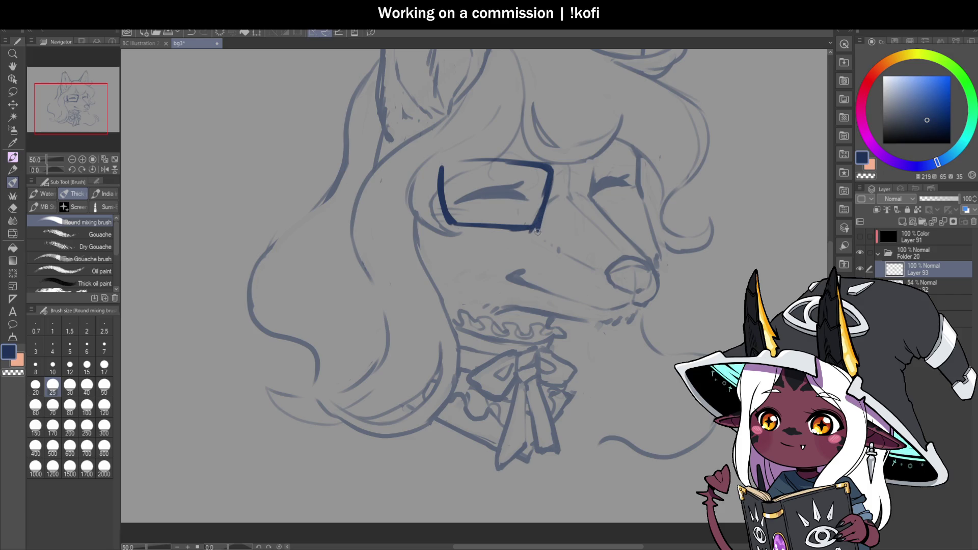
mouse_move(553, 193)
mouse_down()
mouse_move(576, 184)
mouse_move(590, 196)
mouse_move(644, 164)
mouse_move(661, 172)
mouse_move(641, 217)
mouse_move(665, 170)
mouse_move(661, 184)
mouse_up()
In the mirrored view, redraw the left lens outline and darken the right lens's edges.
scroll(581, 216, down, 4)
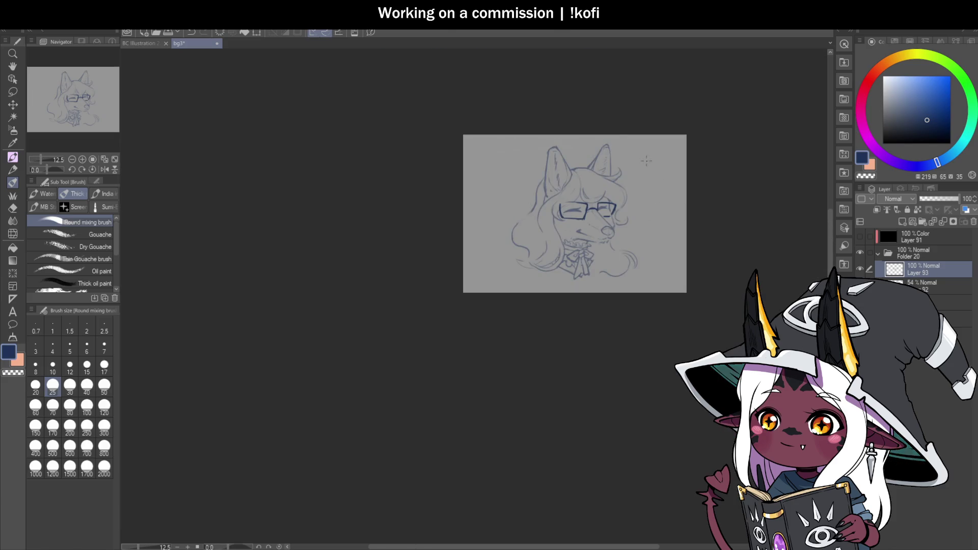
key(h)
scroll(347, 228, up, 5)
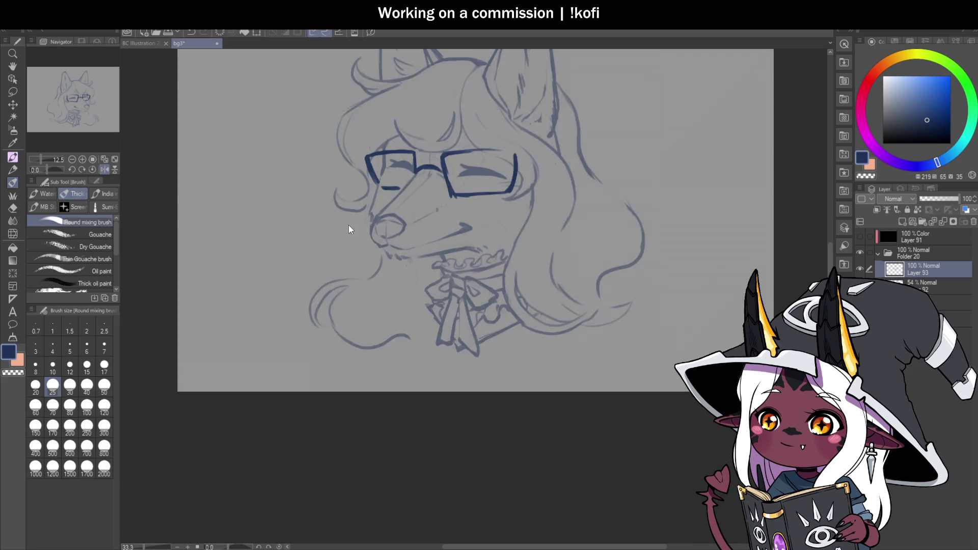
key(ctrl+z)
mouse_move(355, 113)
mouse_down()
mouse_move(378, 170)
mouse_move(427, 174)
mouse_up()
drag(358, 109, 382, 168)
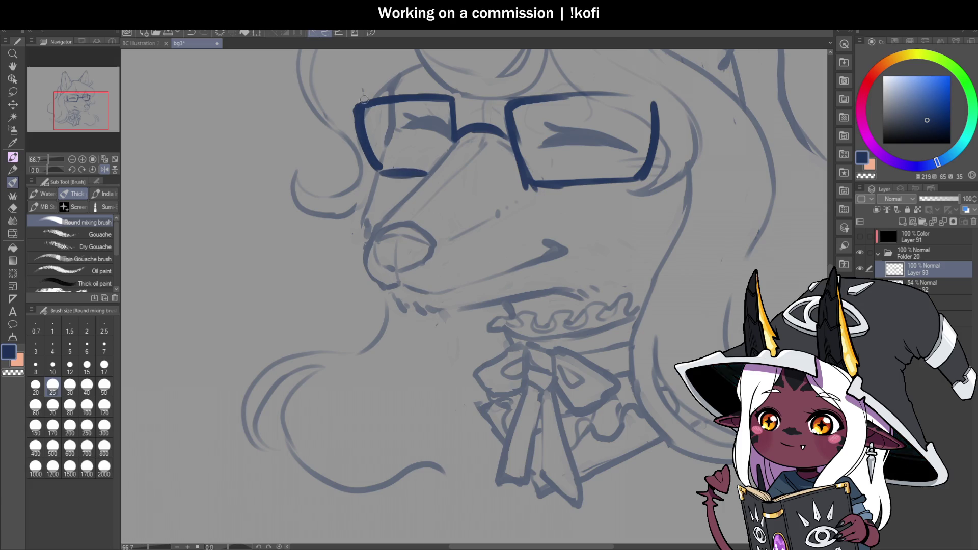
mouse_move(362, 106)
mouse_down()
mouse_move(455, 100)
mouse_move(453, 135)
mouse_move(496, 136)
mouse_move(516, 150)
mouse_up()
drag(511, 112, 514, 151)
drag(529, 184, 606, 182)
drag(513, 106, 659, 97)
With the view tilted, close and re-stroke the lens edges and thicken the nose bridge.
scroll(532, 241, down, 4)
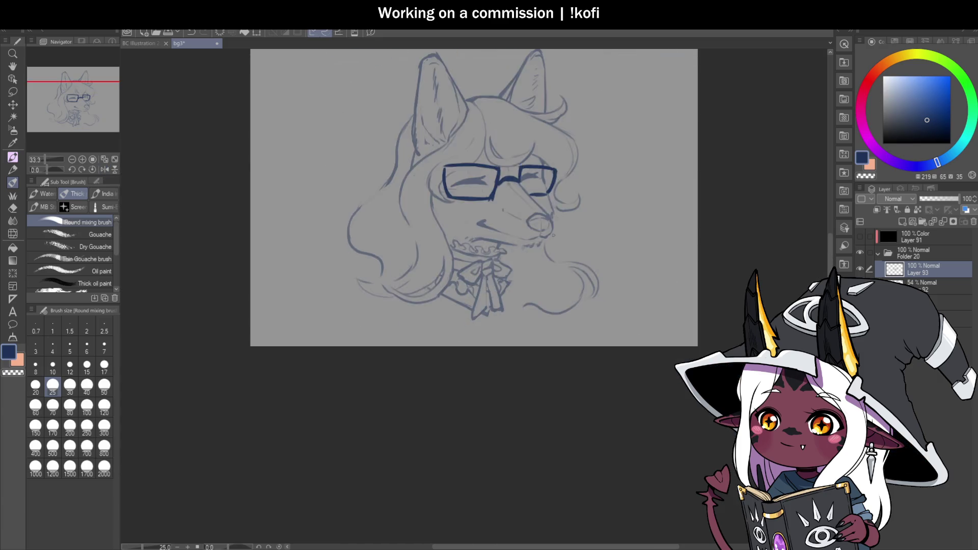
scroll(532, 241, down, 1)
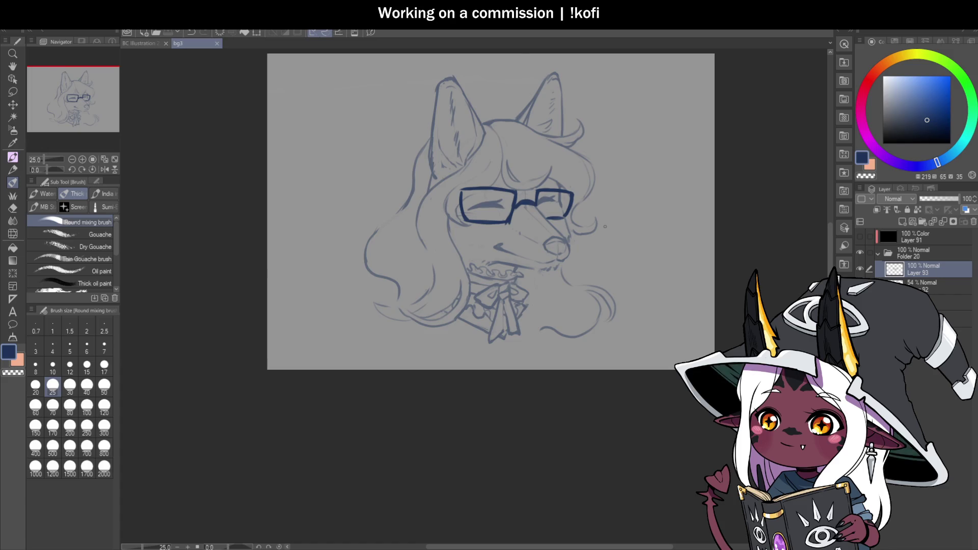
scroll(624, 214, up, 1)
drag(624, 214, 521, 161)
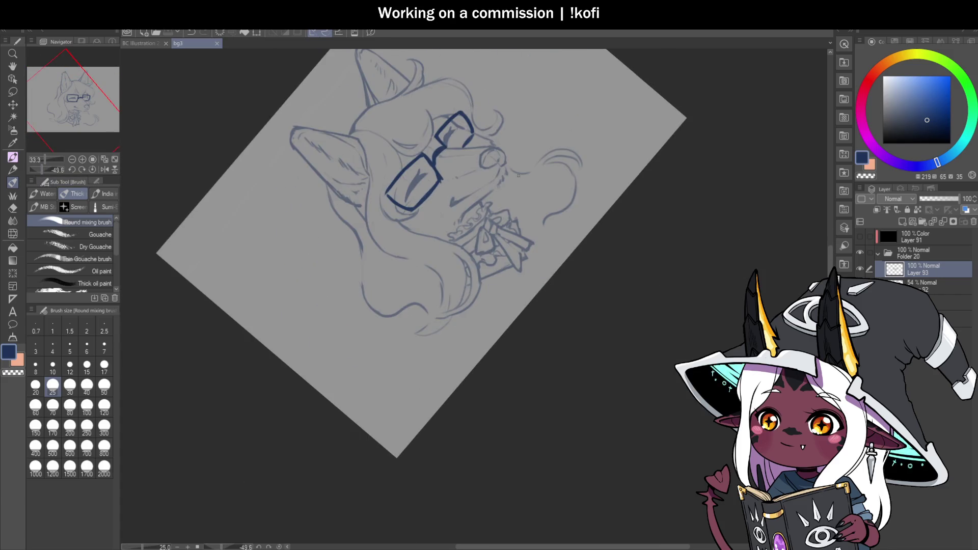
scroll(521, 161, up, 1)
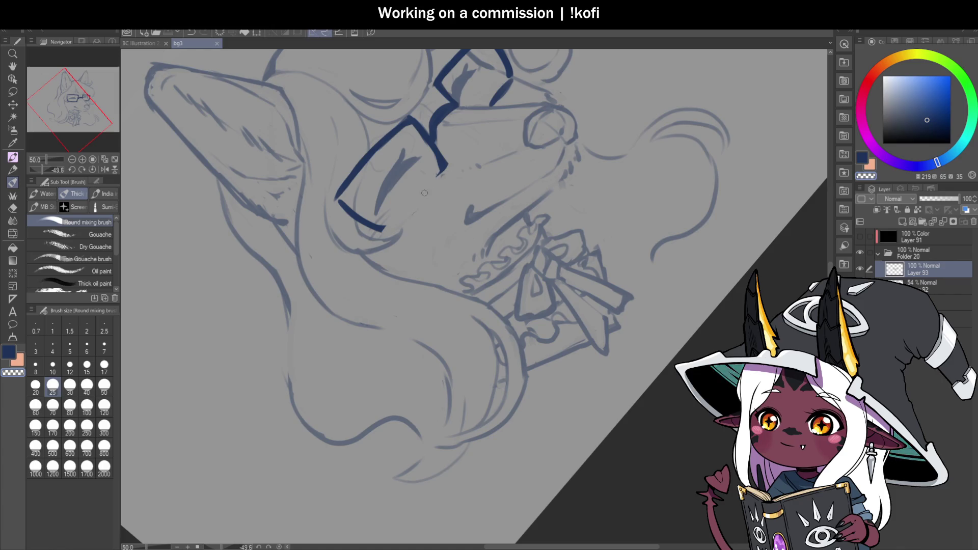
mouse_move(442, 169)
mouse_down()
mouse_move(396, 222)
mouse_move(443, 157)
mouse_up()
drag(390, 133, 337, 203)
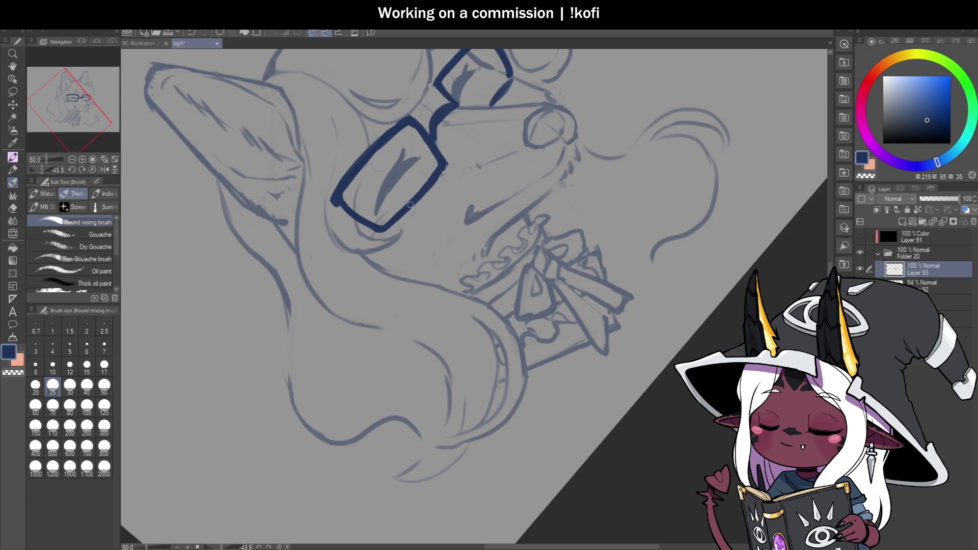
scroll(386, 227, down, 3)
scroll(441, 147, up, 4)
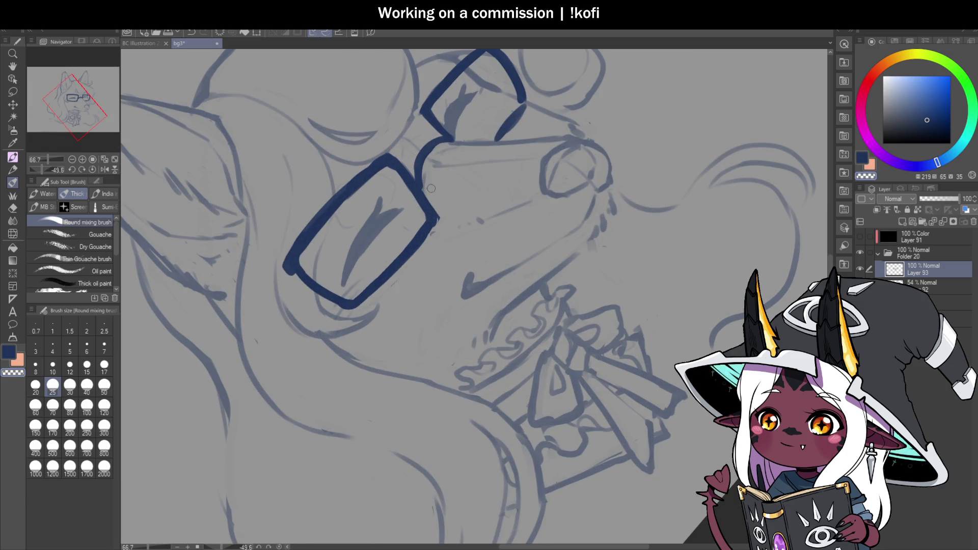
mouse_move(421, 164)
mouse_down()
mouse_move(459, 144)
mouse_move(428, 149)
mouse_up()
click(92, 167)
scroll(466, 219, down, 2)
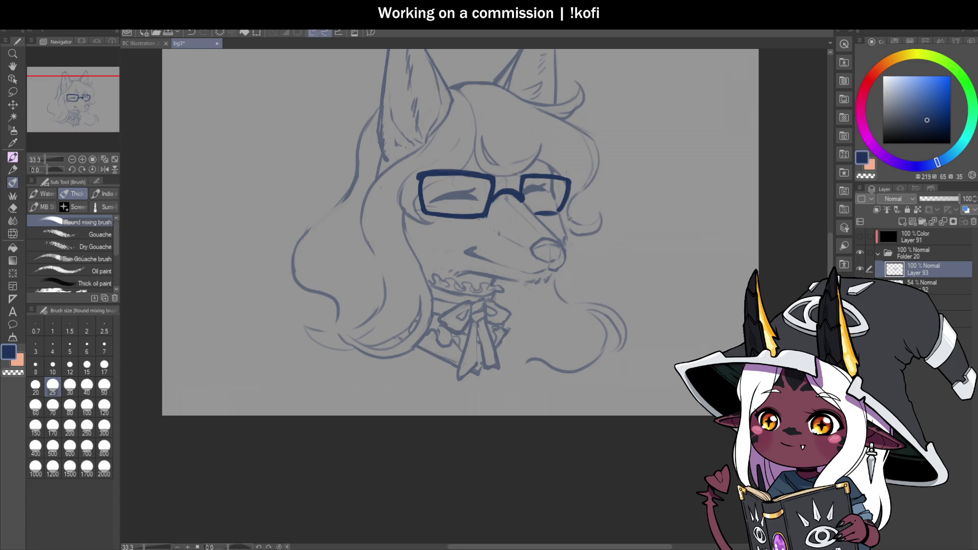
scroll(527, 197, down, 1)
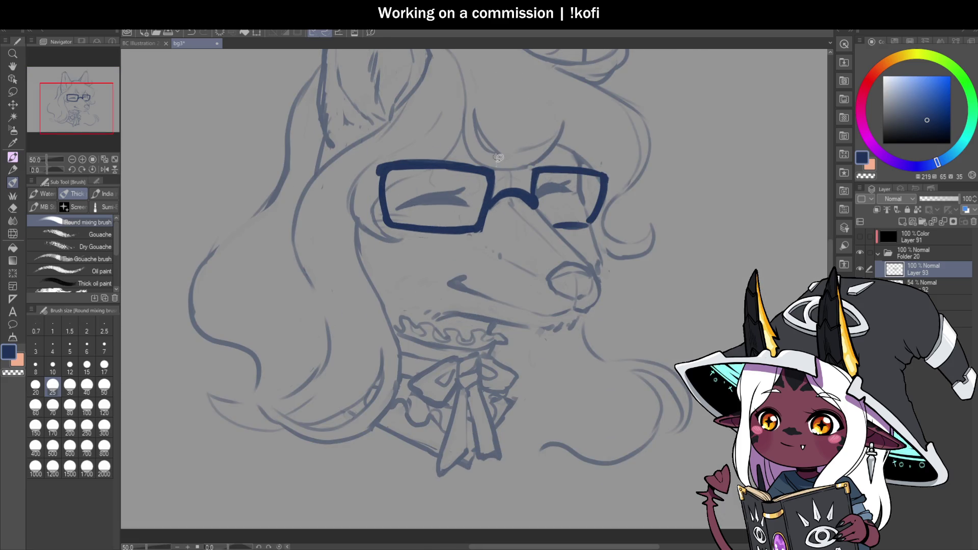
key(m)
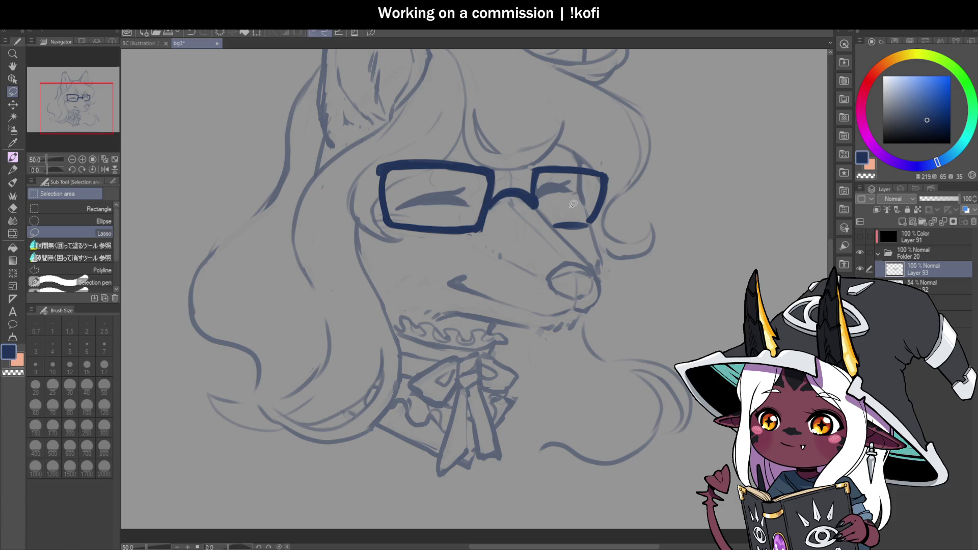
On Layer 92, lasso the right-eye area and nudge it slightly down.
click(933, 286)
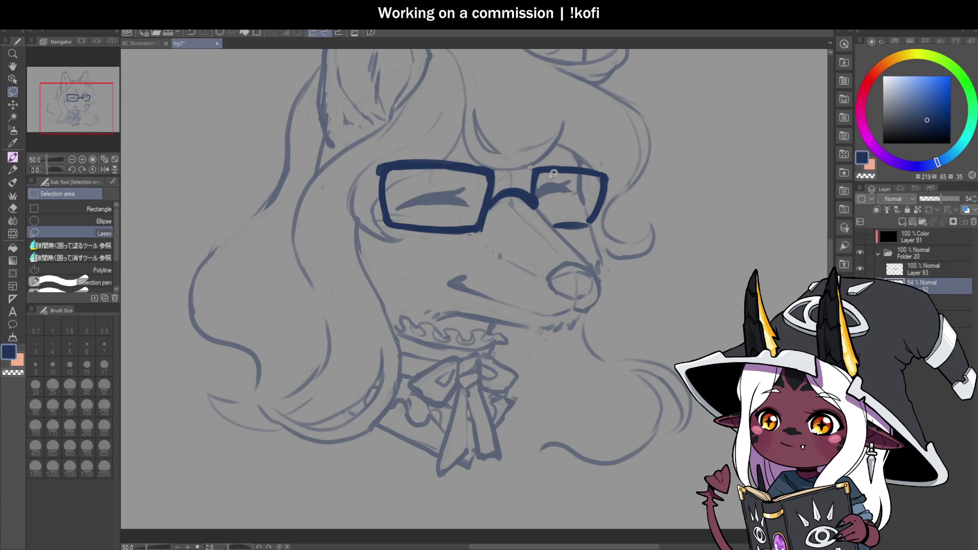
mouse_move(537, 183)
mouse_down()
mouse_move(573, 208)
mouse_move(581, 175)
mouse_up()
key(ctrl+t)
key(Down)
key(Down)
key(Down)
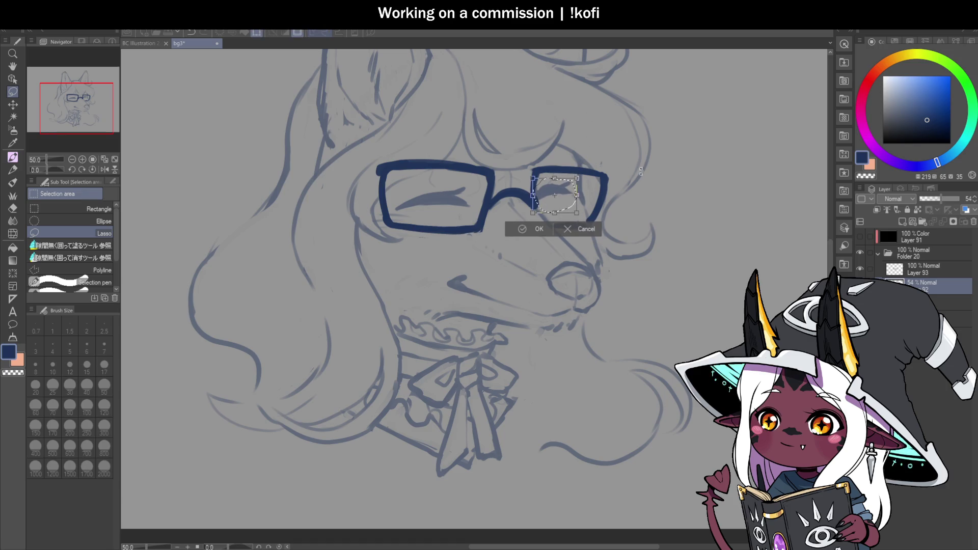
click(535, 230)
Hide and re-show the glasses layer to check the sketch beneath.
scroll(617, 209, down, 5)
click(860, 268)
scroll(833, 215, up, 3)
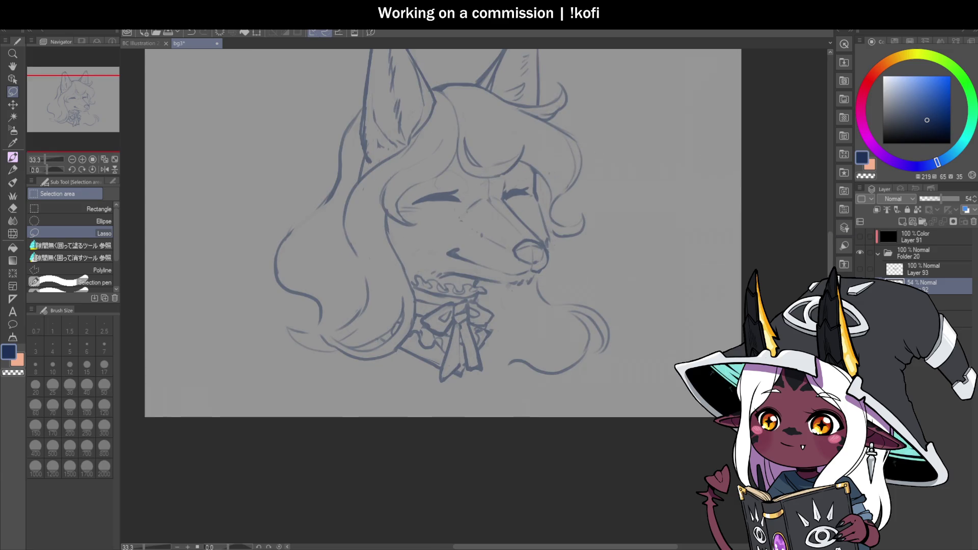
click(860, 269)
scroll(449, 190, down, 1)
scroll(449, 190, up, 3)
Tilt the left lens slightly clockwise on Layer 93 and turn off the mirrored view.
mouse_move(444, 230)
mouse_down()
mouse_move(455, 196)
mouse_move(356, 219)
mouse_move(444, 231)
mouse_up()
click(927, 270)
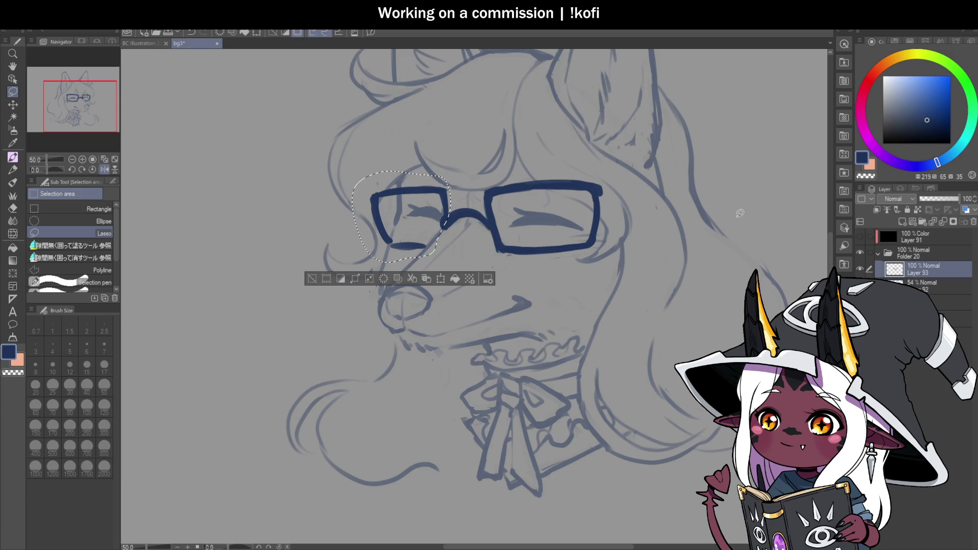
key(ctrl+t)
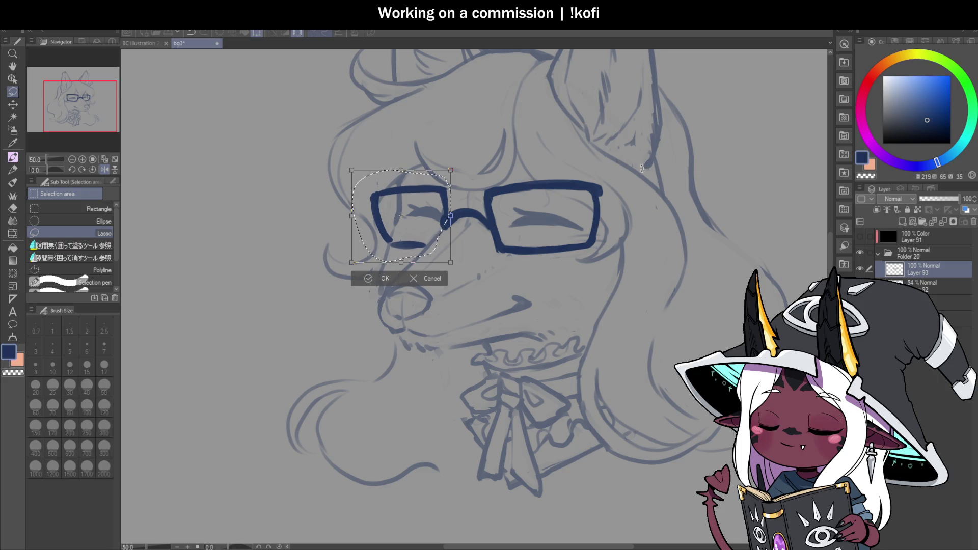
drag(454, 134, 455, 135)
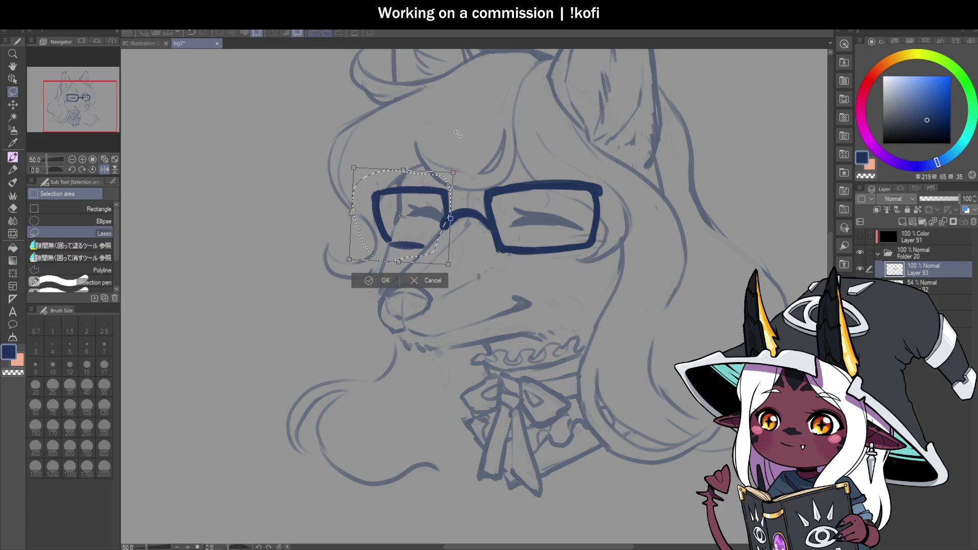
click(386, 280)
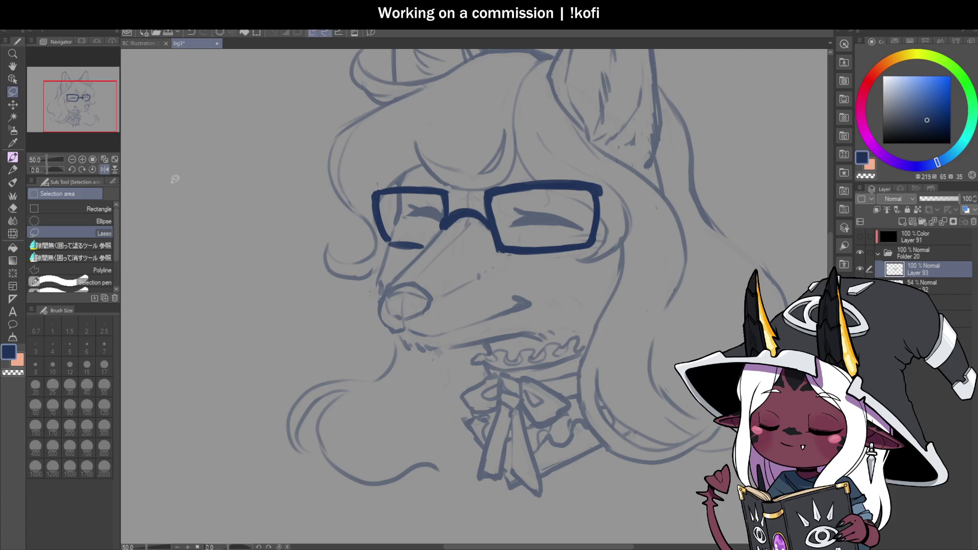
click(105, 169)
Raise Layer 92 opacity to 100 and return to glasses Layer 93.
scroll(623, 245, down, 2)
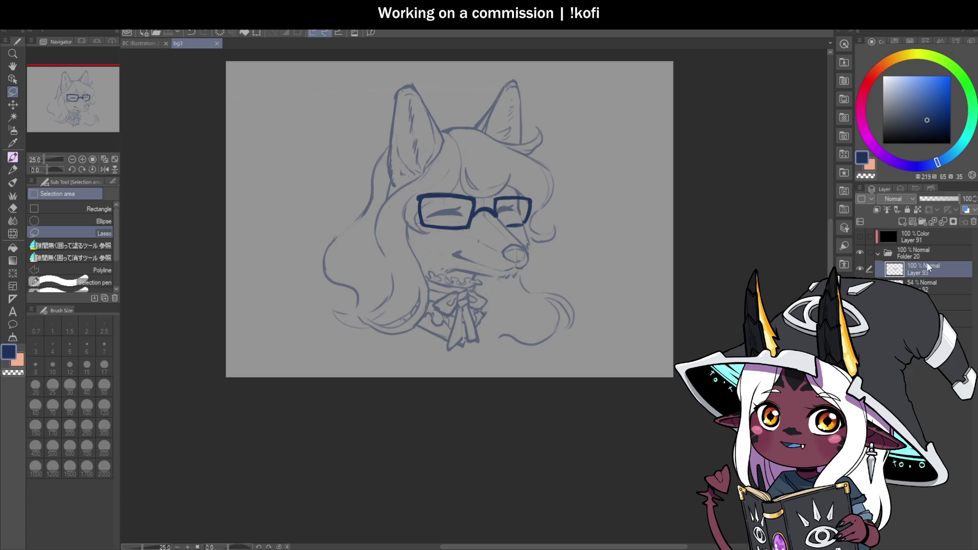
click(930, 285)
click(960, 199)
scroll(714, 199, down, 1)
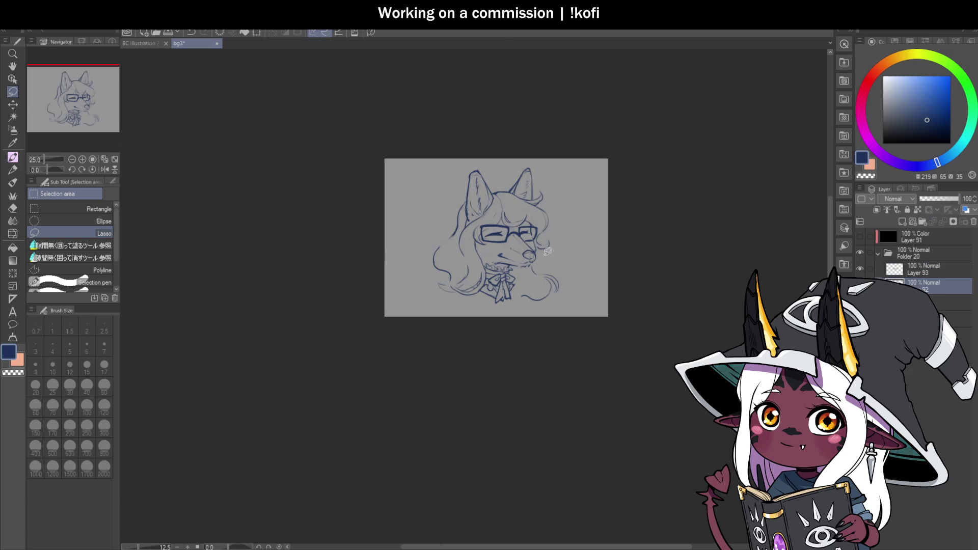
scroll(714, 200, up, 2)
click(923, 271)
Rotate the left lens slightly clockwise, lower it a little, and commit the transform.
mouse_move(456, 184)
mouse_down()
mouse_move(448, 232)
mouse_move(336, 259)
mouse_move(423, 153)
mouse_up()
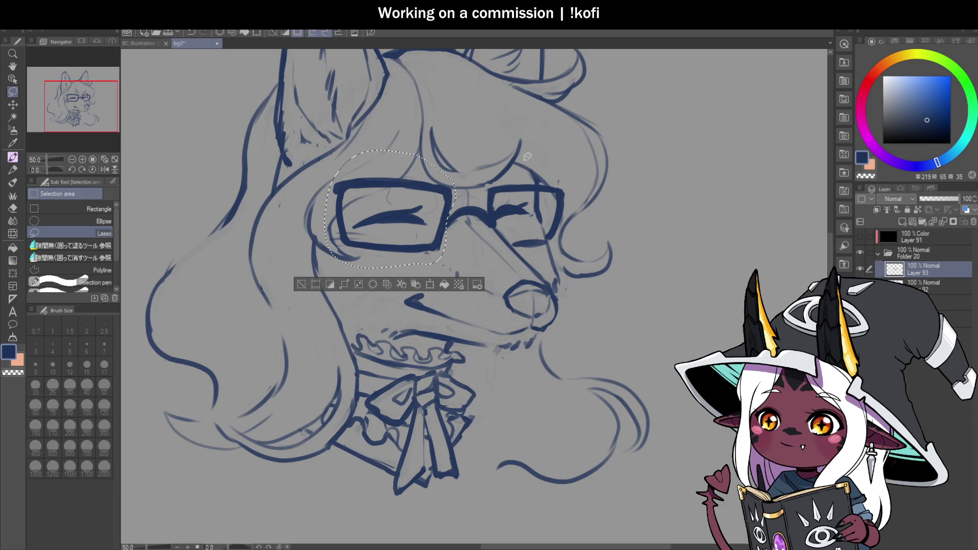
key(ctrl+t)
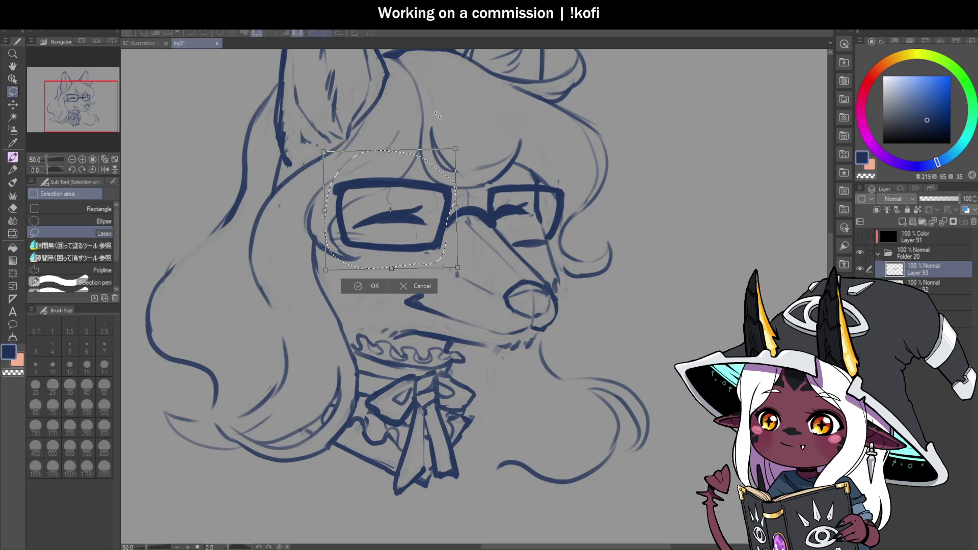
drag(437, 115, 441, 118)
drag(437, 200, 438, 203)
key(Return)
key(ctrl+d)
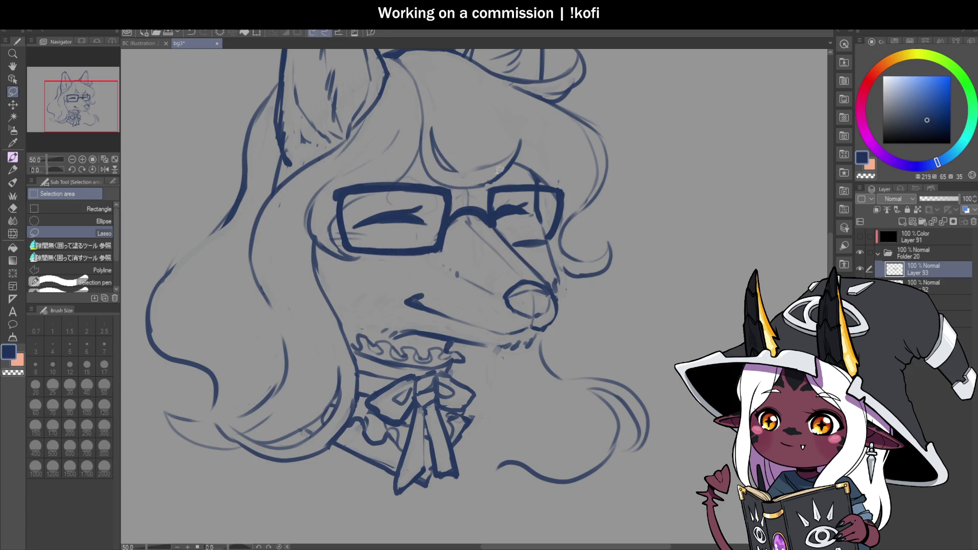
scroll(517, 194, down, 3)
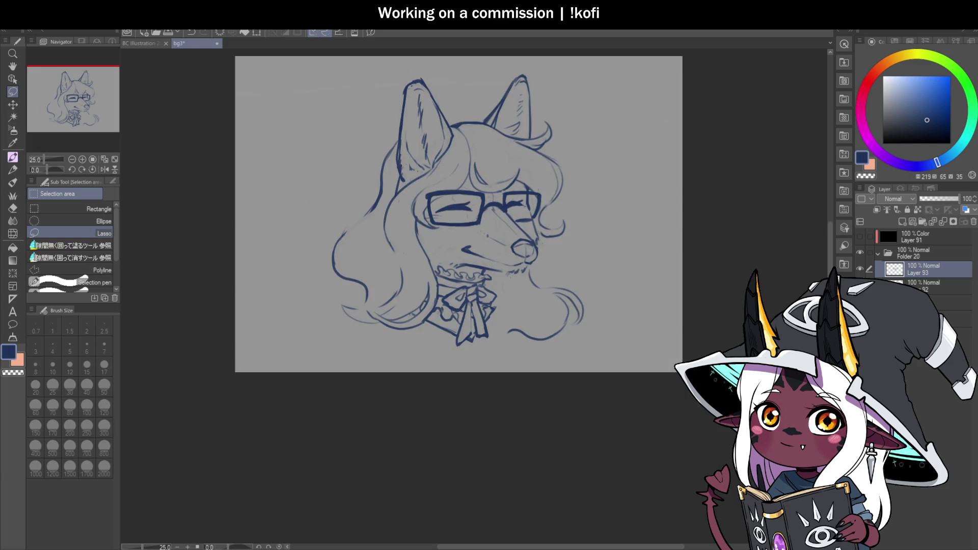
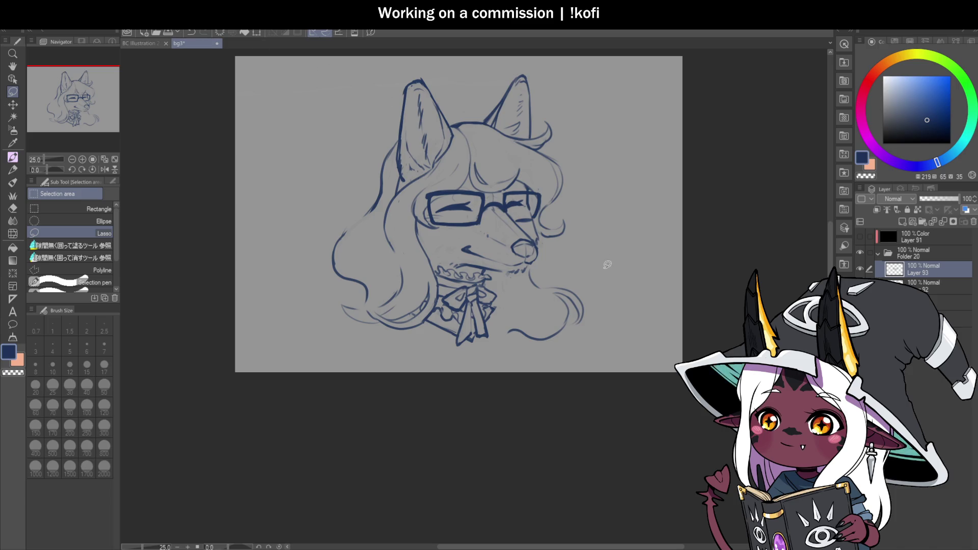
Brush curved hair strokes below and beside the snout and along the inner left hair outline.
key(b)
scroll(728, 315, down, 2)
scroll(574, 267, up, 2)
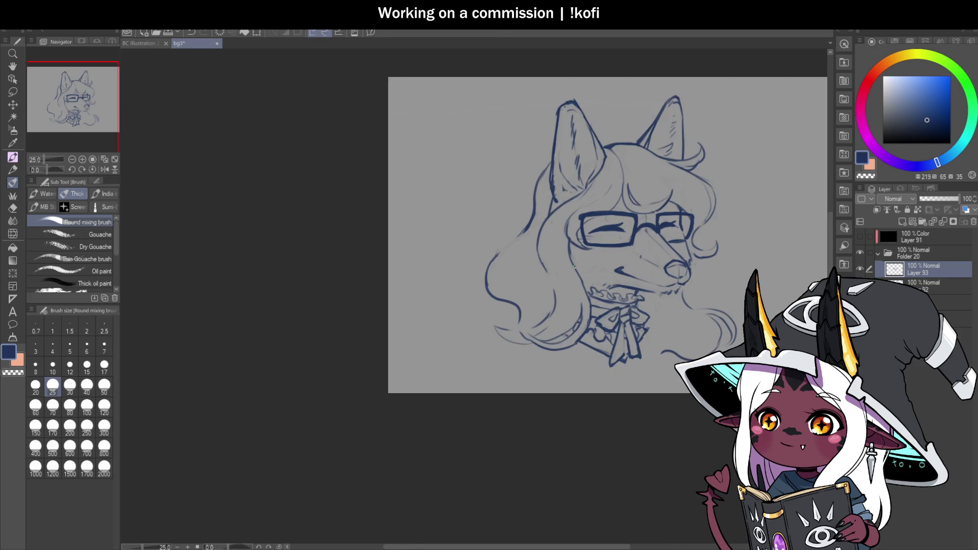
scroll(464, 309, down, 2)
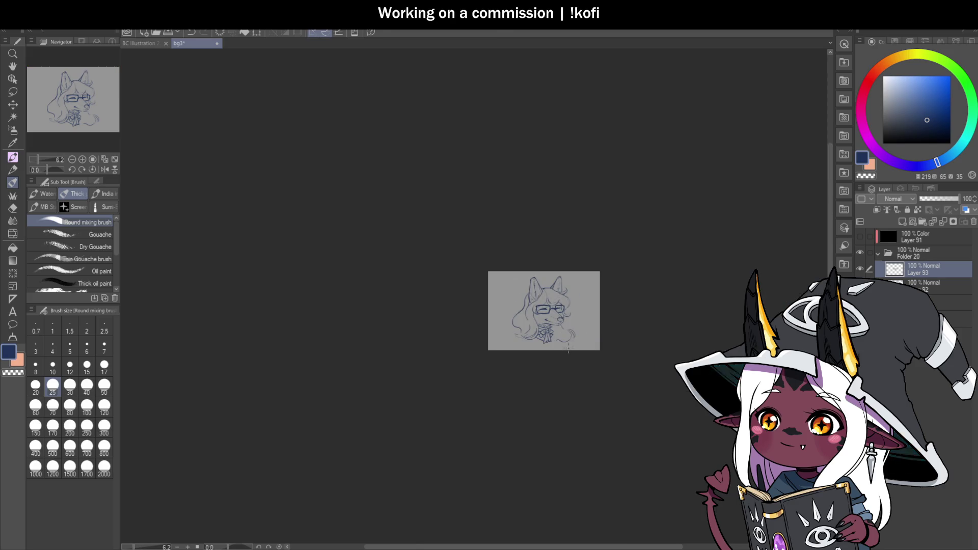
scroll(509, 285, up, 3)
mouse_move(523, 232)
mouse_down()
mouse_move(547, 271)
mouse_move(576, 268)
mouse_up()
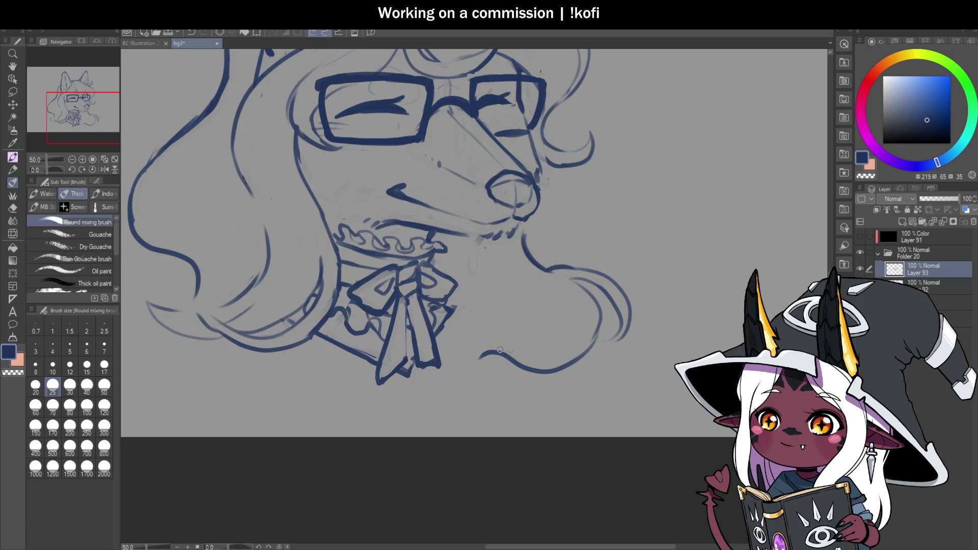
mouse_move(478, 343)
mouse_down()
mouse_move(522, 332)
mouse_move(530, 300)
mouse_up()
mouse_move(496, 244)
mouse_down()
mouse_move(527, 298)
mouse_move(516, 319)
mouse_up()
scroll(515, 319, down, 2)
scroll(414, 269, up, 2)
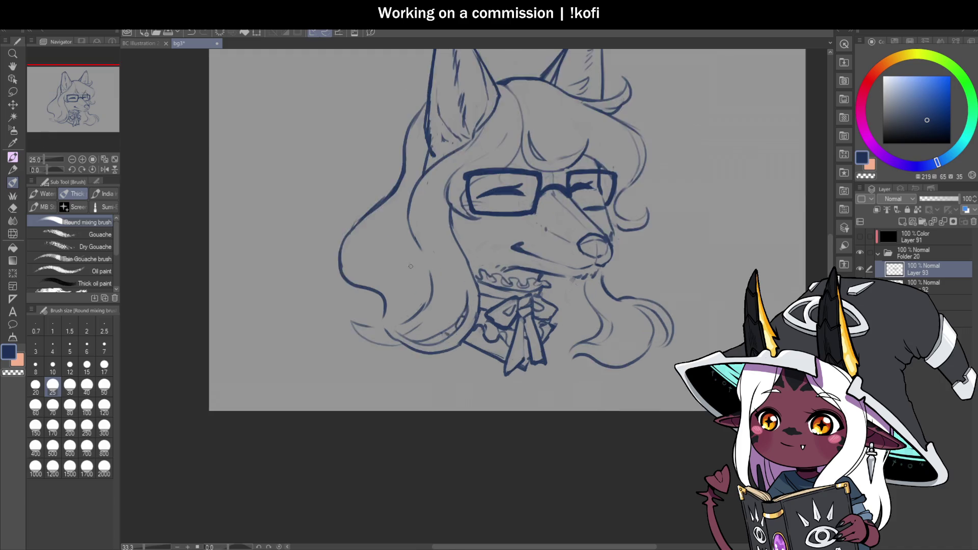
mouse_move(342, 223)
mouse_down()
mouse_move(324, 255)
mouse_move(326, 281)
mouse_move(323, 268)
mouse_move(348, 292)
mouse_move(336, 271)
mouse_move(366, 201)
mouse_up()
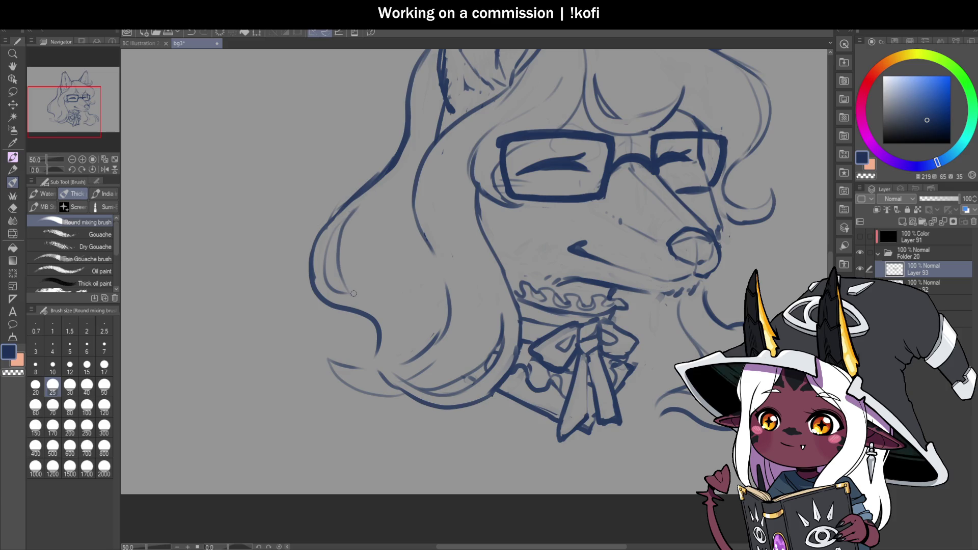
Erase part of the lower hair curve near the snout.
scroll(346, 295, down, 2)
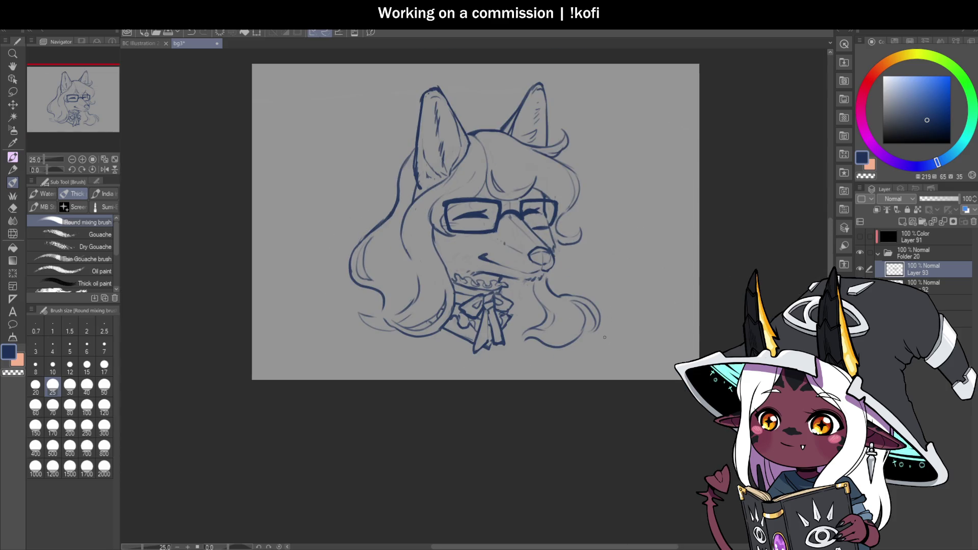
scroll(561, 321, up, 2)
mouse_move(551, 322)
mouse_down()
mouse_move(489, 343)
mouse_move(535, 307)
mouse_up()
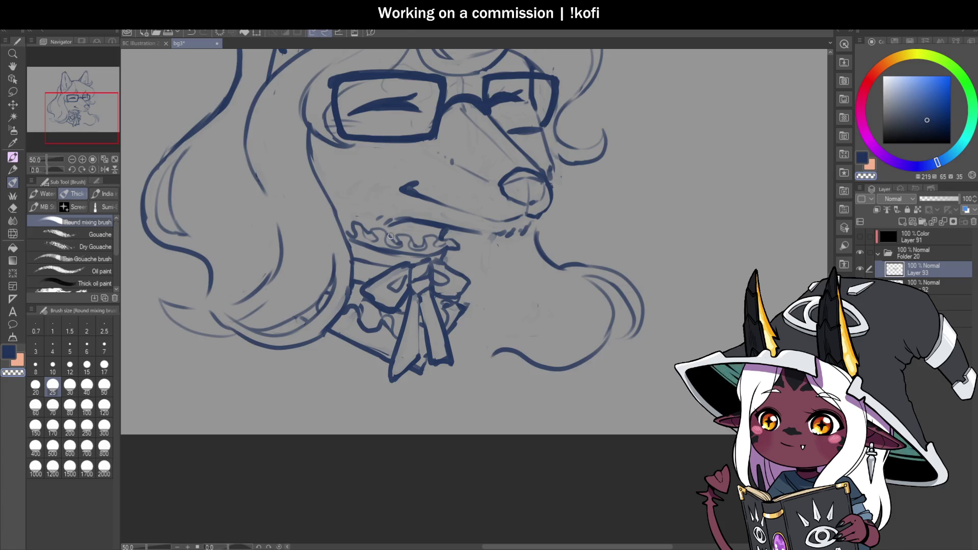
Discard a trial wing line left of the hair and switch to Layer 92.
scroll(441, 290, down, 2)
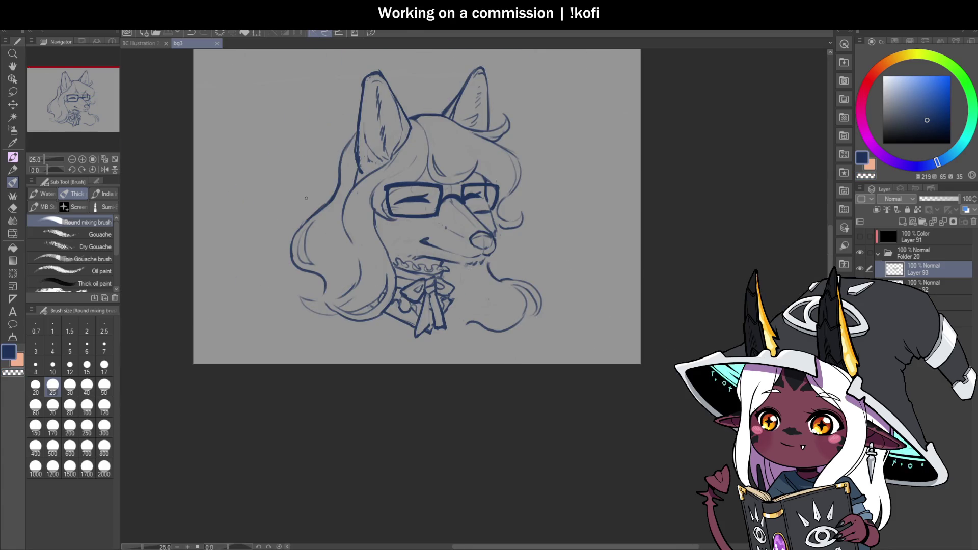
drag(313, 203, 246, 120)
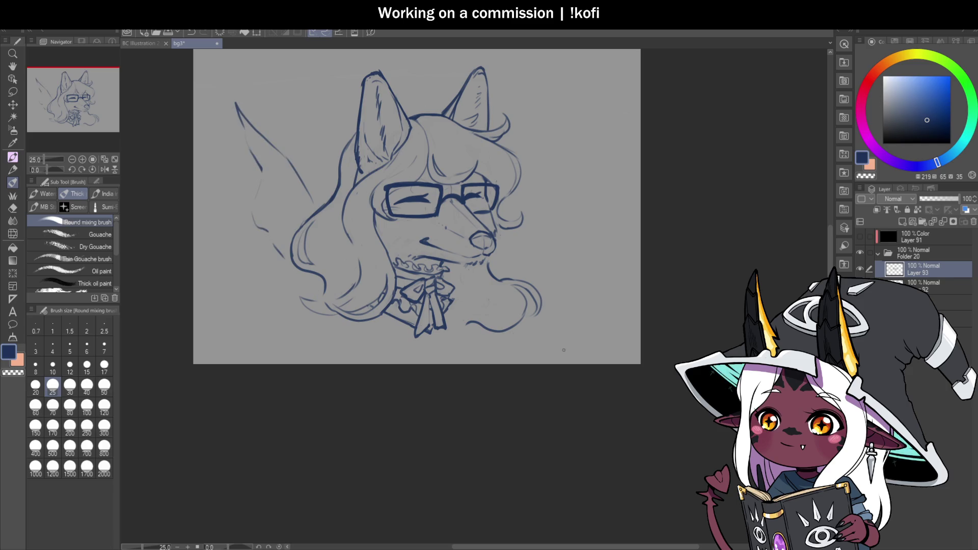
key(ctrl+z)
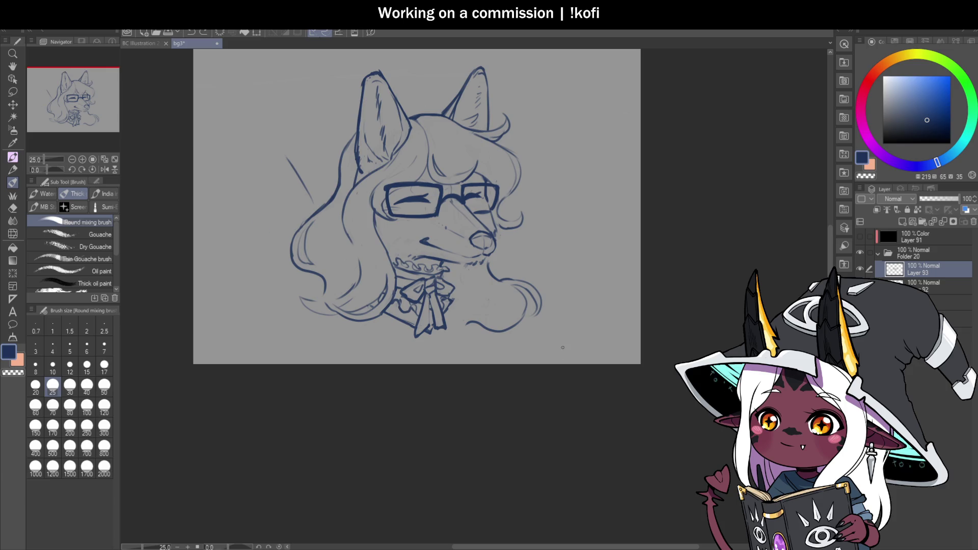
scroll(461, 197, up, 3)
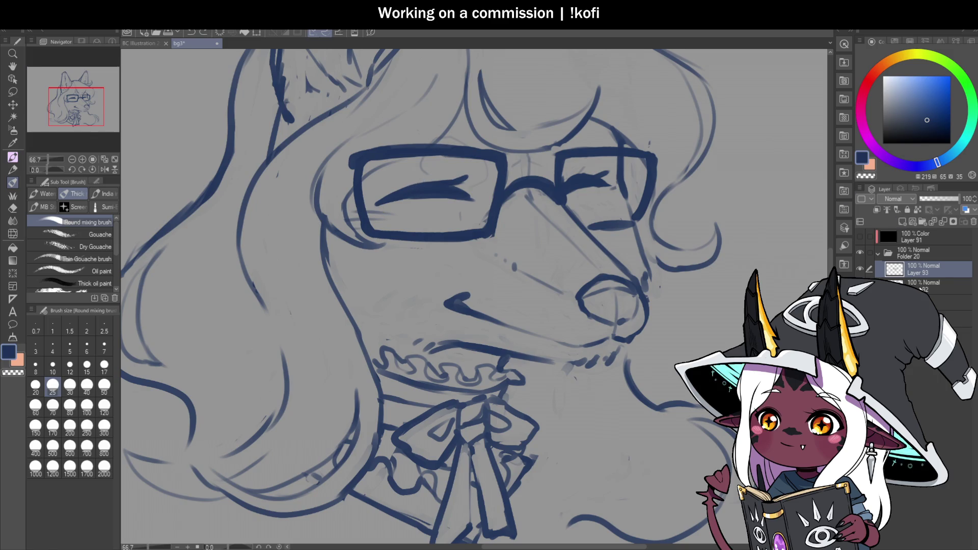
click(926, 285)
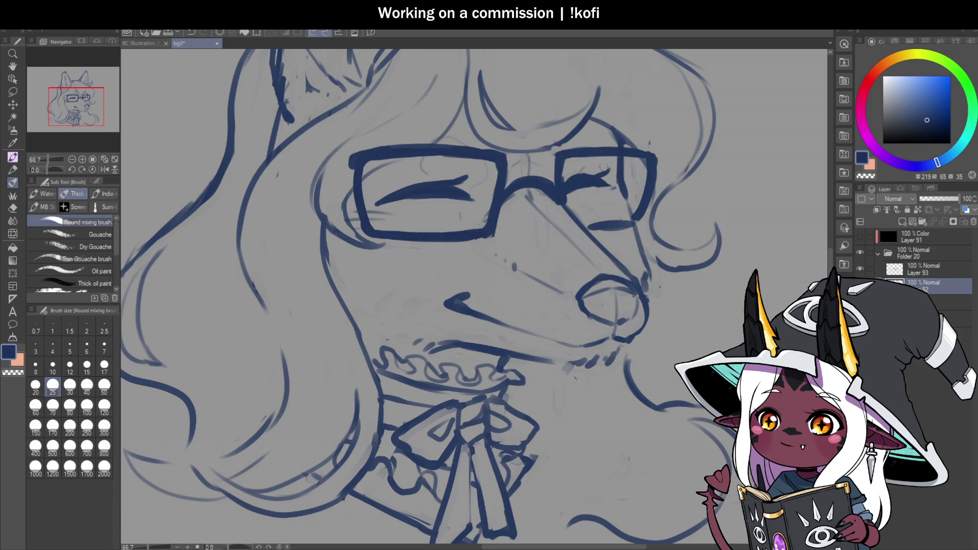
scroll(584, 174, down, 3)
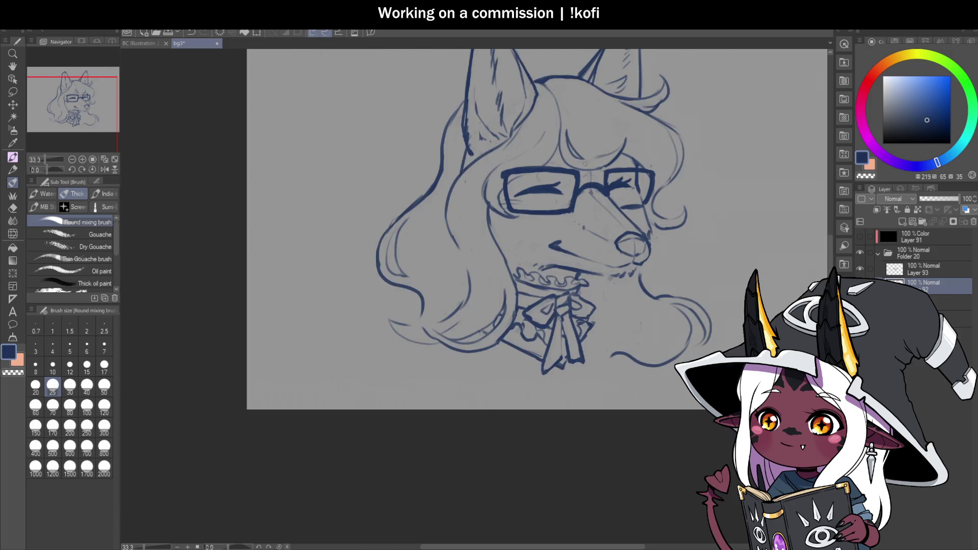
scroll(549, 193, up, 4)
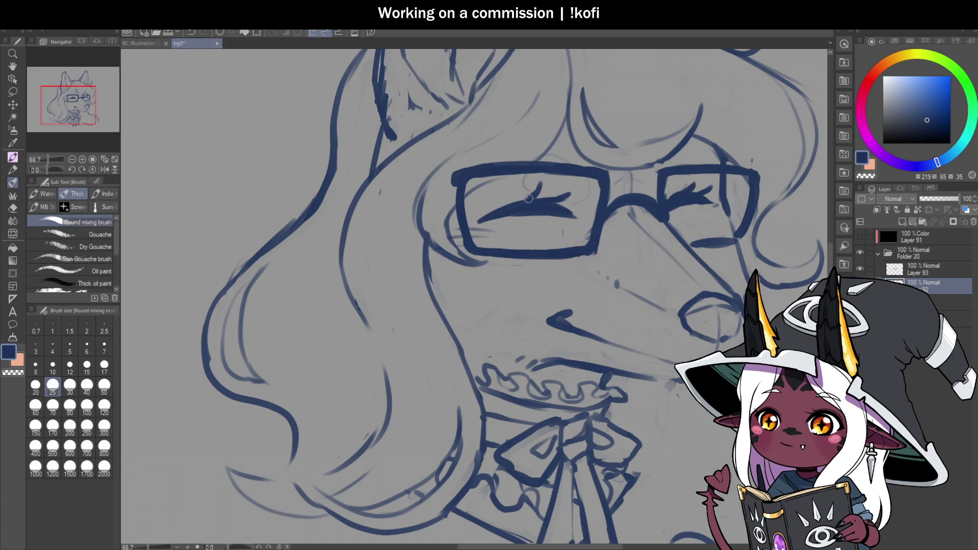
scroll(526, 200, down, 4)
click(105, 170)
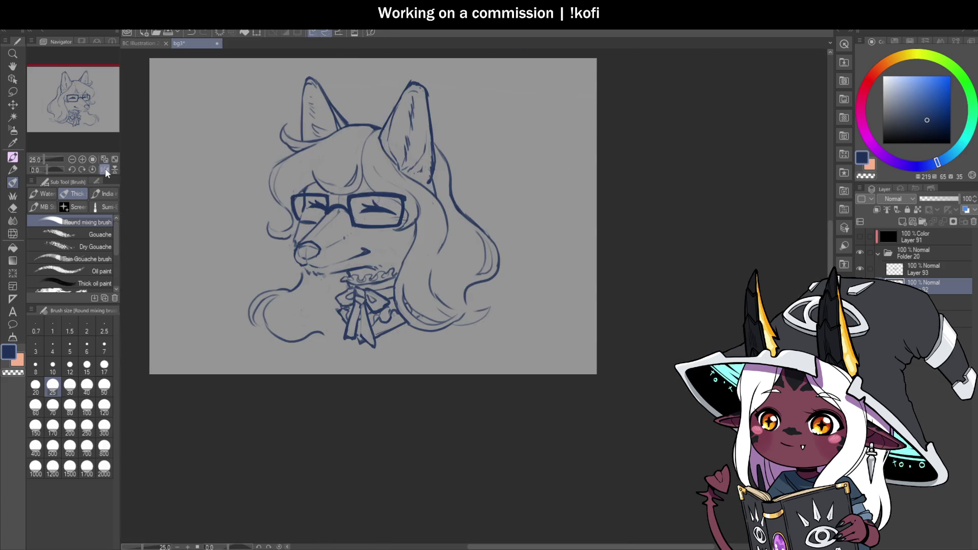
scroll(594, 248, down, 2)
scroll(512, 253, up, 2)
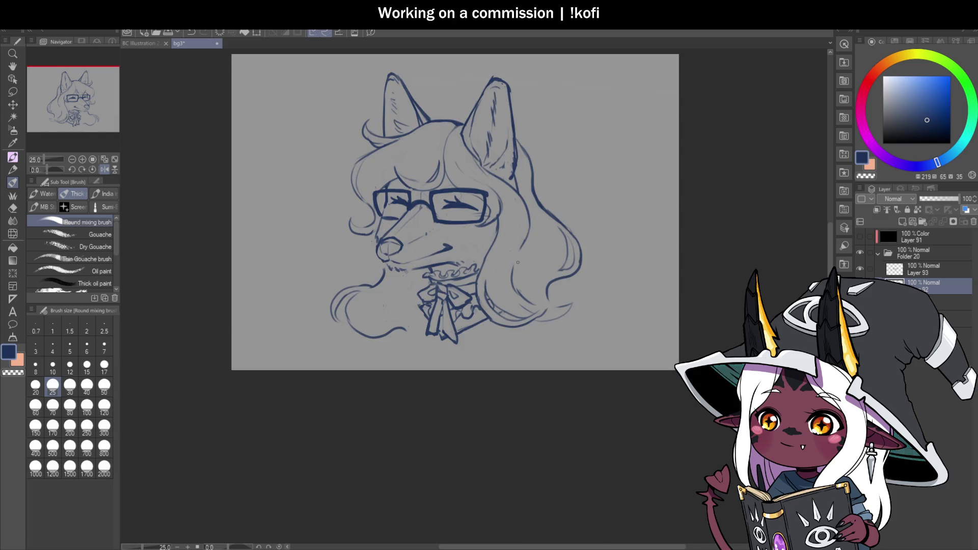
click(100, 170)
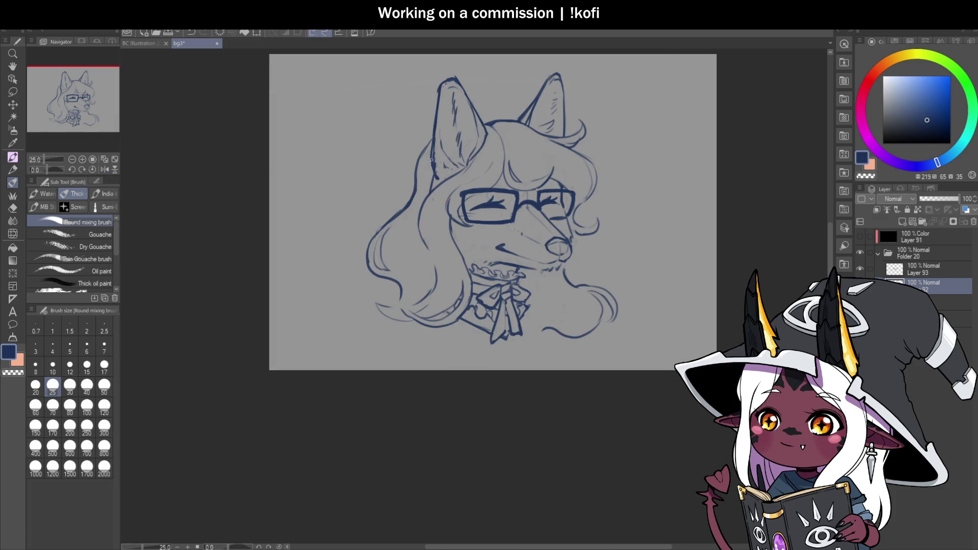
drag(51, 169, 41, 169)
scroll(396, 256, up, 2)
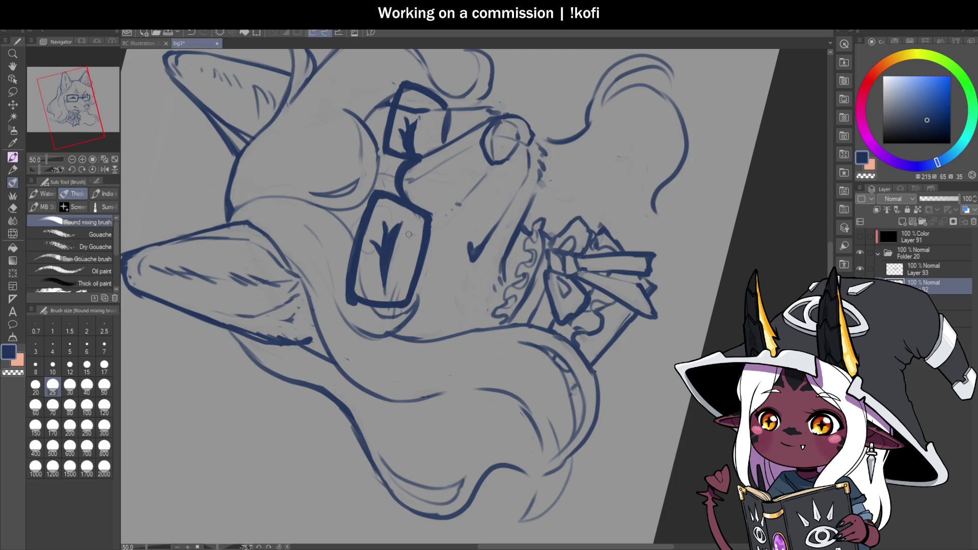
scroll(417, 232, down, 2)
scroll(411, 201, up, 2)
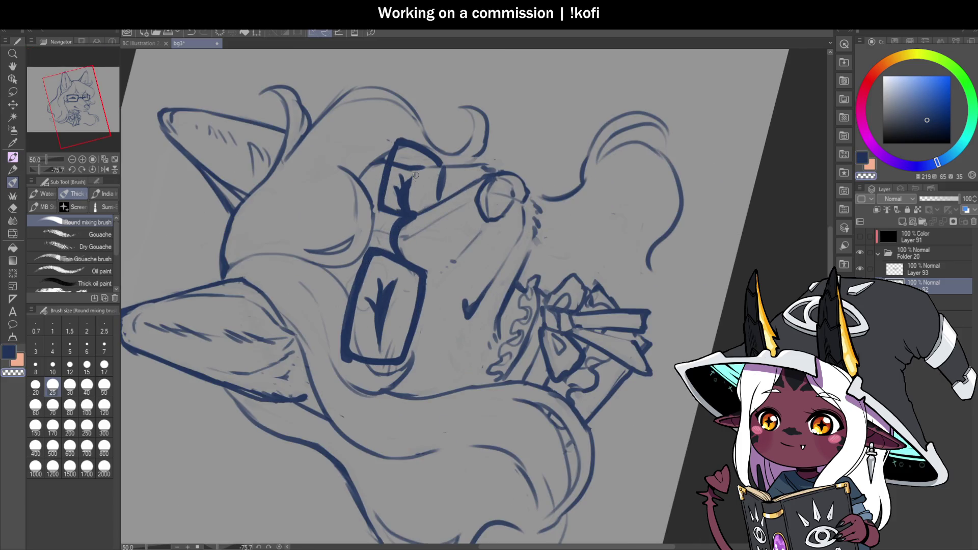
key(c)
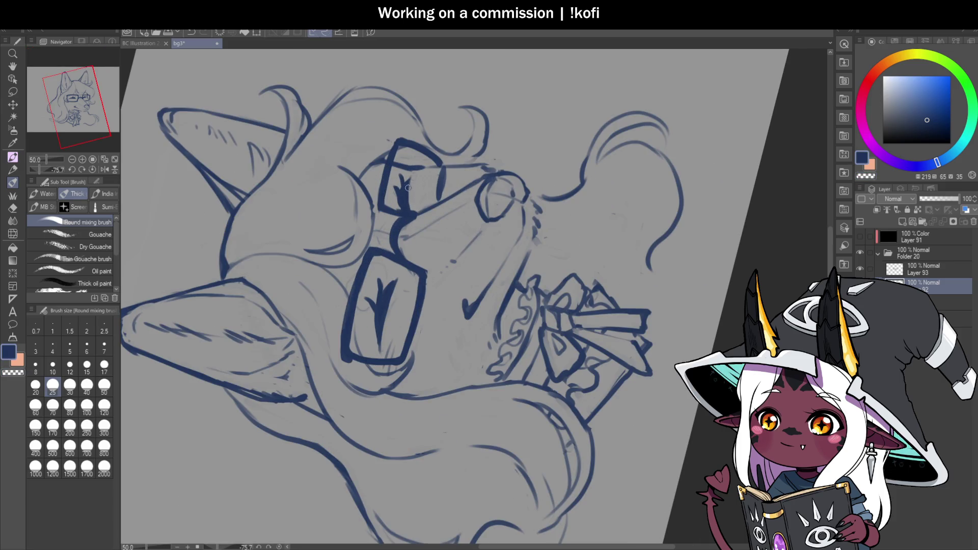
key(ctrl+@)
scroll(604, 266, down, 3)
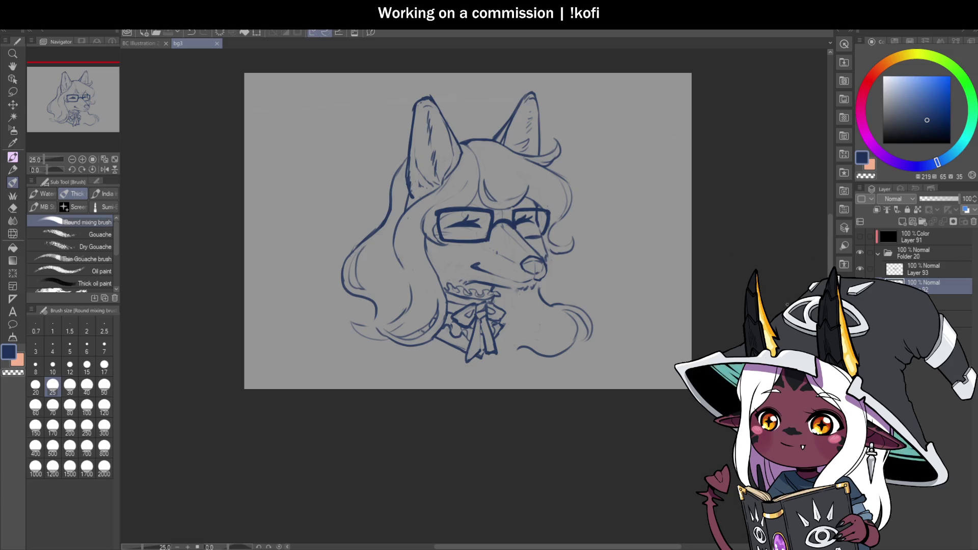
scroll(544, 346, up, 2)
click(924, 268)
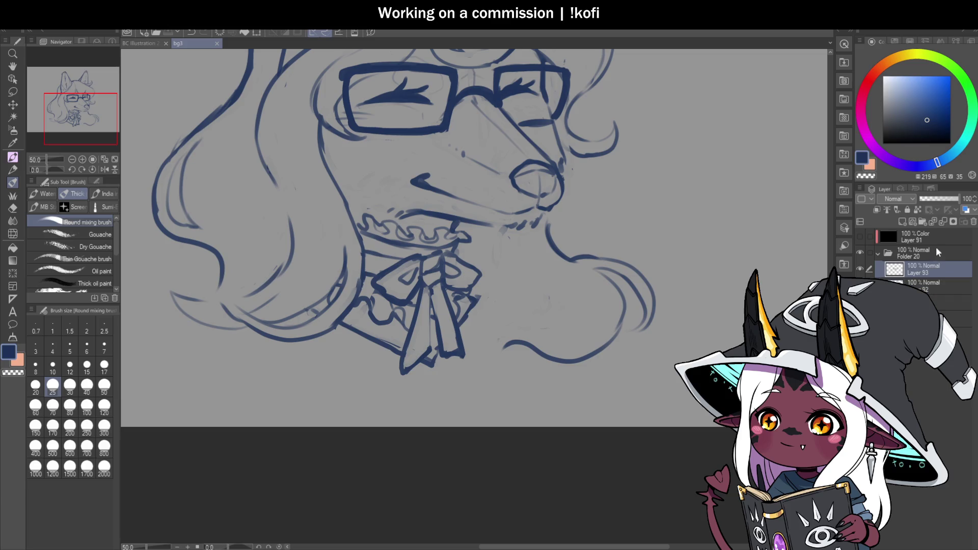
Merge Layer 93 down into Layer 92 and add a faint stroke along the lower hair.
click(943, 222)
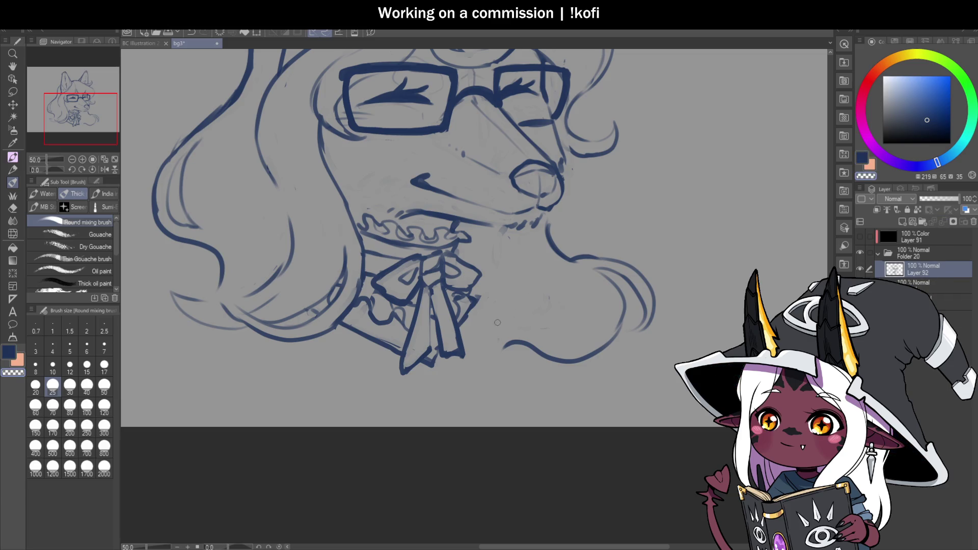
mouse_move(478, 347)
mouse_down()
mouse_move(509, 318)
mouse_move(514, 228)
mouse_move(501, 323)
mouse_up()
key(ctrl+minus)
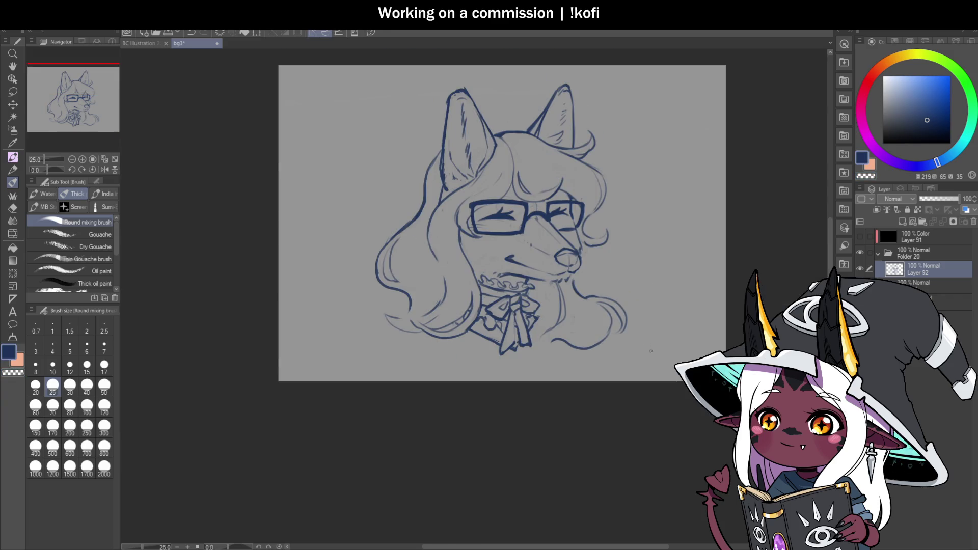
scroll(473, 281, up, 1)
With a much larger transparent brush, lightly erase down the length of the hair.
click(104, 406)
key(c)
mouse_move(419, 204)
mouse_down()
mouse_move(427, 269)
mouse_move(413, 324)
mouse_move(364, 285)
mouse_move(356, 219)
mouse_up()
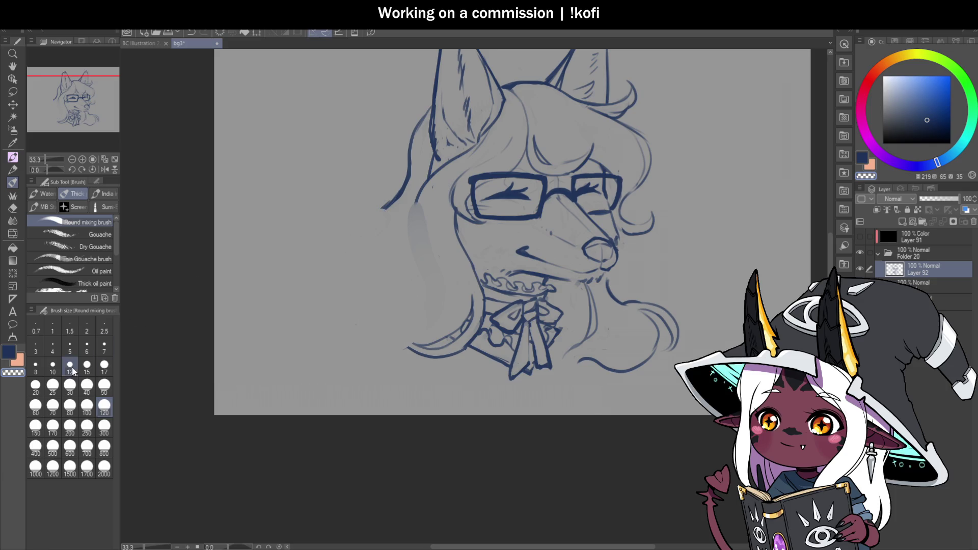
At brush size 20, erase a faint line left of the face and redraw the lower-left hair.
click(35, 386)
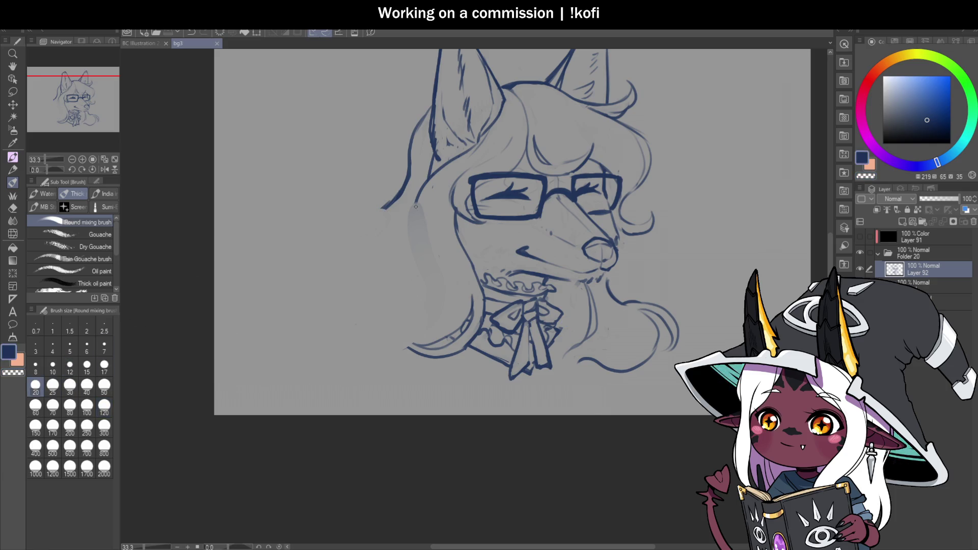
drag(410, 223, 409, 210)
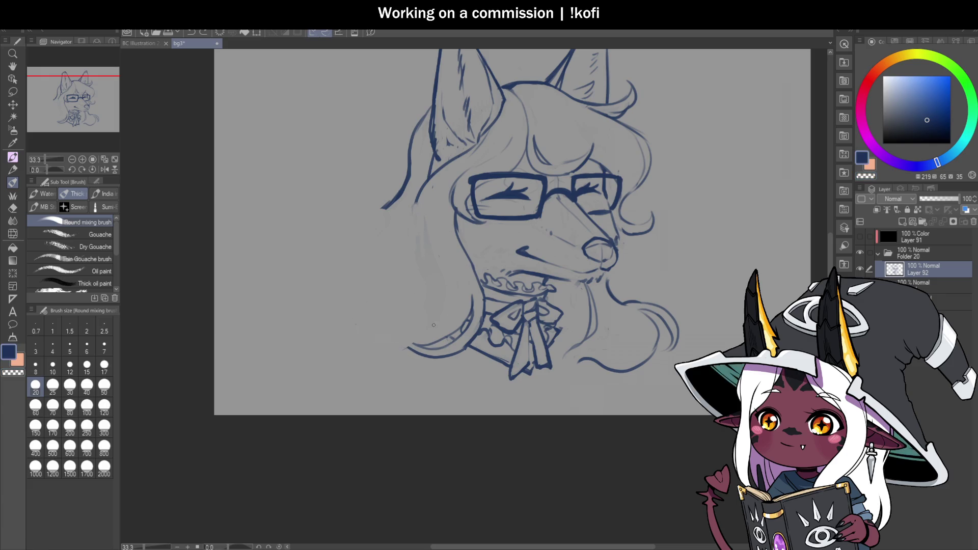
drag(360, 325, 408, 336)
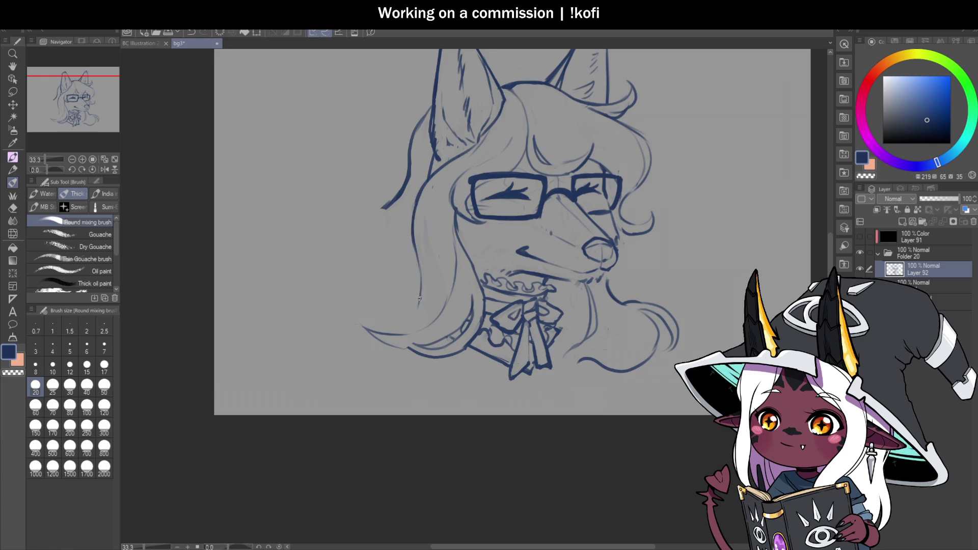
key(ctrl+minus)
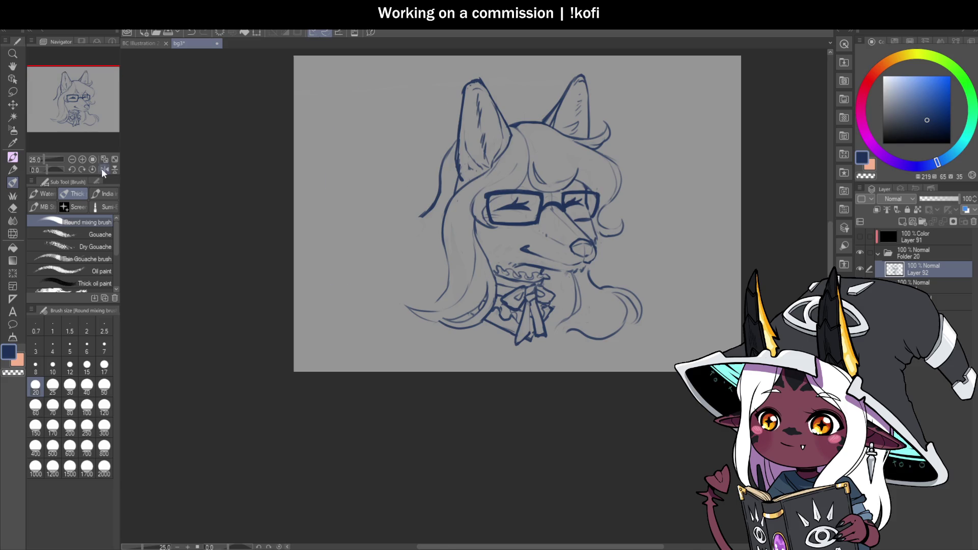
Ink a hair strand running from the ear downward at brush size 20.
click(104, 169)
scroll(480, 289, down, 2)
scroll(480, 290, up, 4)
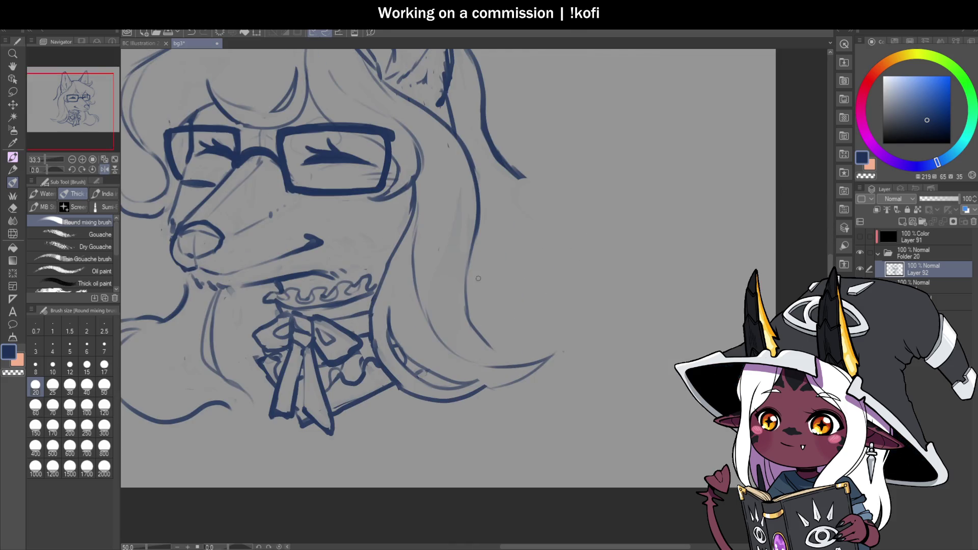
mouse_move(461, 142)
mouse_down()
mouse_move(476, 186)
mouse_move(465, 304)
mouse_move(478, 216)
mouse_move(464, 148)
mouse_move(433, 112)
mouse_up()
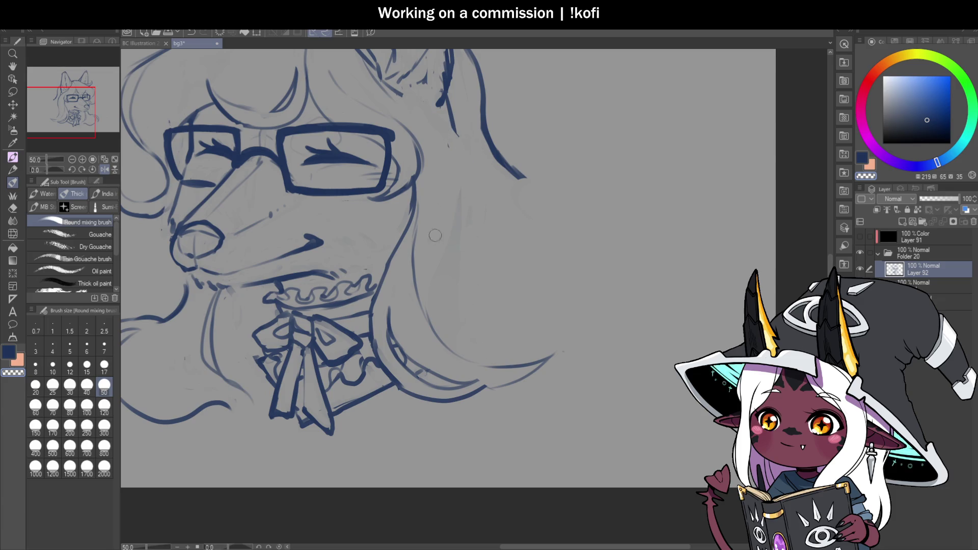
click(52, 386)
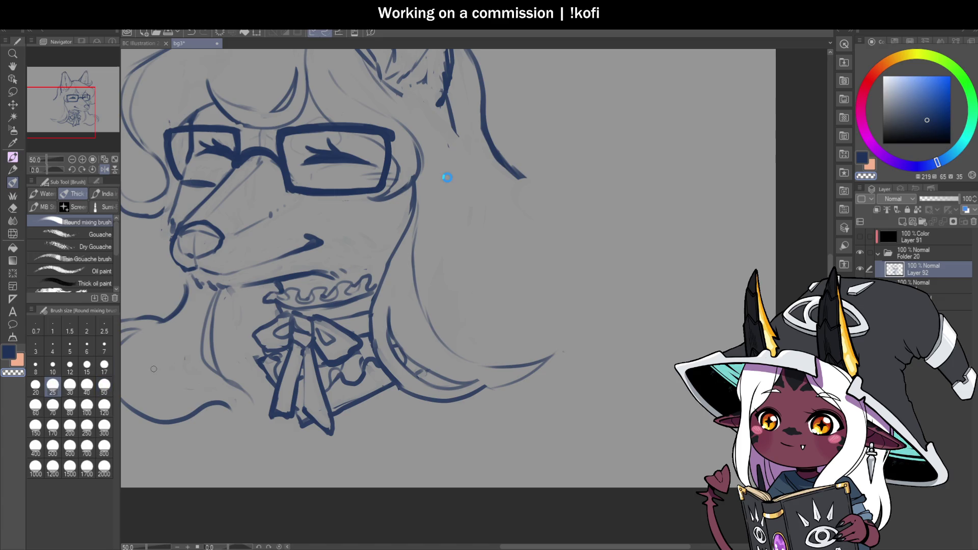
click(35, 385)
mouse_move(427, 117)
mouse_down()
mouse_move(458, 153)
mouse_move(428, 320)
mouse_up()
drag(461, 209, 431, 305)
key(ctrl+z)
mouse_move(448, 131)
mouse_down()
mouse_move(466, 198)
mouse_move(434, 282)
mouse_move(433, 333)
mouse_up()
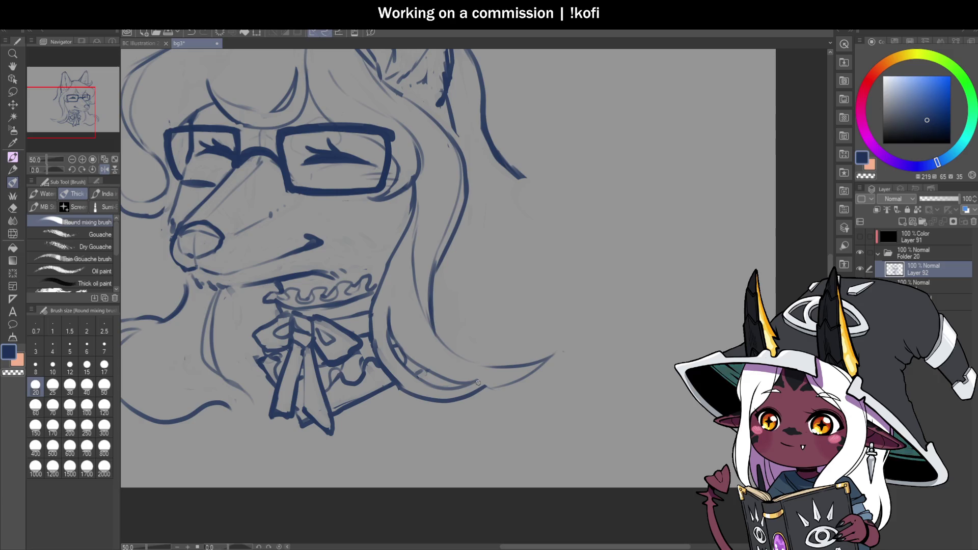
Redraw the right-side hair line and extend it down into the bottom curl.
scroll(484, 365, up, 1)
drag(492, 376, 463, 402)
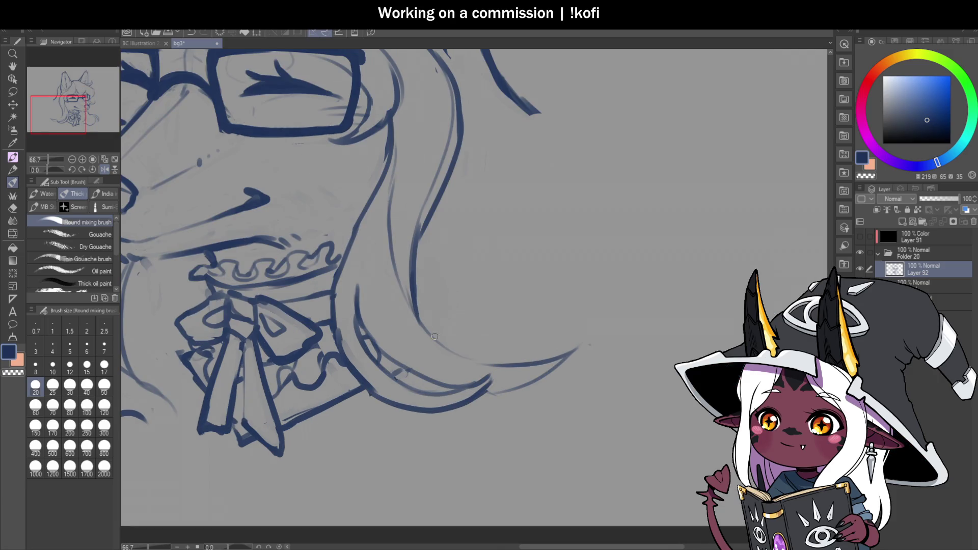
mouse_move(421, 326)
mouse_down()
mouse_move(504, 353)
mouse_move(542, 332)
mouse_move(515, 358)
mouse_up()
scroll(517, 324, down, 1)
scroll(518, 324, down, 2)
scroll(486, 206, up, 2)
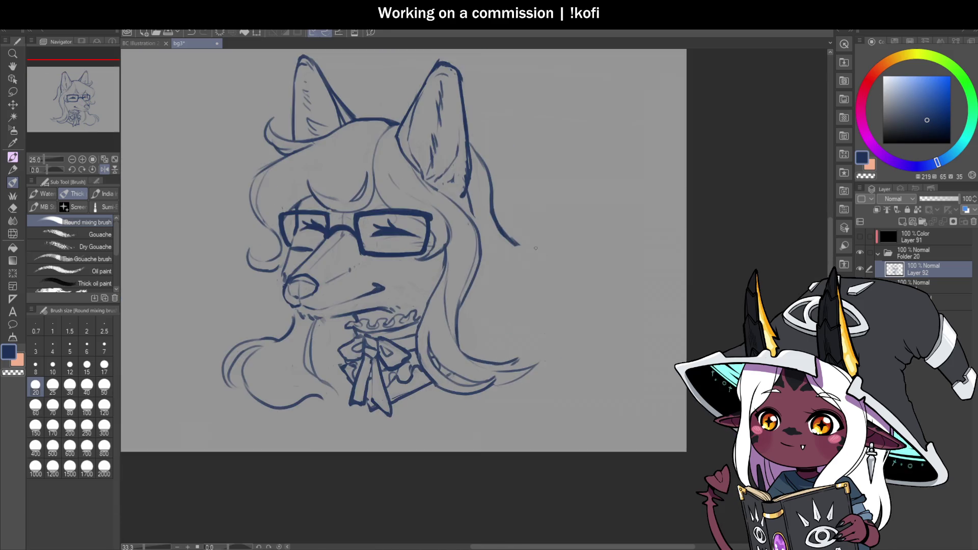
key(ctrl+z)
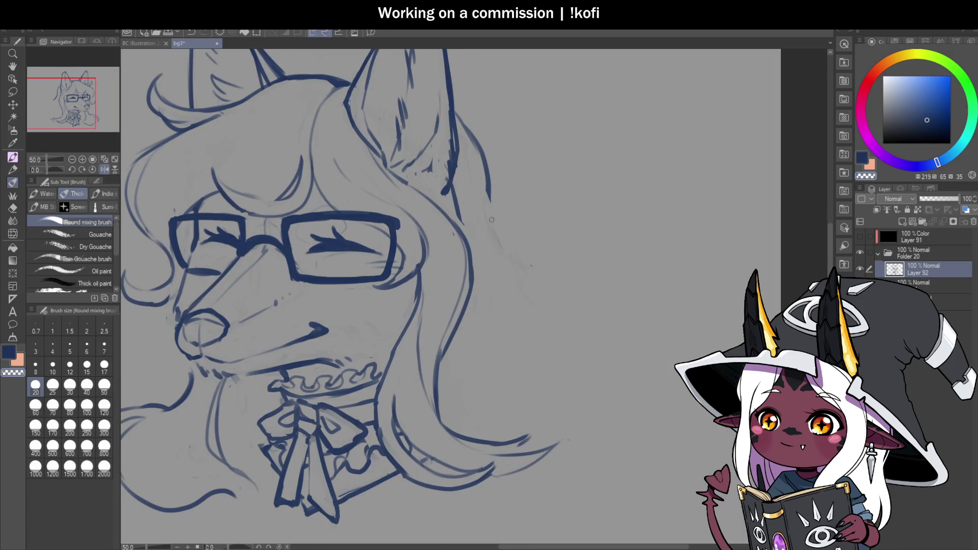
mouse_move(486, 168)
mouse_down()
mouse_move(499, 293)
mouse_move(576, 378)
mouse_move(551, 482)
mouse_move(474, 500)
mouse_up()
drag(599, 458, 569, 364)
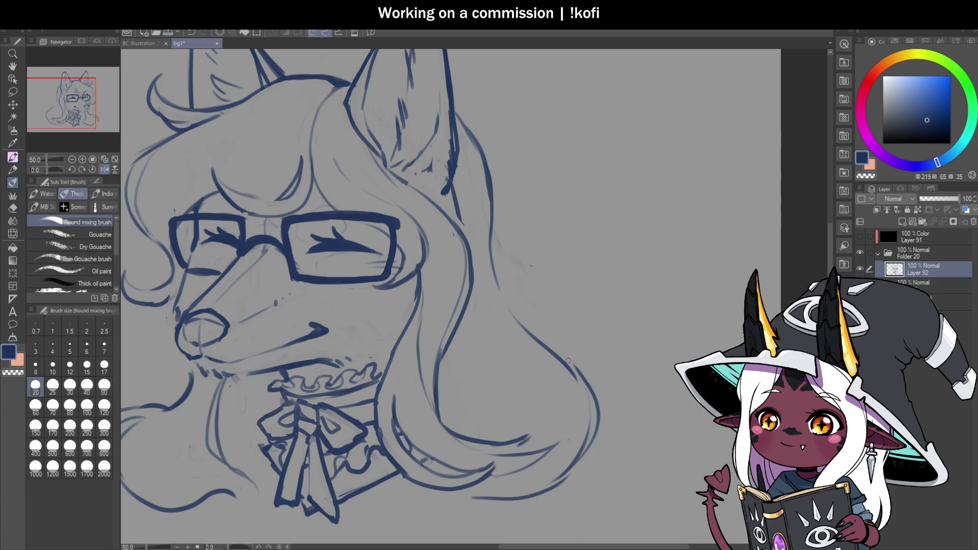
Lasso the left hair strand and shift it slightly right and down with free transform.
click(72, 160)
click(105, 170)
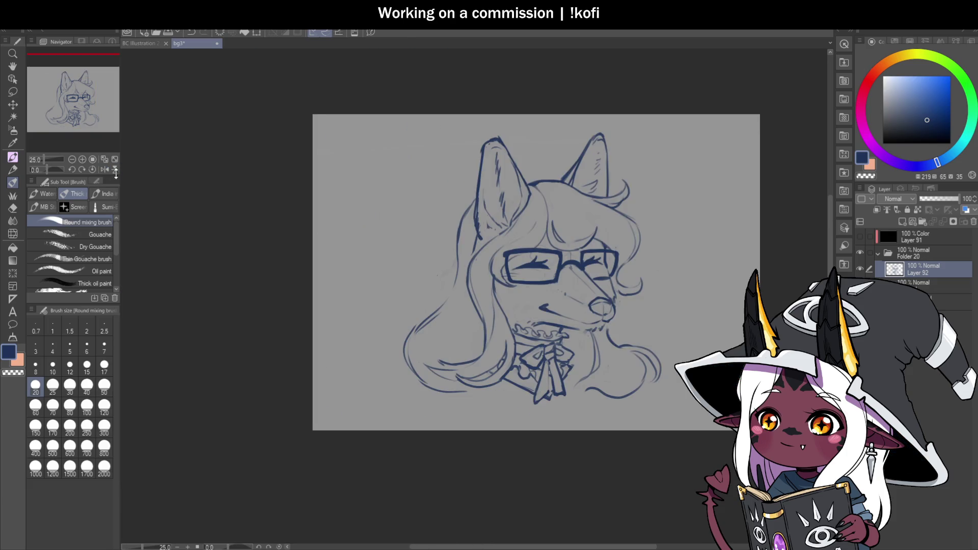
scroll(612, 271, down, 1)
scroll(612, 271, up, 2)
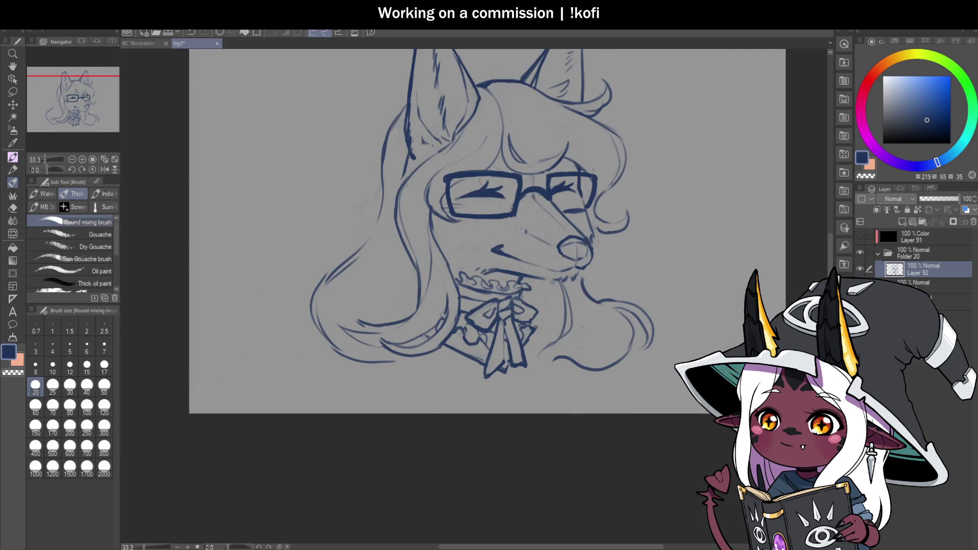
key(m)
mouse_move(437, 218)
mouse_down()
mouse_move(407, 204)
mouse_move(405, 299)
mouse_move(364, 345)
mouse_move(436, 357)
mouse_move(447, 342)
mouse_move(461, 285)
mouse_move(431, 208)
mouse_up()
key(ctrl+t)
drag(450, 311, 462, 318)
click(390, 391)
key(ctrl+d)
Erase stray sketch lines left of the glasses and redraw hair strokes near the ear base.
key(b)
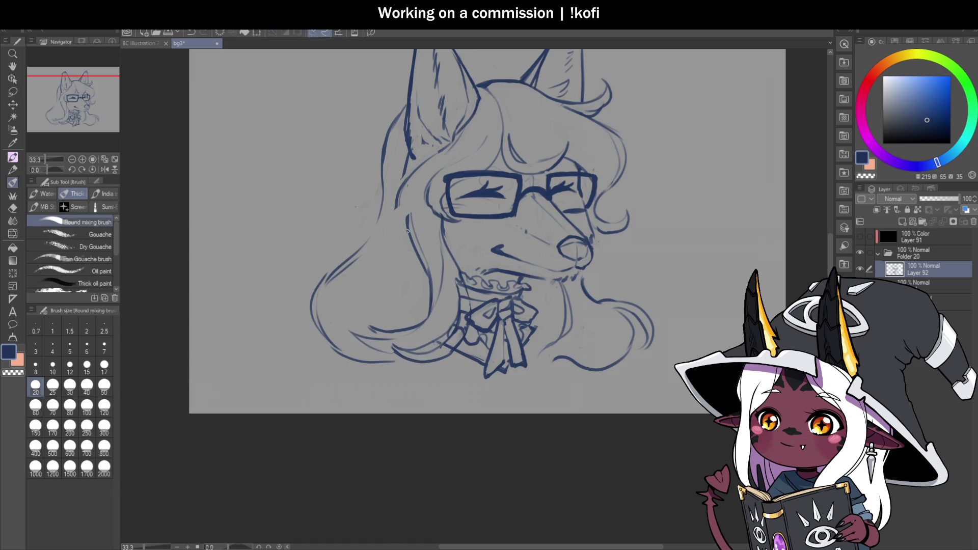
key(c)
drag(399, 209, 409, 173)
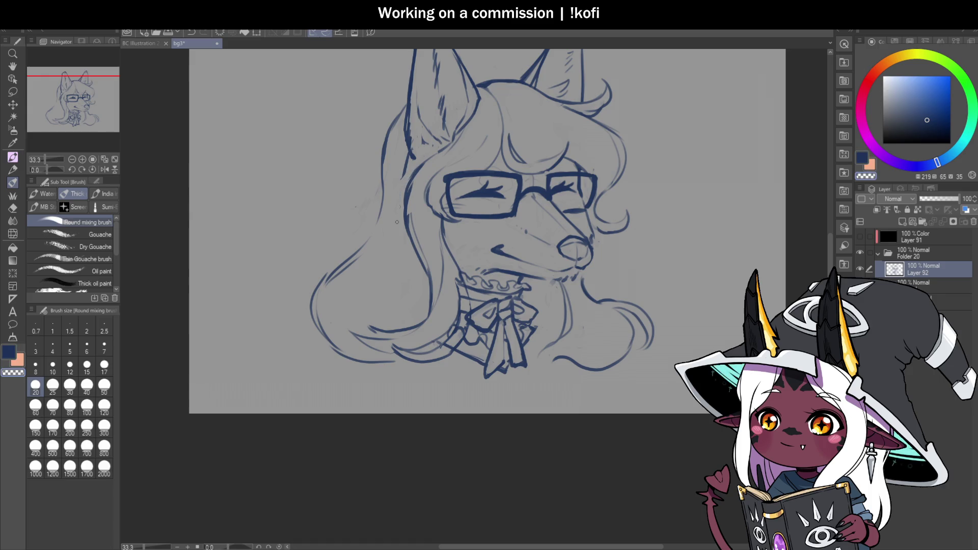
key(c)
key(c)
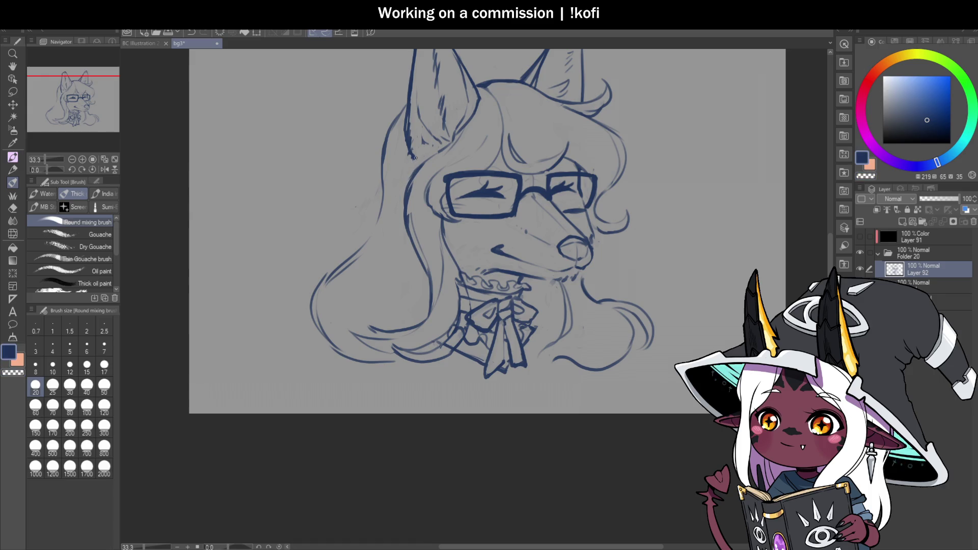
drag(415, 158, 398, 184)
mouse_move(413, 249)
mouse_down()
mouse_move(401, 173)
mouse_move(429, 158)
mouse_up()
key(c)
drag(405, 201, 407, 212)
key(c)
mouse_move(452, 139)
mouse_down()
mouse_move(398, 196)
mouse_move(410, 241)
mouse_up()
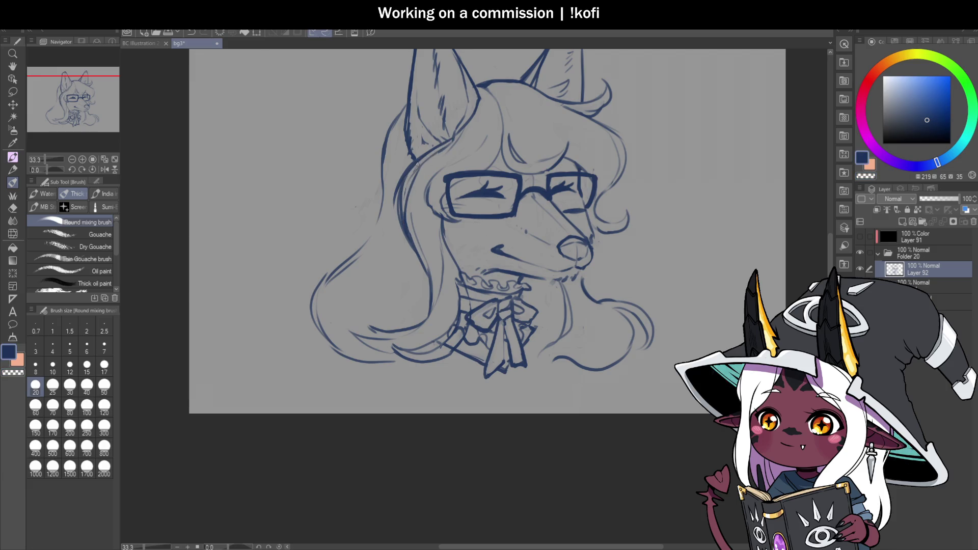
Ink the bow's left edge and hair strands near the neck, save, and trim the lower hair stroke.
scroll(422, 162, down, 1)
scroll(463, 272, up, 2)
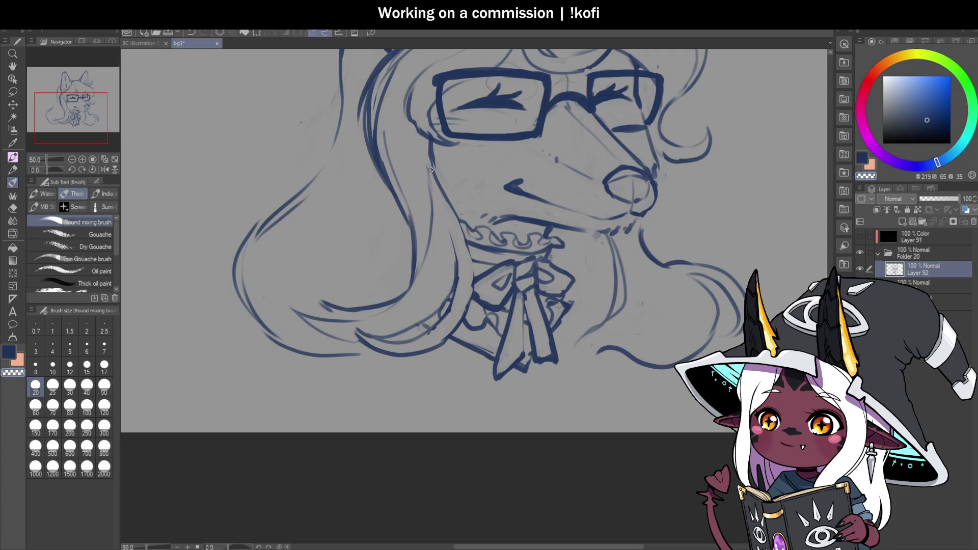
drag(456, 254, 442, 316)
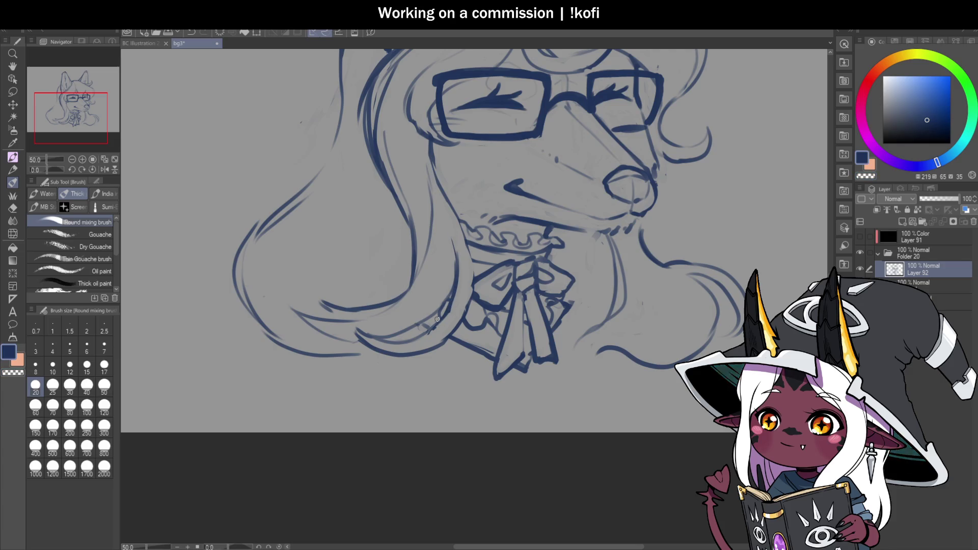
scroll(570, 374, down, 4)
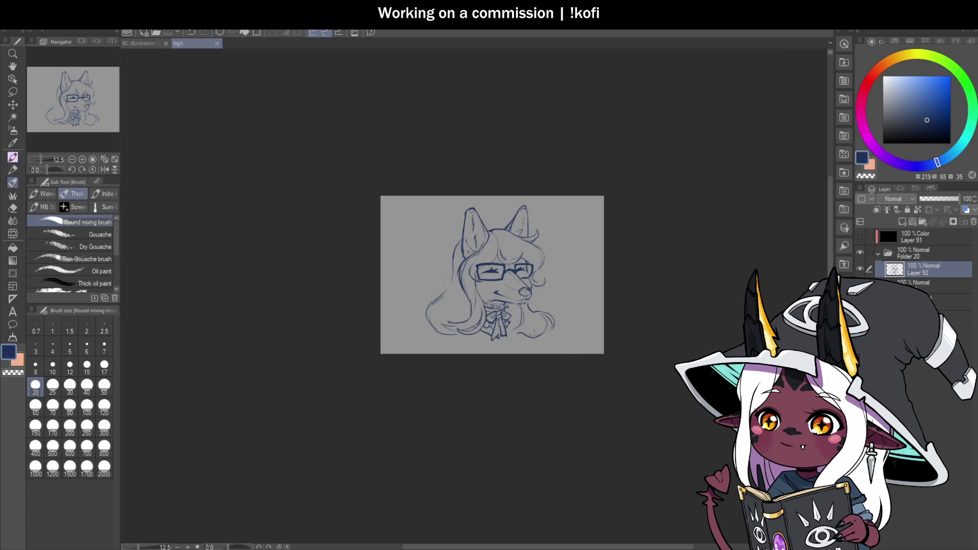
scroll(536, 330, up, 4)
mouse_move(464, 311)
mouse_down()
mouse_move(461, 355)
mouse_move(490, 364)
mouse_up()
mouse_move(516, 306)
mouse_down()
mouse_move(468, 332)
mouse_move(533, 263)
mouse_up()
mouse_move(514, 195)
mouse_down()
mouse_move(545, 291)
mouse_move(509, 320)
mouse_up()
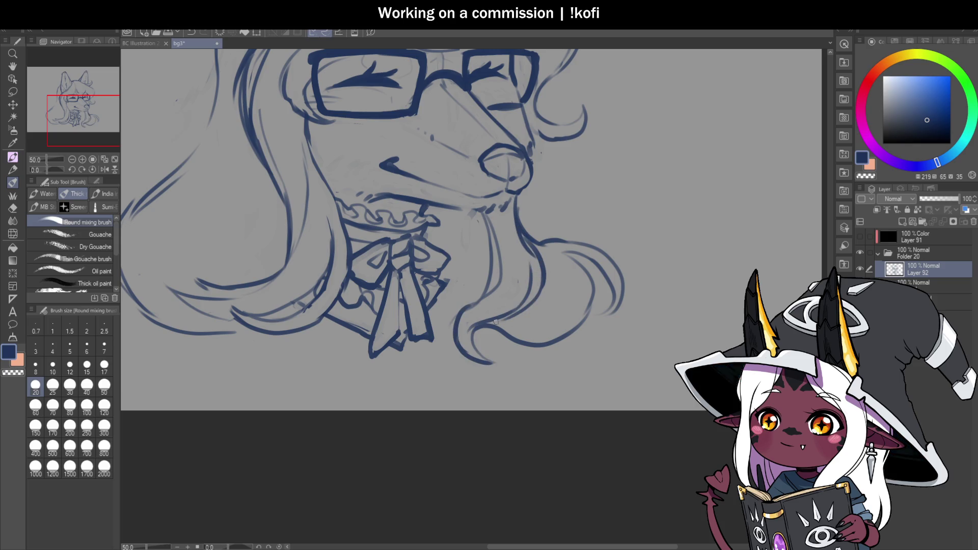
key(ctrl+z)
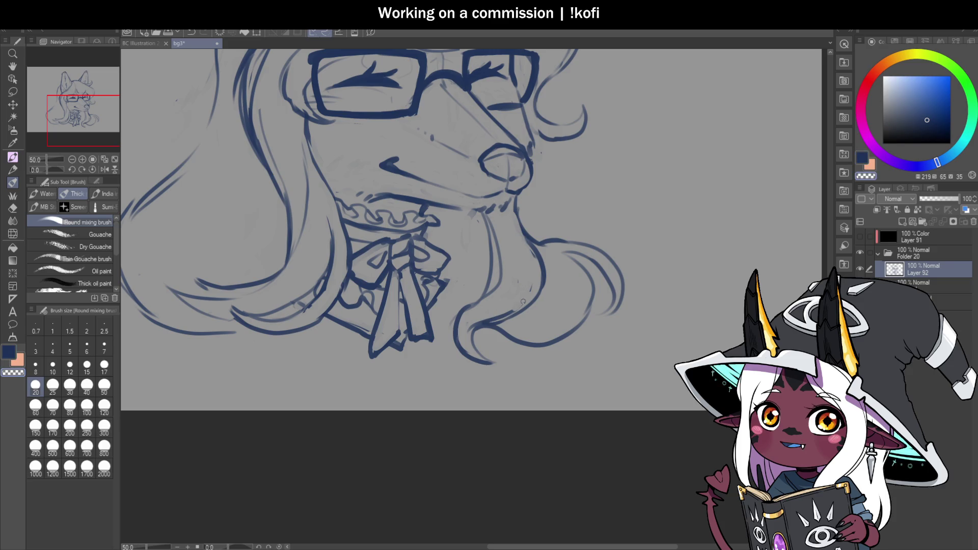
key(ctrl+s)
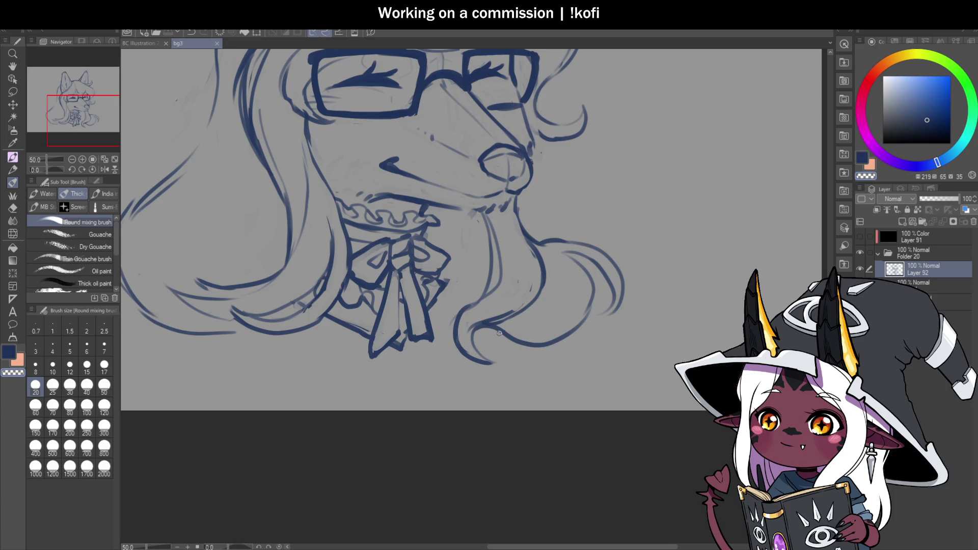
mouse_move(504, 336)
mouse_down()
mouse_move(527, 347)
mouse_move(578, 330)
mouse_move(554, 334)
mouse_move(592, 306)
mouse_up()
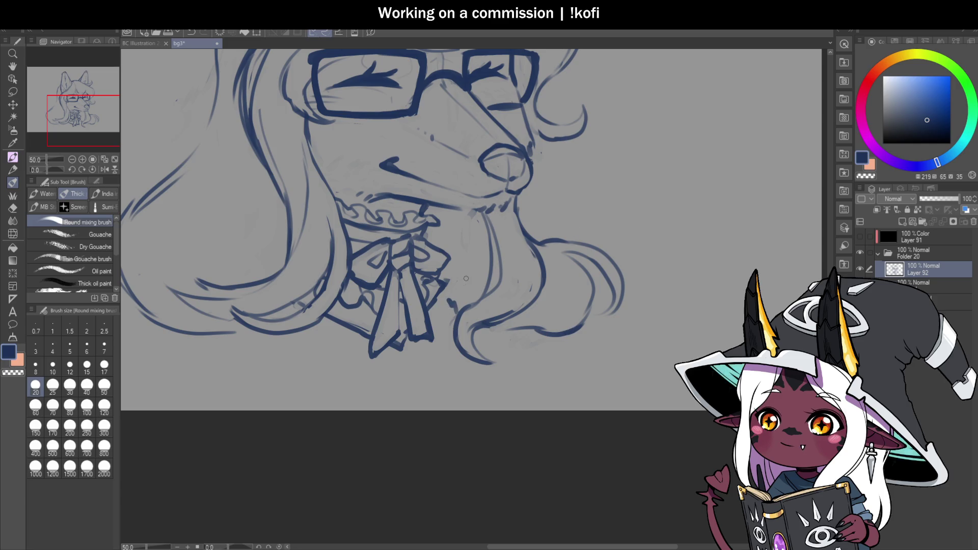
scroll(707, 223, down, 3)
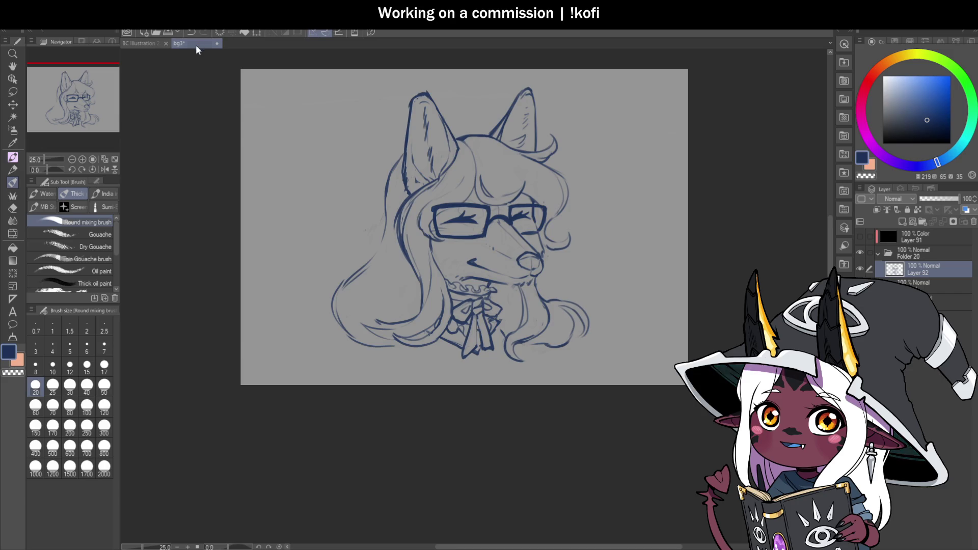
Try a small curl at the top of the hair and undo it.
scroll(512, 278, down, 3)
scroll(469, 278, up, 4)
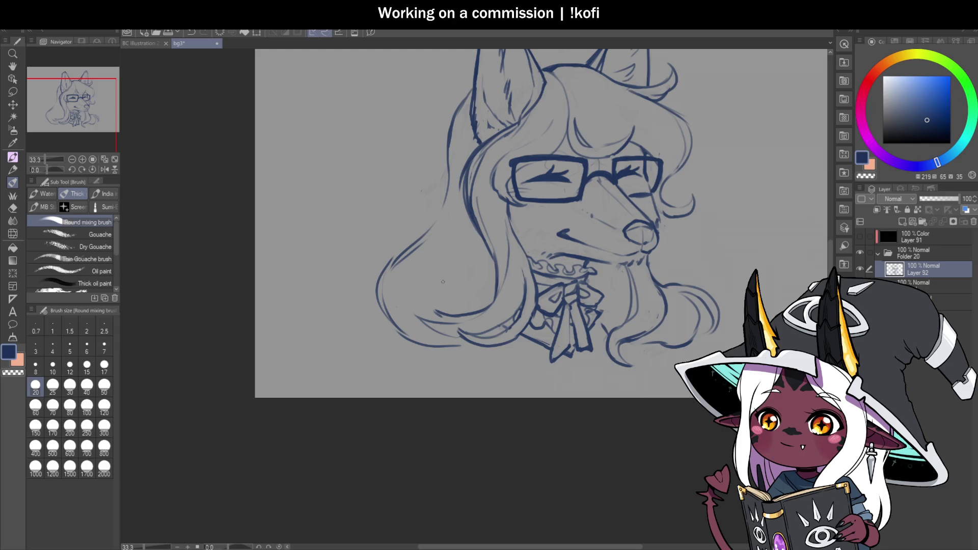
scroll(403, 288, down, 1)
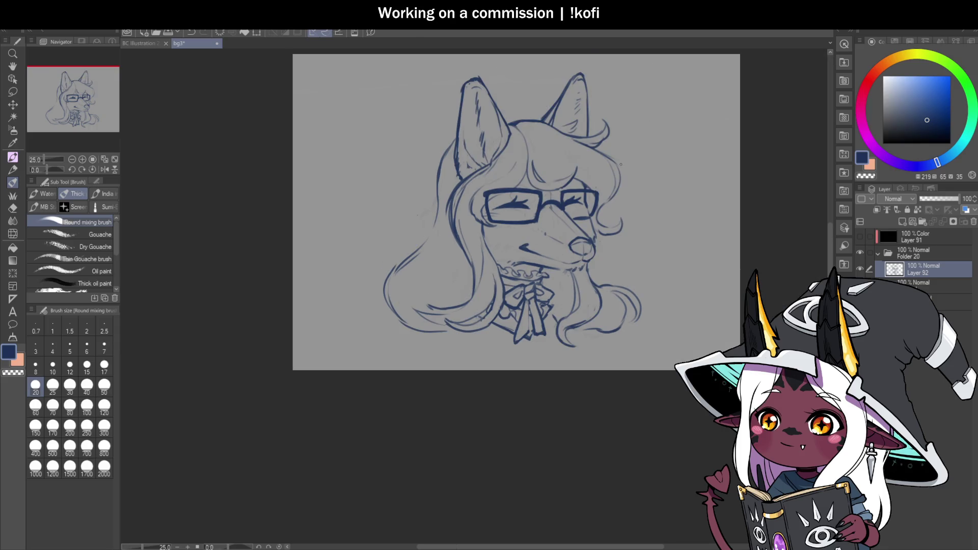
scroll(449, 219, up, 1)
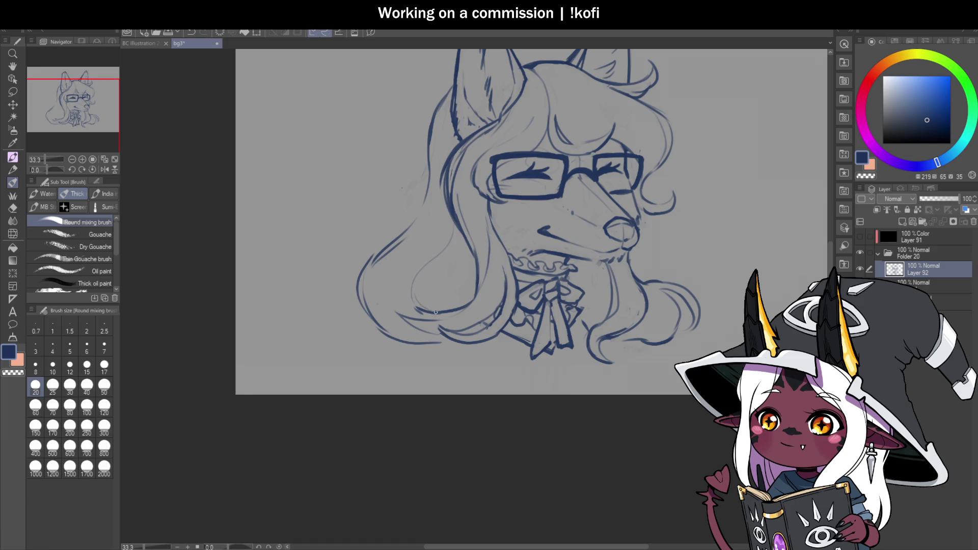
scroll(459, 304, down, 3)
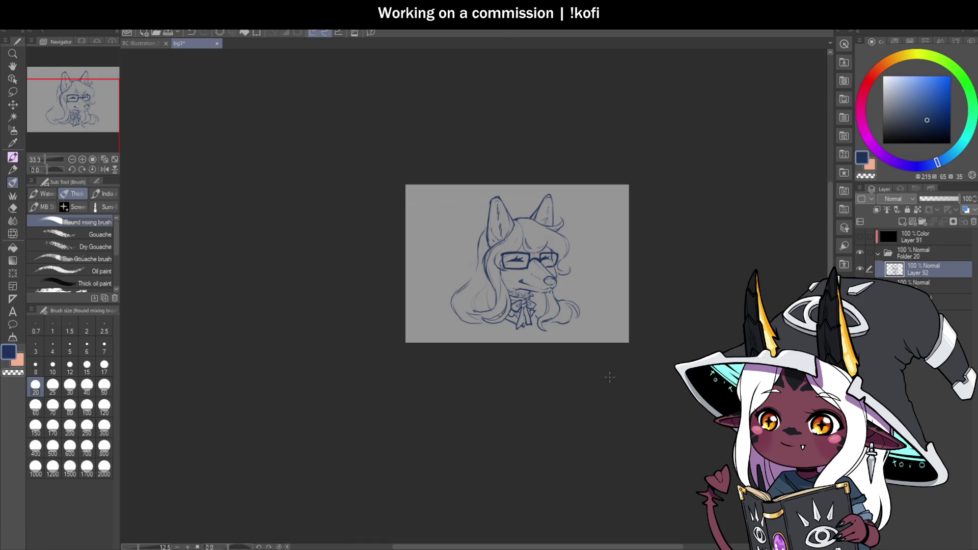
scroll(539, 285, up, 3)
scroll(385, 174, up, 2)
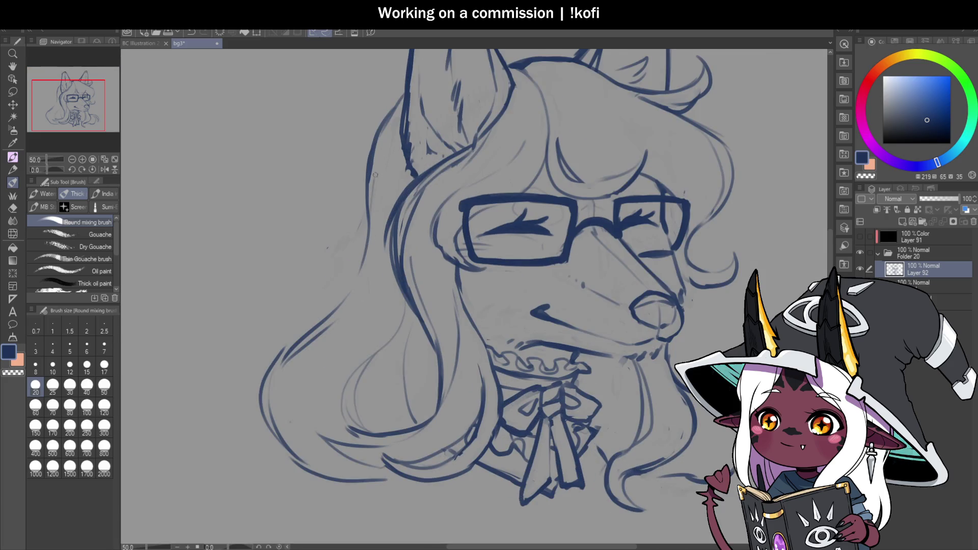
scroll(482, 161, down, 2)
scroll(482, 161, up, 2)
mouse_move(482, 161)
mouse_down()
mouse_move(502, 153)
mouse_move(483, 150)
mouse_move(512, 155)
mouse_up()
key(ctrl+z)
Blend with transparent colour to soften the lower and middle lines of the left hair strand.
key(c)
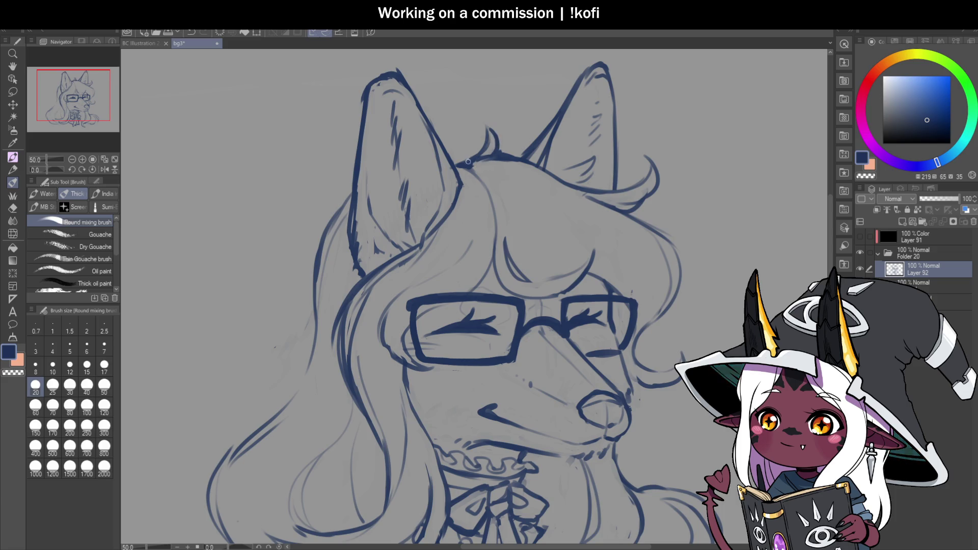
scroll(623, 253, down, 4)
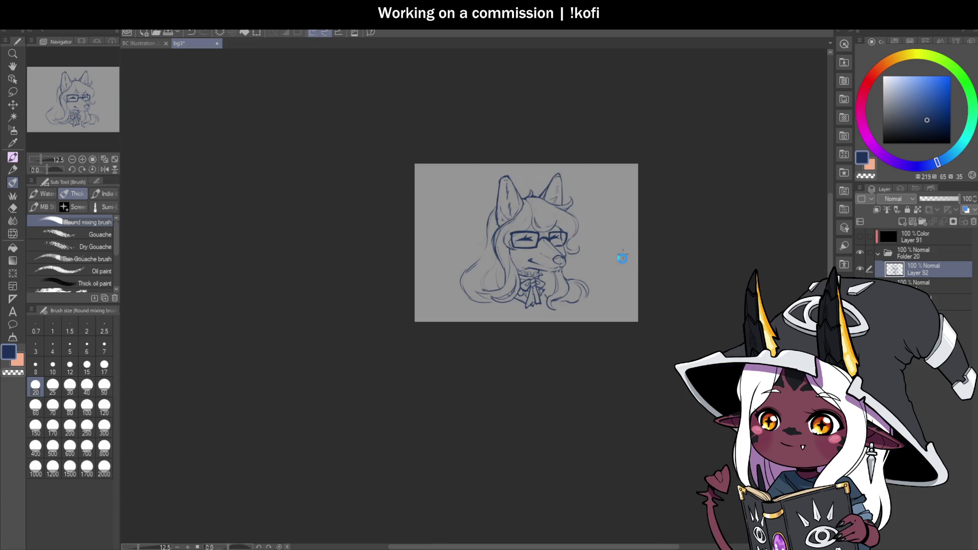
scroll(622, 258, up, 5)
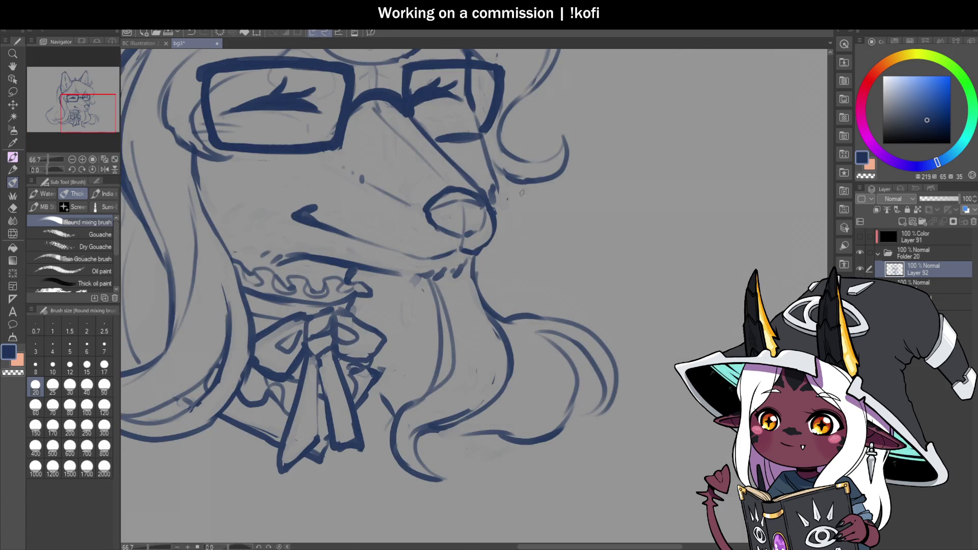
scroll(519, 191, down, 3)
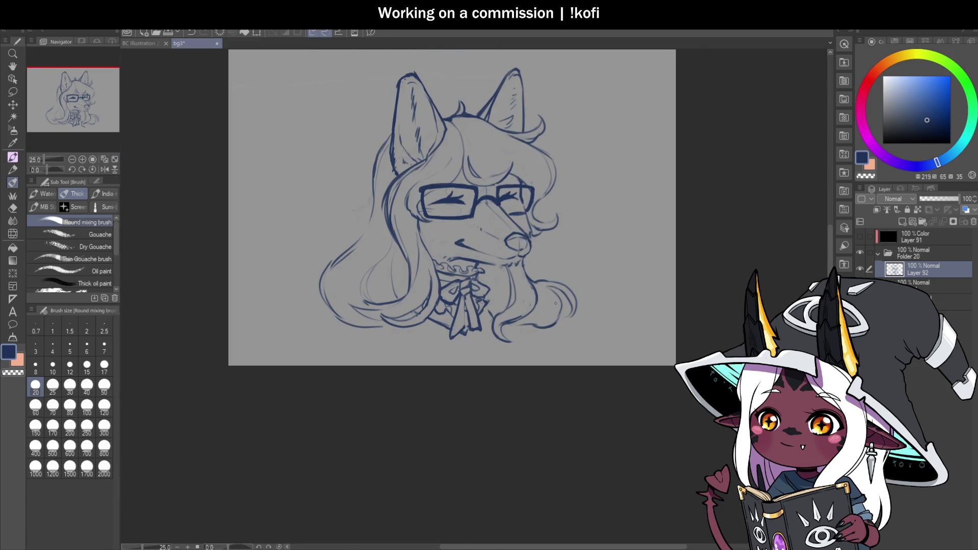
scroll(449, 322, up, 2)
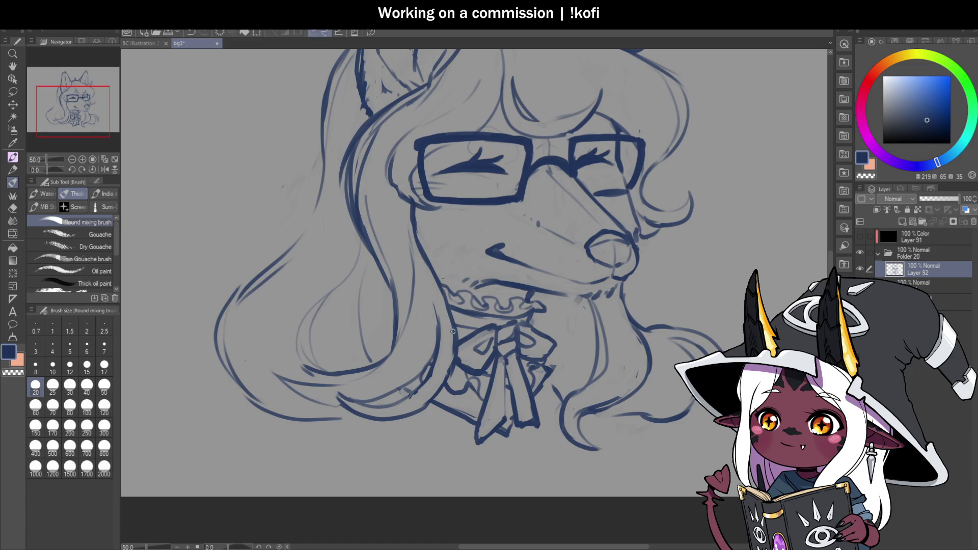
scroll(453, 334, down, 1)
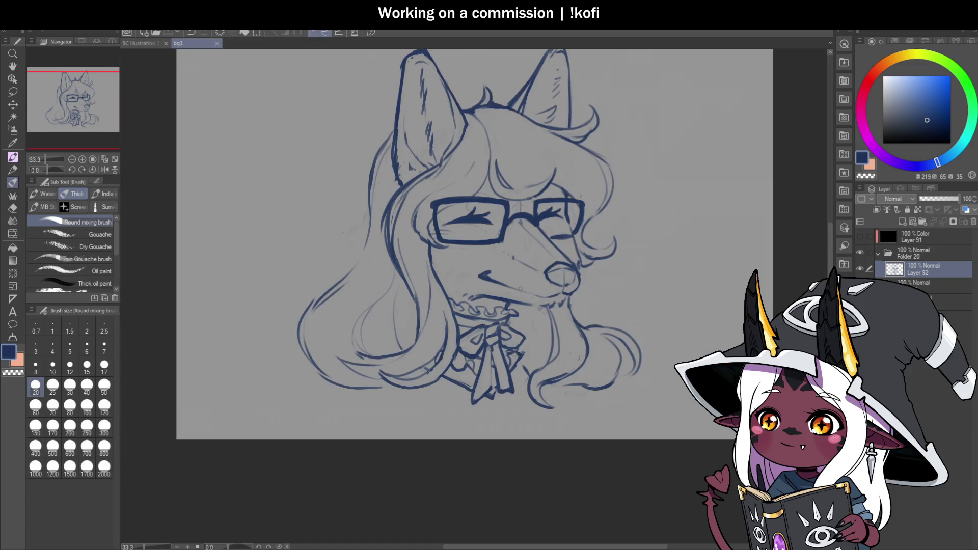
scroll(411, 295, up, 1)
drag(411, 295, 412, 274)
mouse_move(406, 216)
mouse_down()
mouse_move(401, 288)
mouse_move(409, 310)
mouse_up()
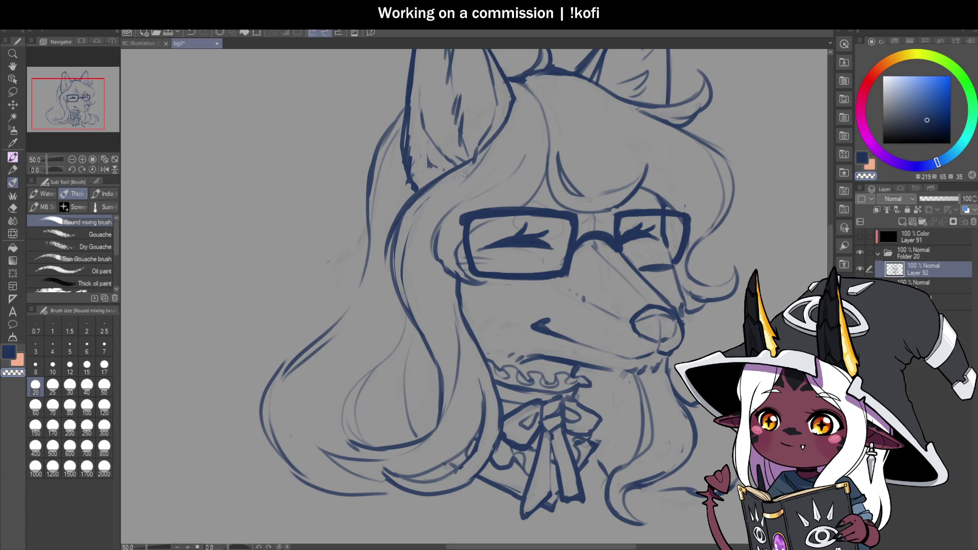
Rework the strand's upper part, the line near the ear base, and the lower strand.
drag(419, 206, 402, 285)
drag(407, 247, 407, 318)
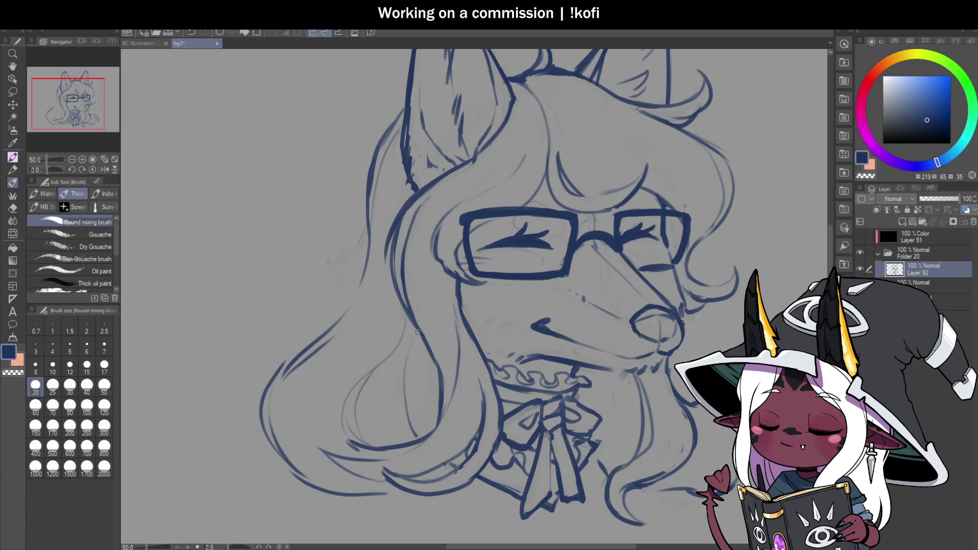
mouse_move(394, 229)
mouse_down()
mouse_move(392, 275)
mouse_move(387, 262)
mouse_up()
mouse_move(408, 207)
mouse_down()
mouse_move(396, 234)
mouse_move(398, 284)
mouse_up()
mouse_move(443, 180)
mouse_down()
mouse_move(420, 191)
mouse_move(395, 258)
mouse_up()
mouse_move(407, 208)
mouse_down()
mouse_move(392, 296)
mouse_move(414, 326)
mouse_up()
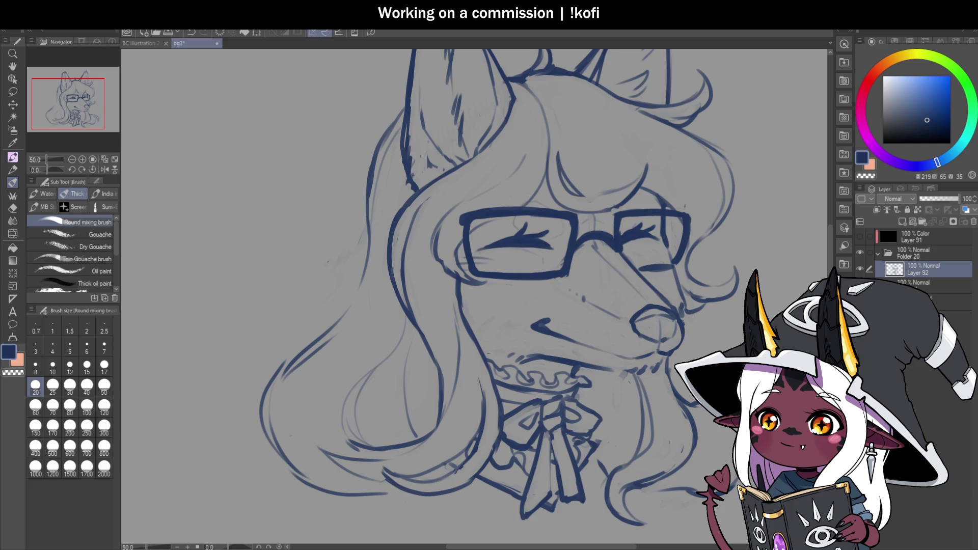
Undo the last nose stroke and redraw the nose's right outline in dark blue.
scroll(442, 263, down, 1)
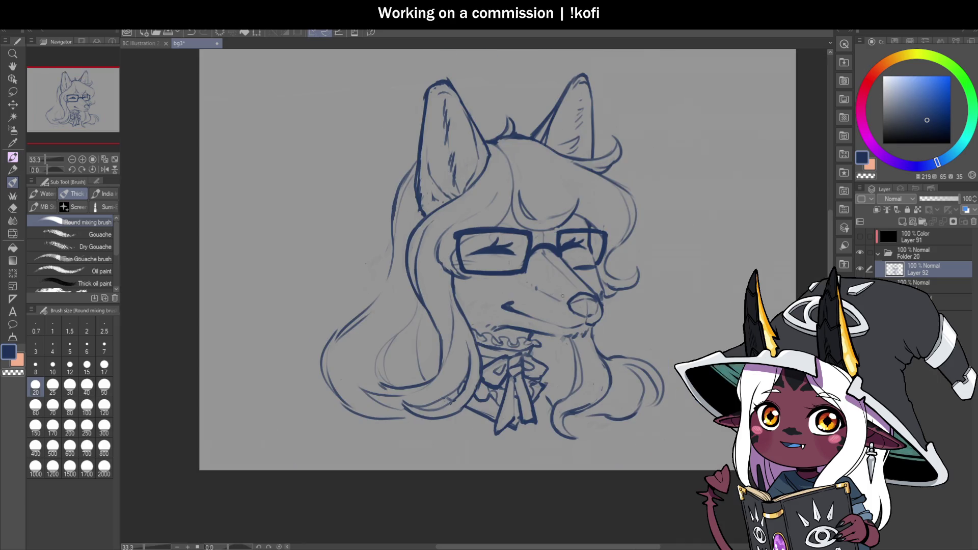
scroll(461, 276, down, 1)
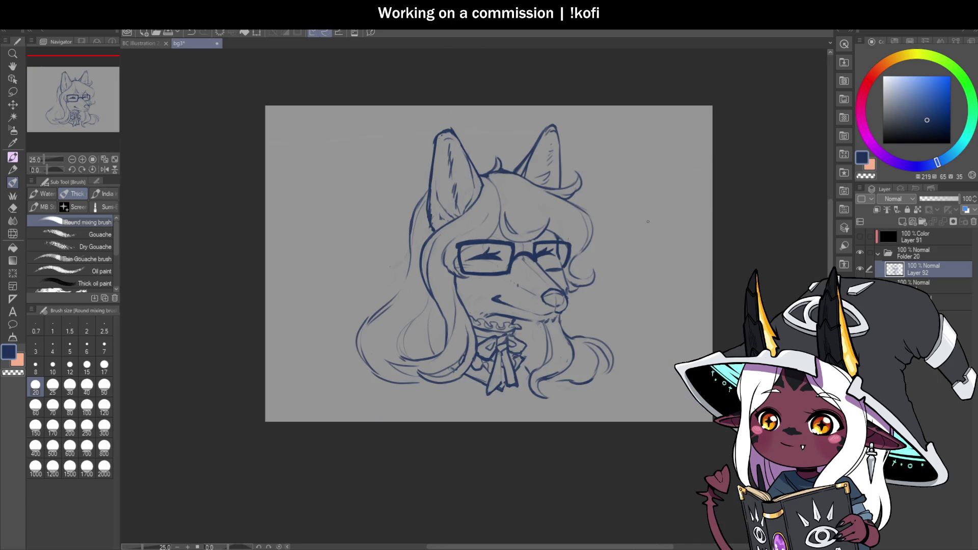
scroll(489, 180, up, 3)
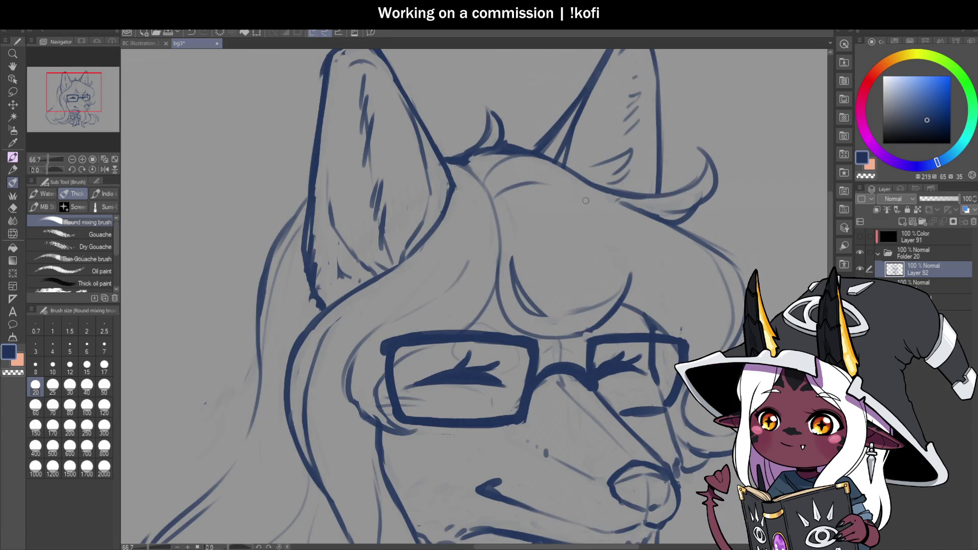
scroll(486, 173, down, 2)
scroll(487, 148, up, 2)
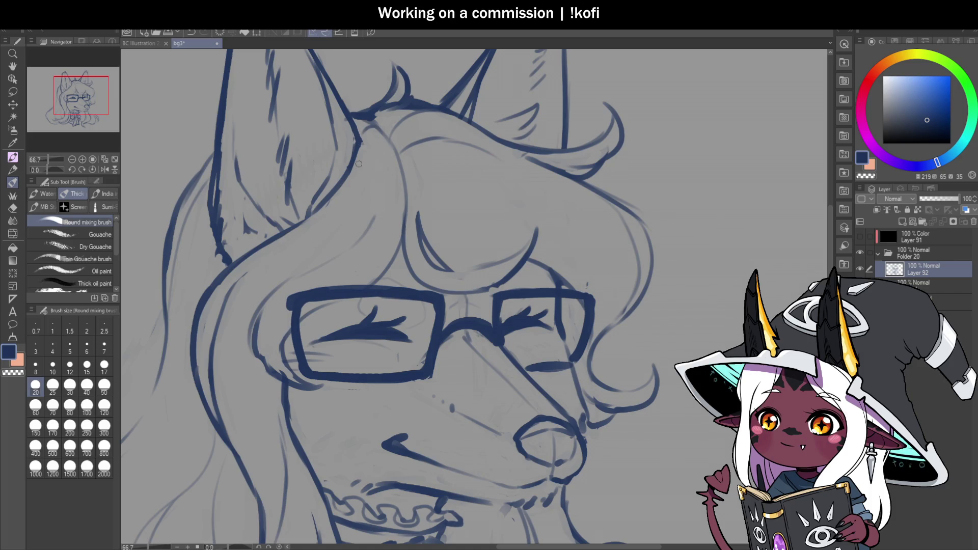
scroll(601, 308, down, 3)
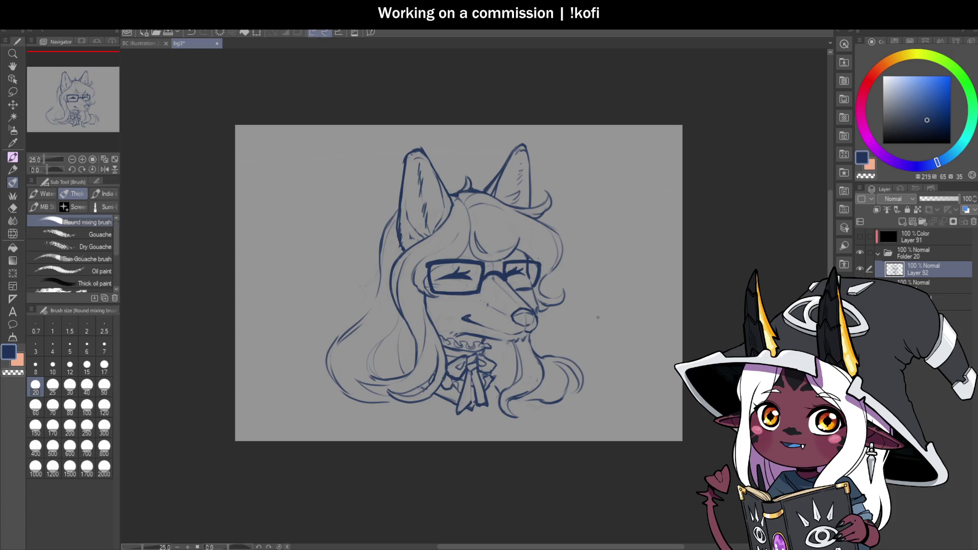
scroll(621, 275, down, 1)
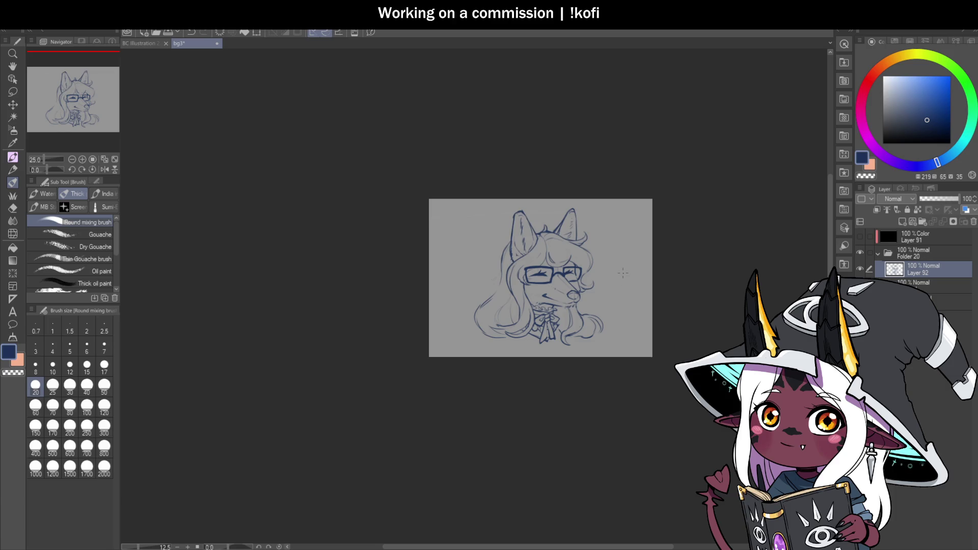
scroll(600, 352, up, 1)
scroll(405, 203, up, 1)
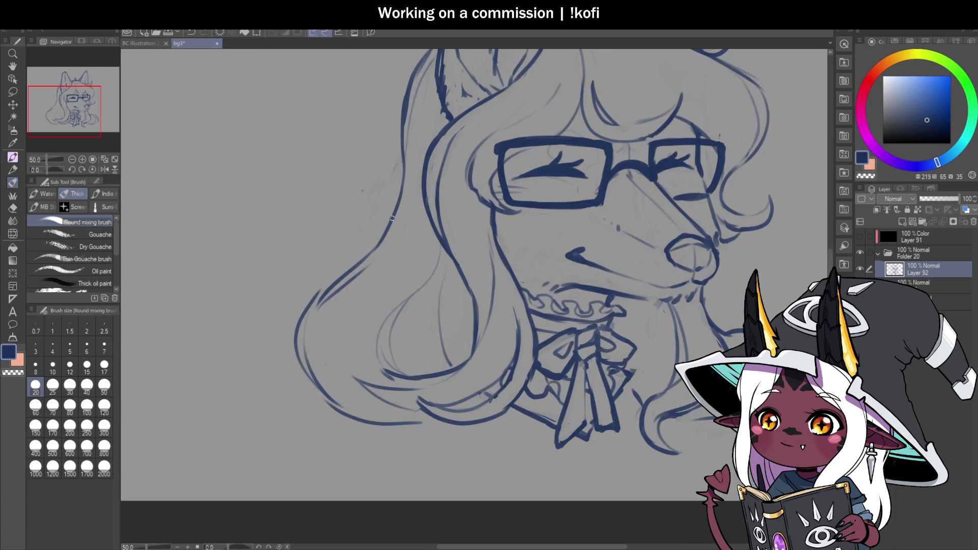
scroll(400, 250, down, 1)
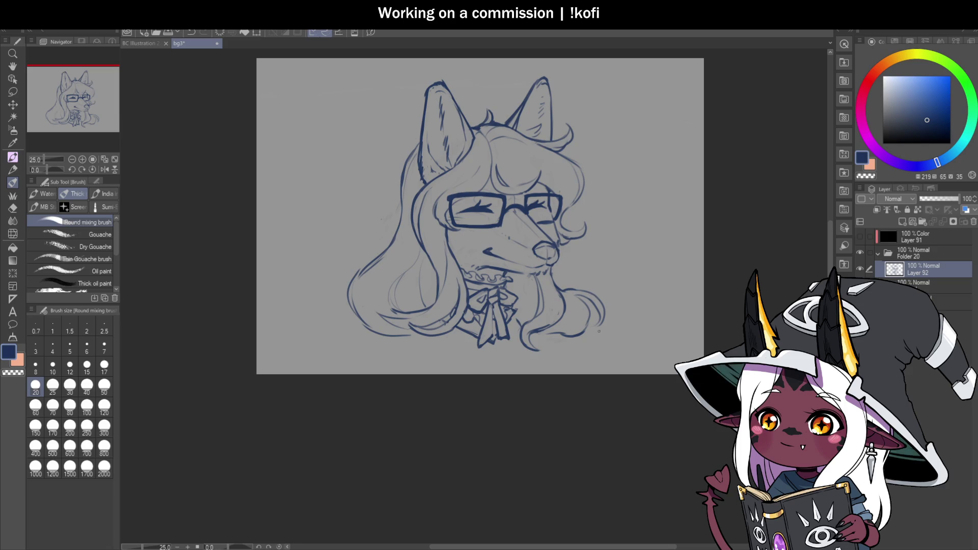
scroll(584, 258, up, 2)
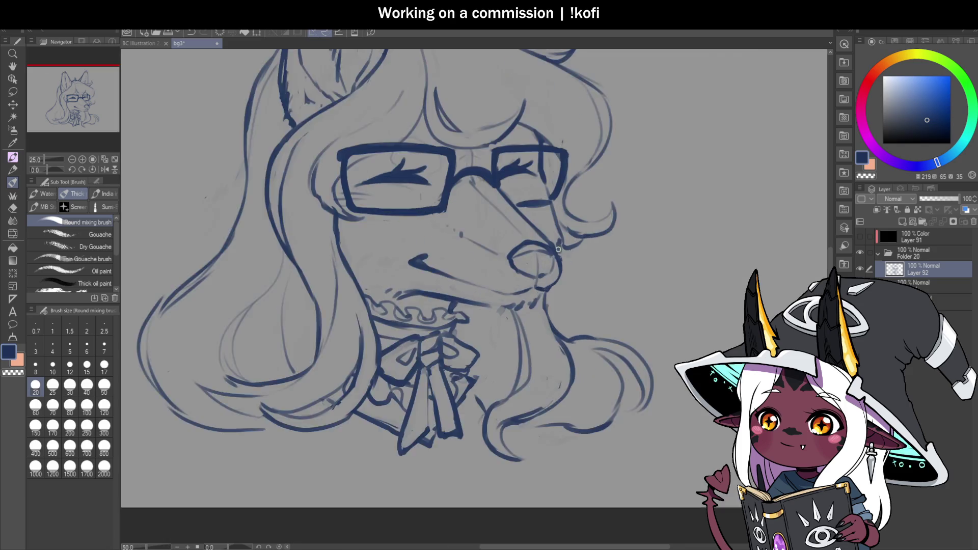
key(ctrl+z)
key(ctrl+z)
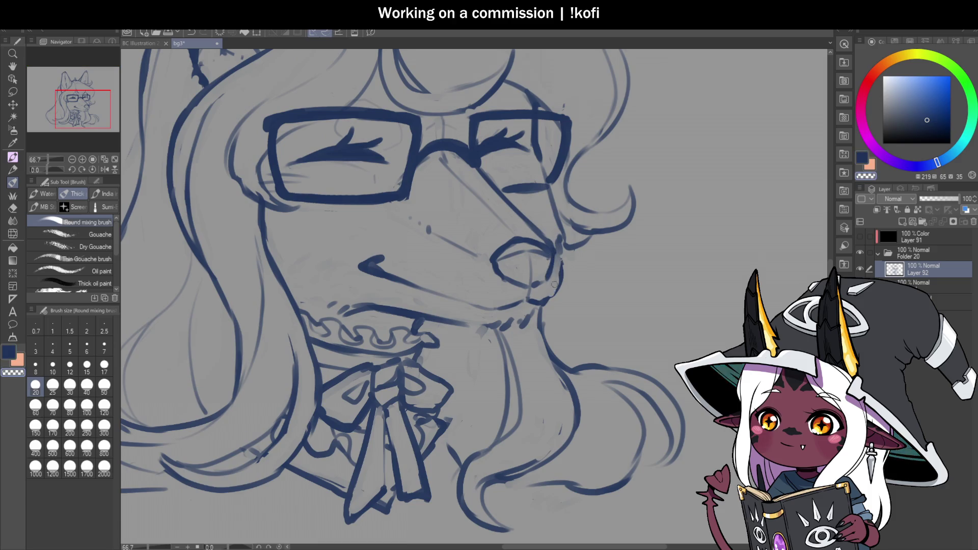
drag(560, 256, 545, 301)
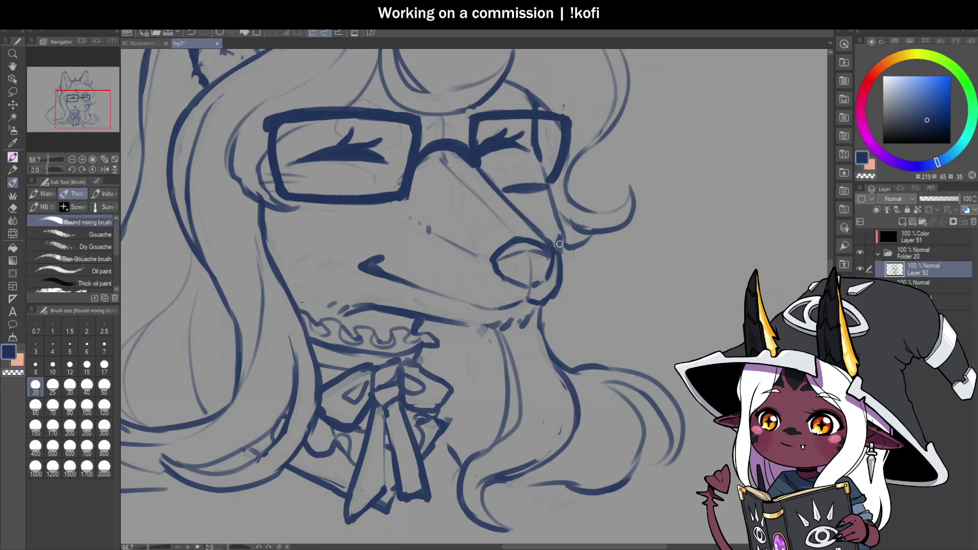
Save the illustration and erase the excess along the nose line.
key(c)
key(c)
key(ctrl+s)
key(c)
mouse_move(549, 233)
mouse_down()
mouse_move(541, 147)
mouse_move(549, 160)
mouse_move(540, 170)
mouse_move(567, 229)
mouse_move(563, 260)
mouse_up()
key(c)
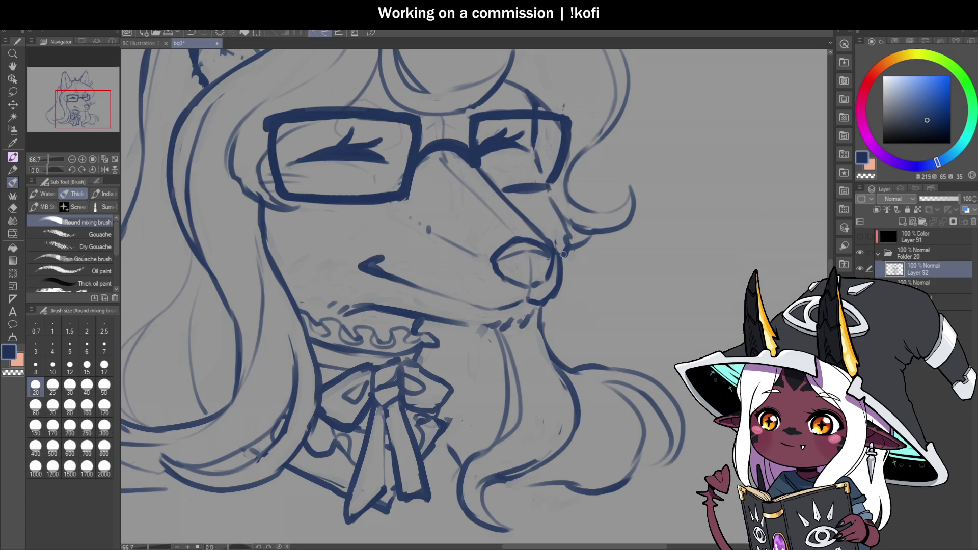
scroll(580, 199, down, 2)
Flip the canvas horizontally and strengthen the nose's left and lower edge lines.
click(105, 169)
key(ctrl+minus)
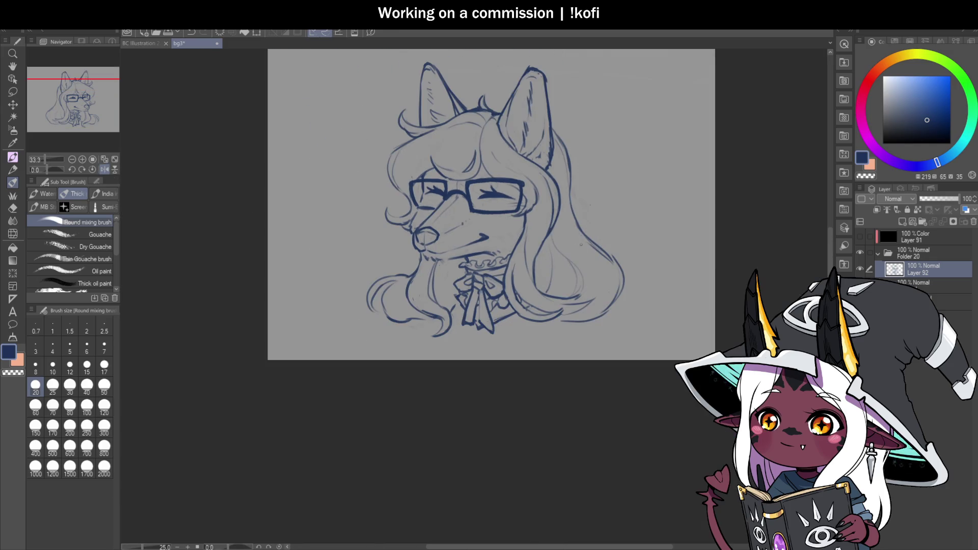
scroll(418, 246, up, 3)
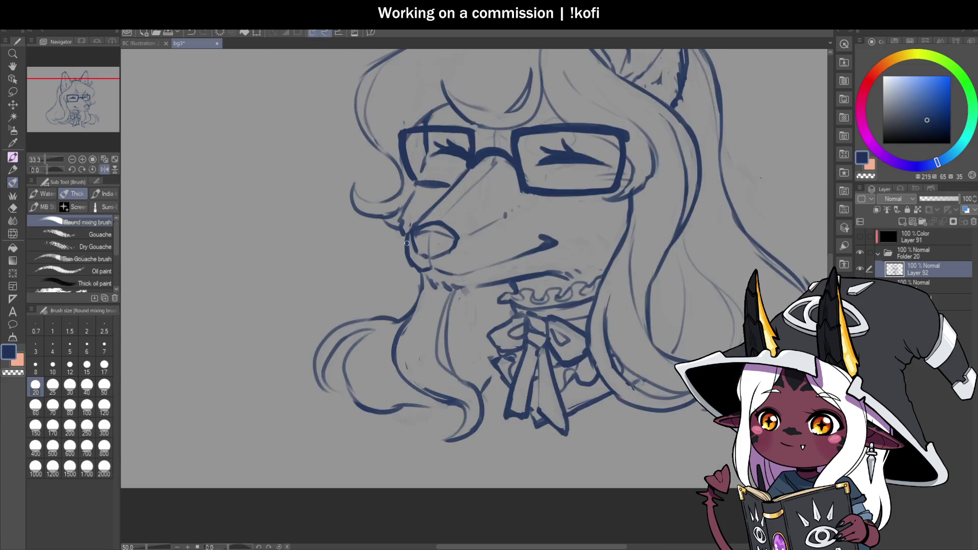
drag(406, 224, 411, 265)
mouse_move(407, 222)
mouse_down()
mouse_move(407, 230)
mouse_move(459, 174)
mouse_move(423, 213)
mouse_move(416, 267)
mouse_up()
key(c)
key(c)
drag(411, 228, 433, 262)
Draw a curled line in the nostril, darken its left outline, and add a dash beside the mouth.
scroll(462, 226, up, 3)
mouse_move(459, 228)
mouse_down()
mouse_move(437, 252)
mouse_move(448, 267)
mouse_up()
drag(383, 257, 404, 211)
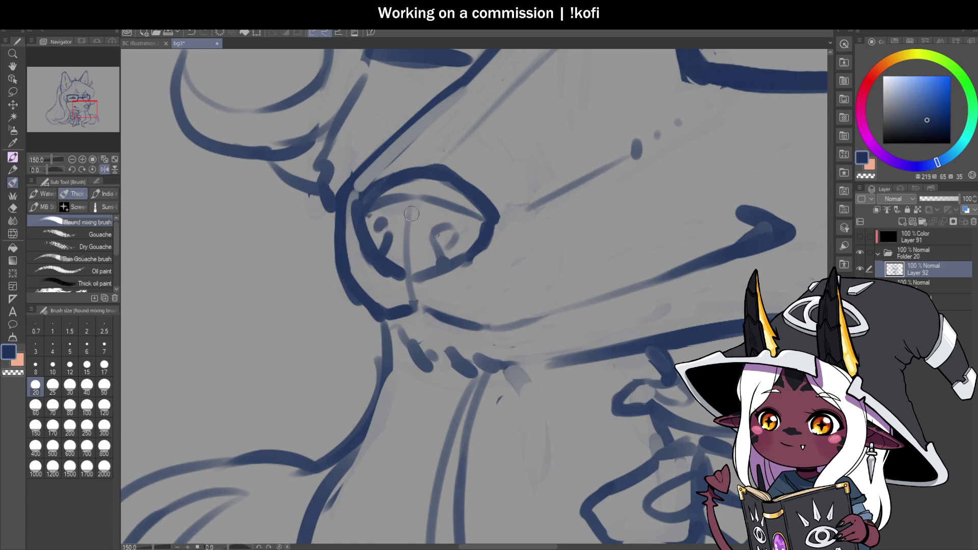
scroll(448, 259, down, 4)
scroll(615, 343, down, 1)
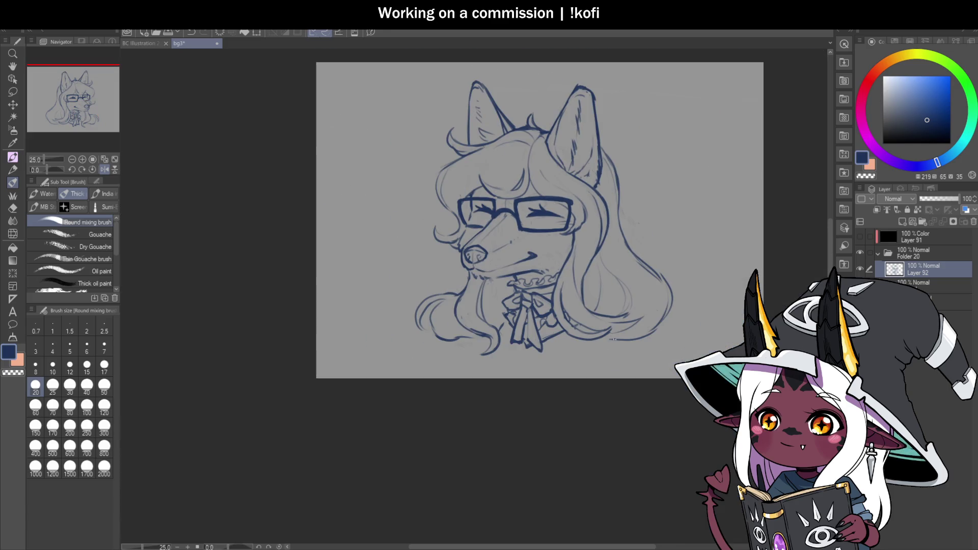
scroll(496, 267, up, 3)
drag(486, 251, 506, 254)
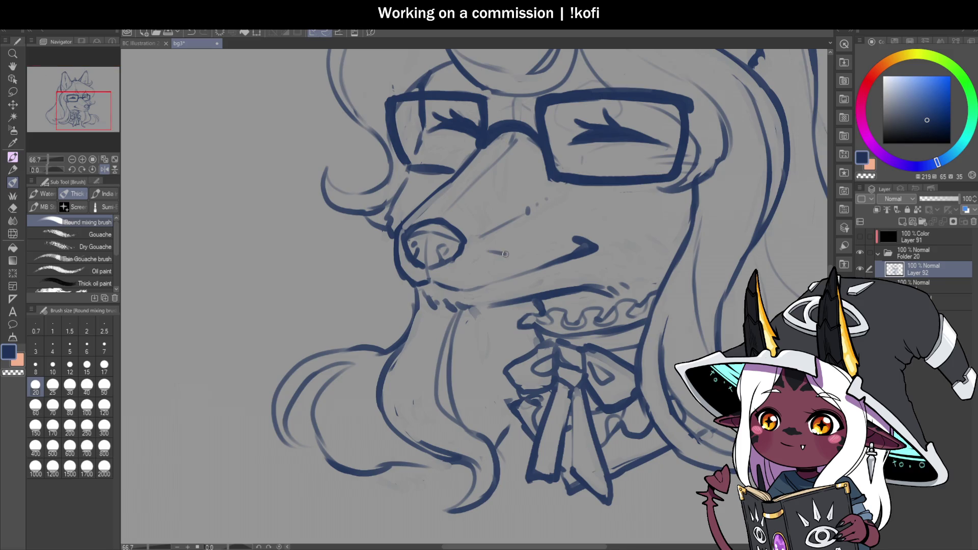
Flip the canvas back and add a short mark to the right of the nose.
scroll(483, 268, down, 2)
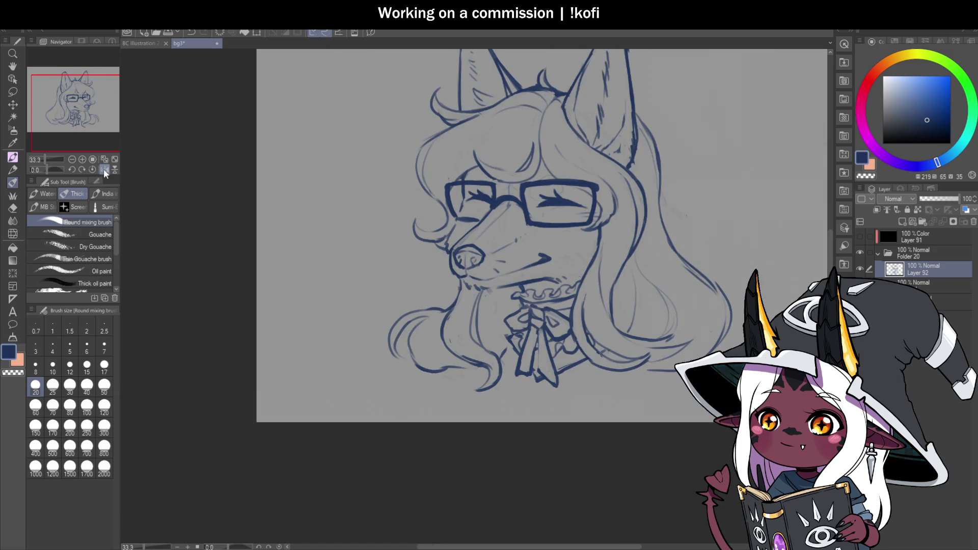
click(104, 170)
scroll(546, 259, down, 1)
scroll(546, 259, up, 3)
drag(534, 257, 551, 258)
scroll(542, 286, down, 3)
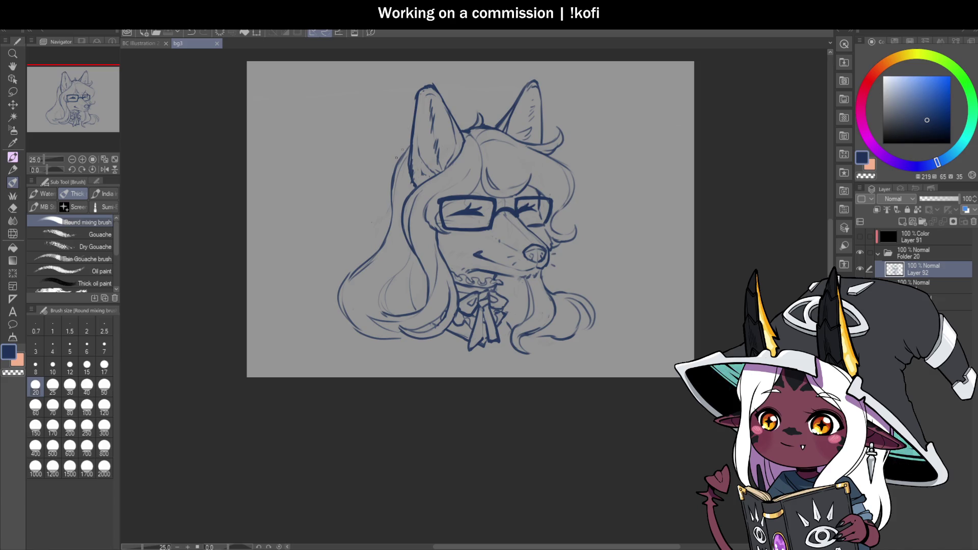
mouse_move(378, 206)
mouse_down()
mouse_move(312, 95)
mouse_move(315, 171)
mouse_up()
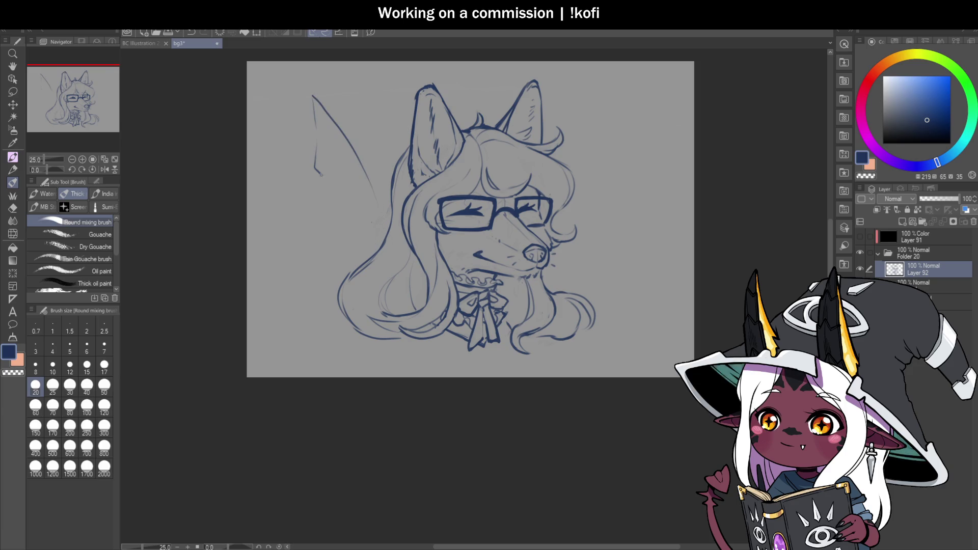
drag(350, 208, 376, 244)
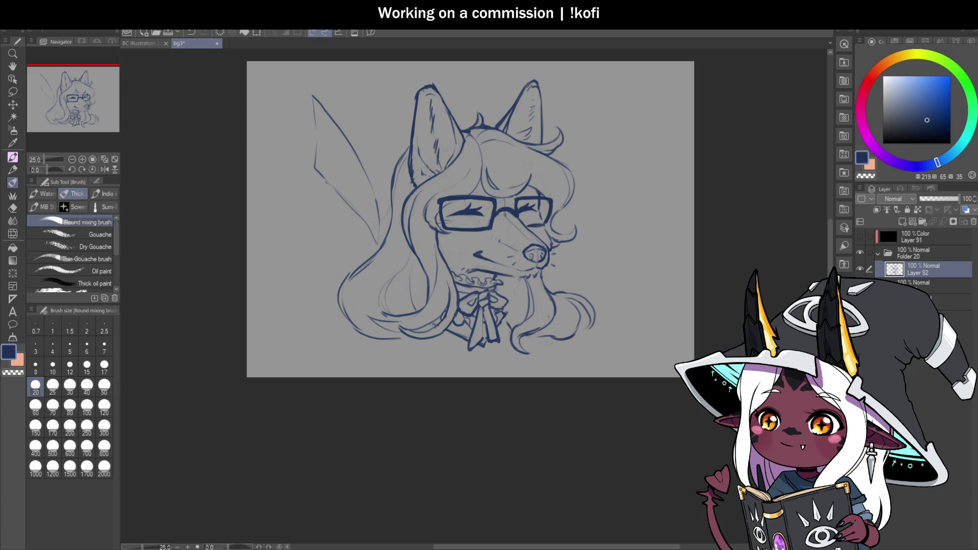
mouse_move(324, 200)
mouse_down()
mouse_move(334, 260)
mouse_move(316, 308)
mouse_up()
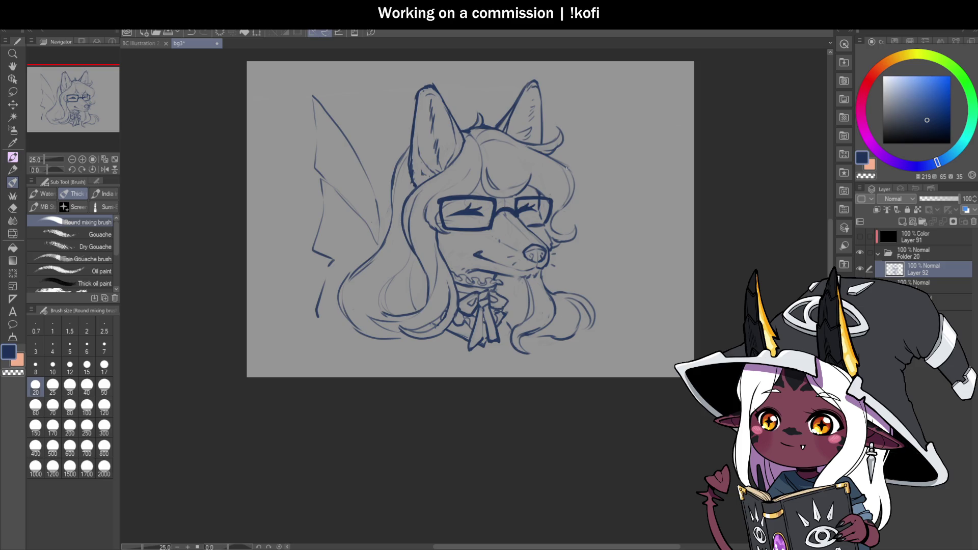
mouse_move(564, 152)
mouse_down()
mouse_move(589, 76)
mouse_move(576, 148)
mouse_up()
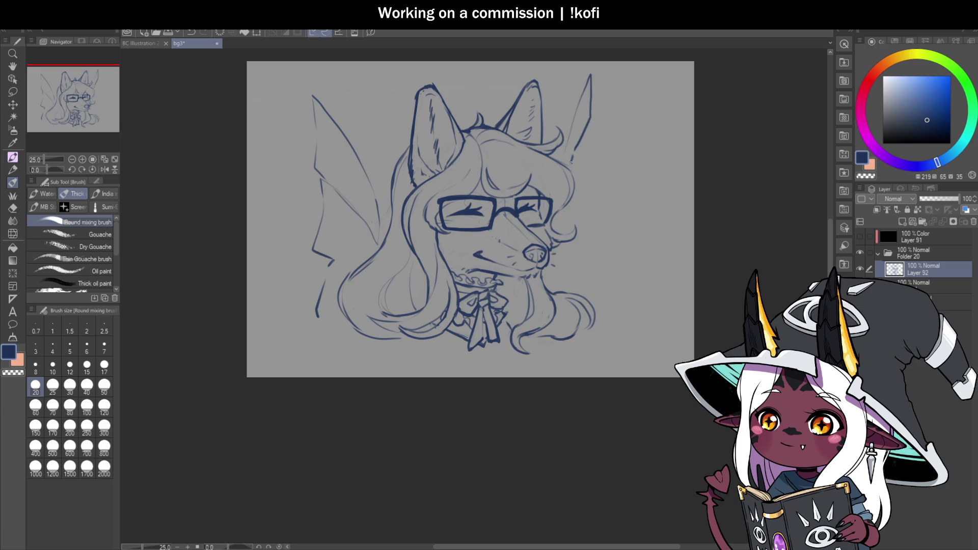
drag(573, 197, 562, 221)
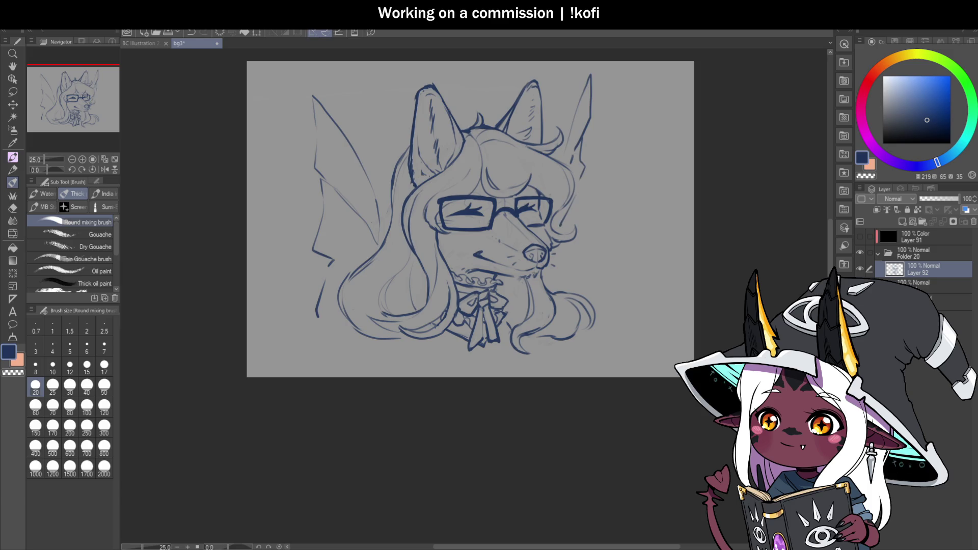
key(ctrl+minus)
key(ctrl+plus)
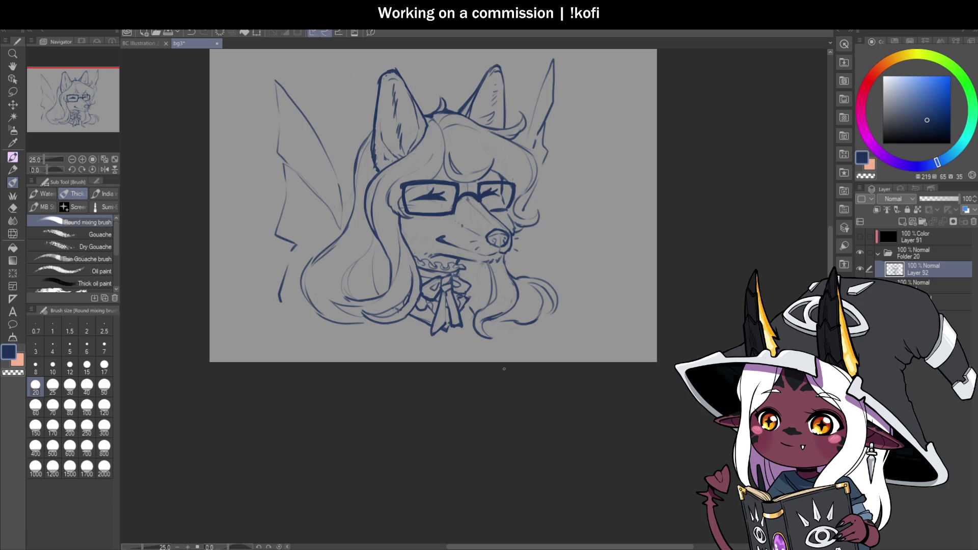
scroll(505, 369, down, 2)
scroll(479, 326, up, 2)
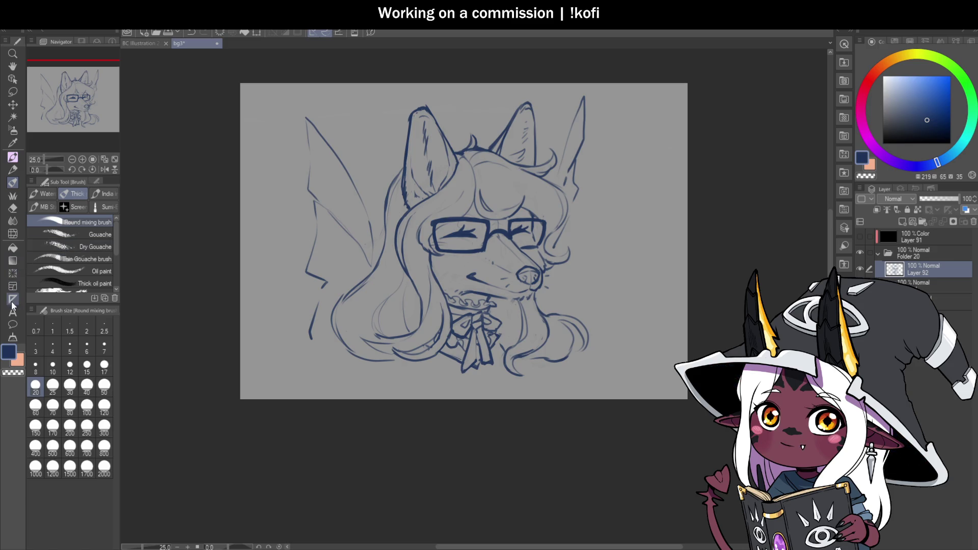
click(12, 233)
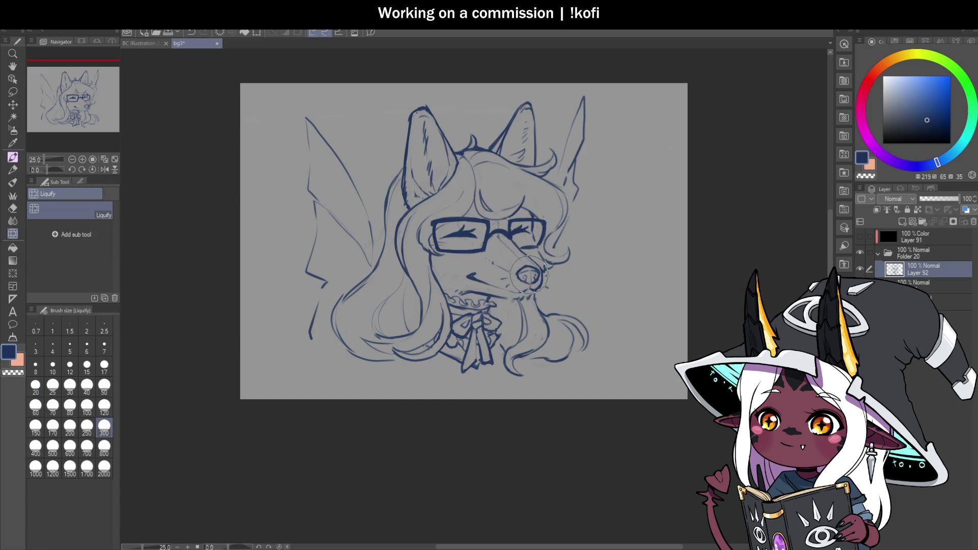
Mirror the view with the dog's face centred and pointing left, then return to the dark-blue brush.
scroll(529, 275, down, 2)
click(104, 170)
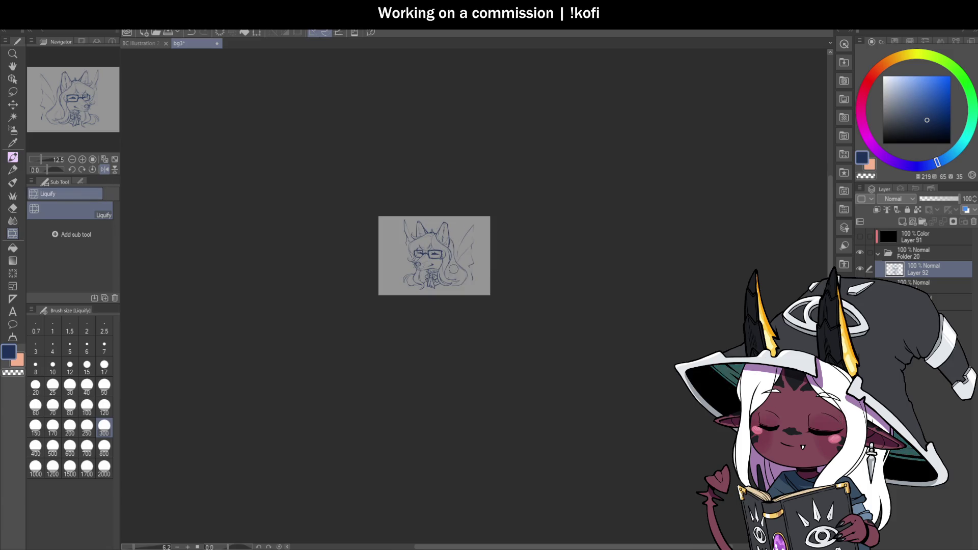
scroll(491, 219, up, 2)
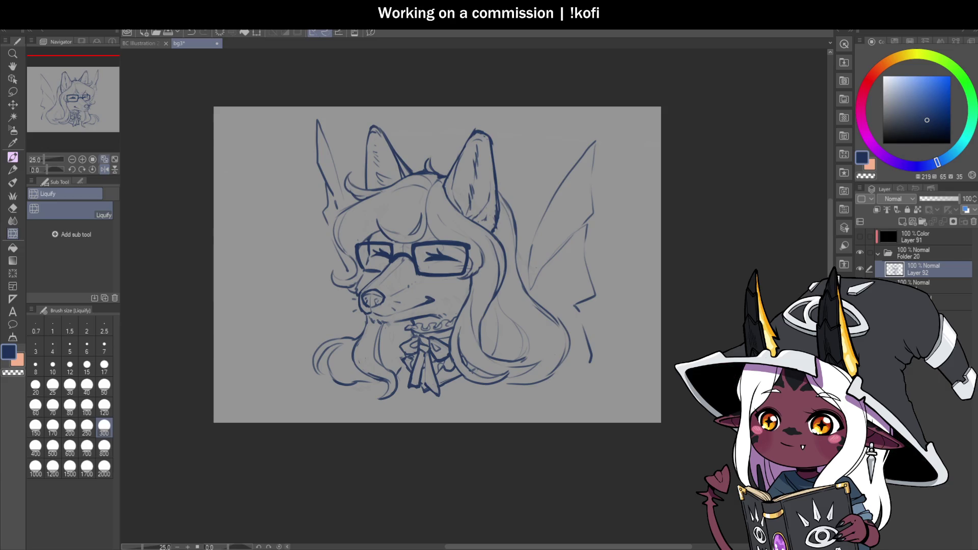
drag(175, 188, 247, 188)
scroll(415, 229, down, 3)
scroll(501, 257, up, 4)
scroll(501, 257, up, 1)
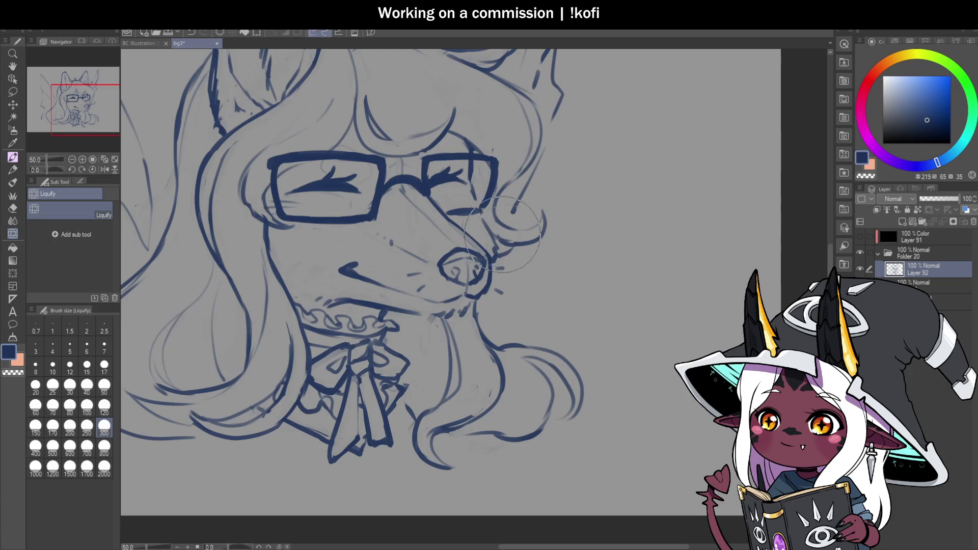
click(105, 169)
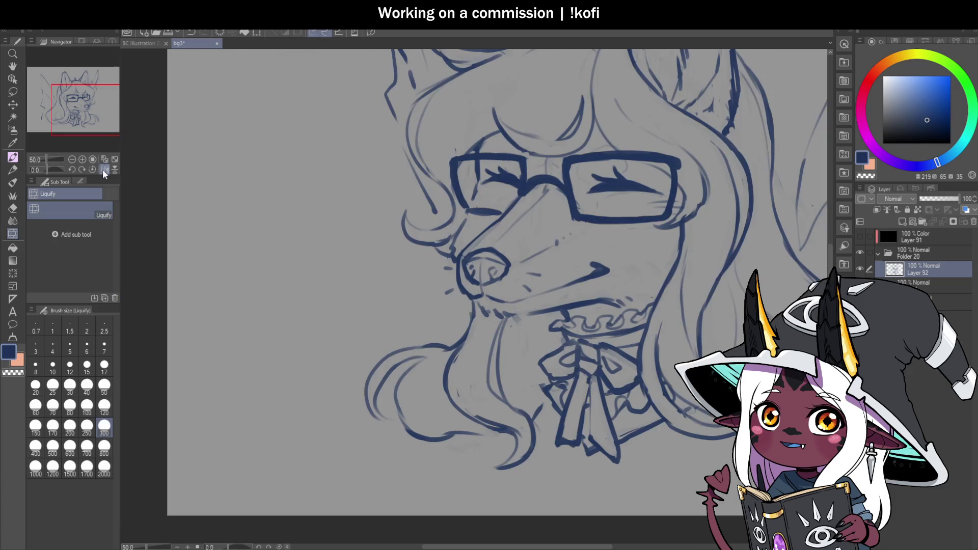
key(b)
key(c)
key(c)
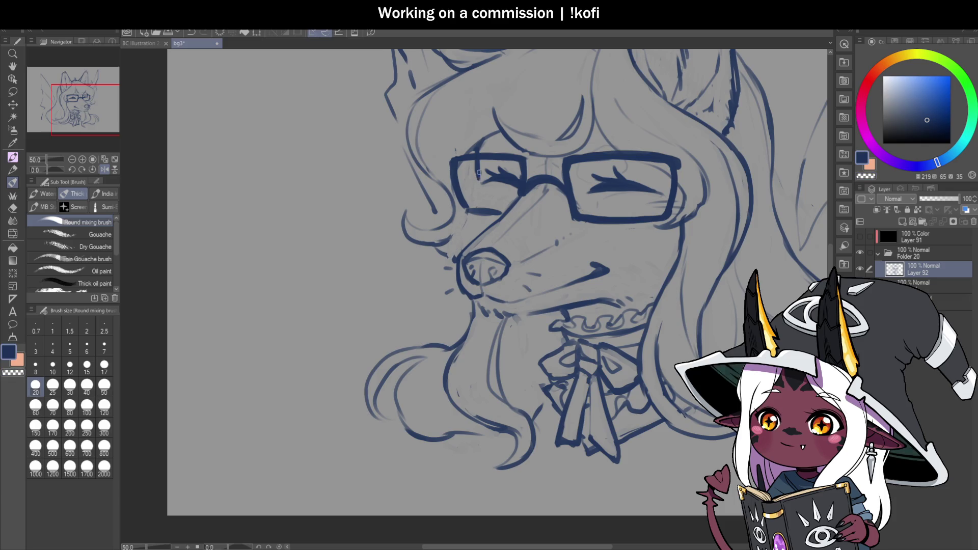
Clean up the stray line inside the glasses frame.
mouse_move(477, 162)
mouse_down()
mouse_move(478, 185)
mouse_move(475, 171)
mouse_up()
key(c)
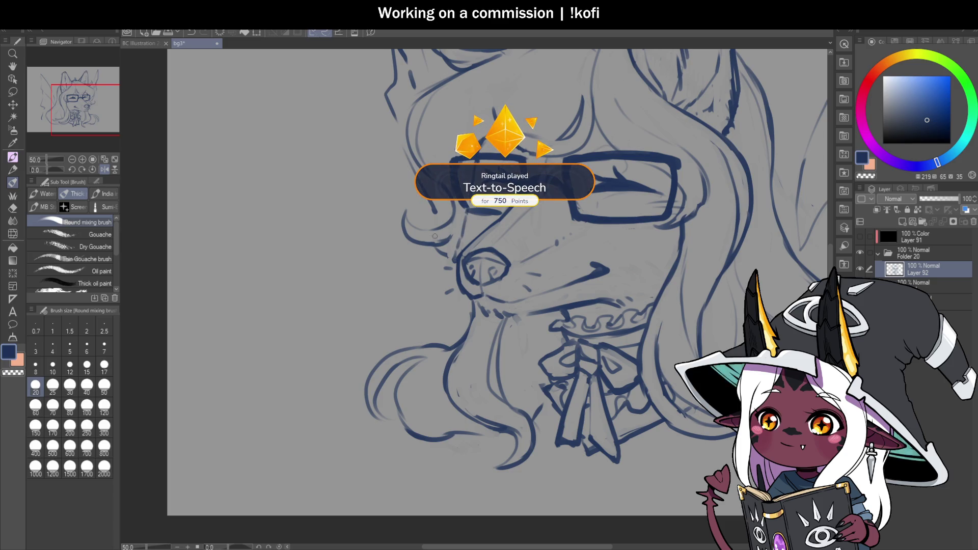
scroll(437, 235, down, 1)
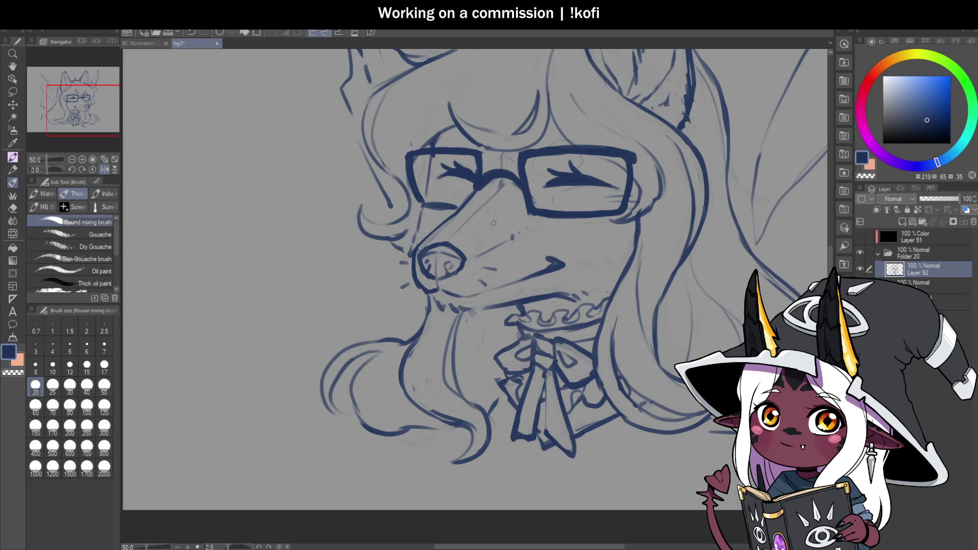
scroll(528, 239, up, 1)
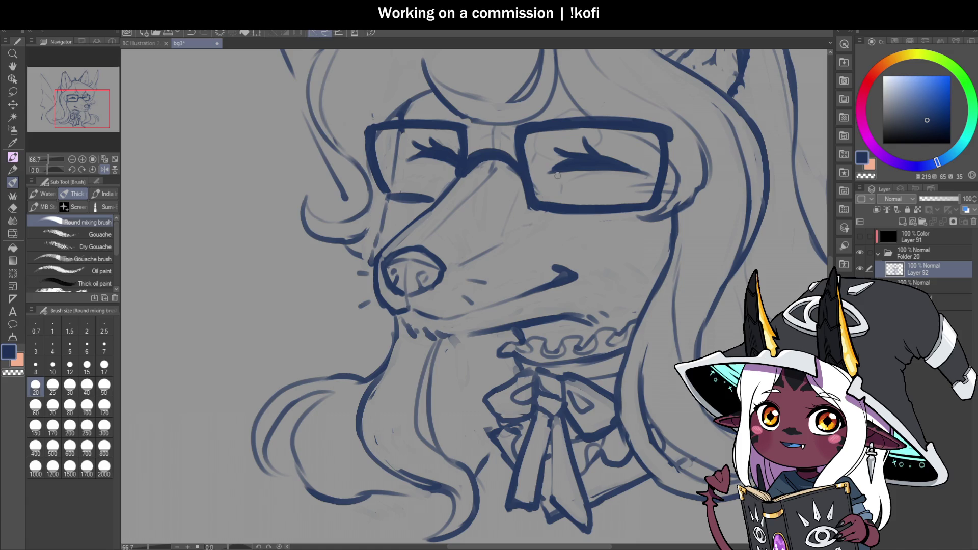
scroll(557, 176, down, 3)
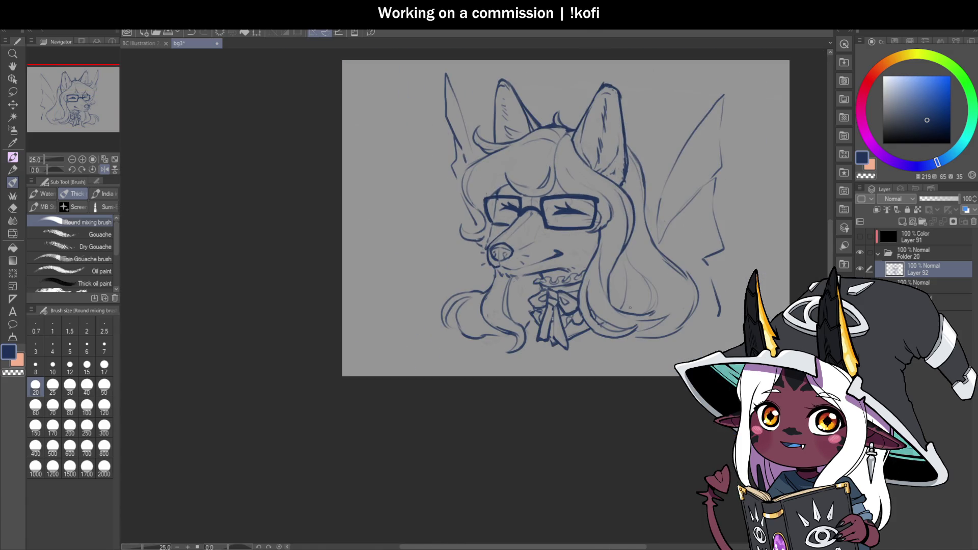
scroll(570, 260, up, 2)
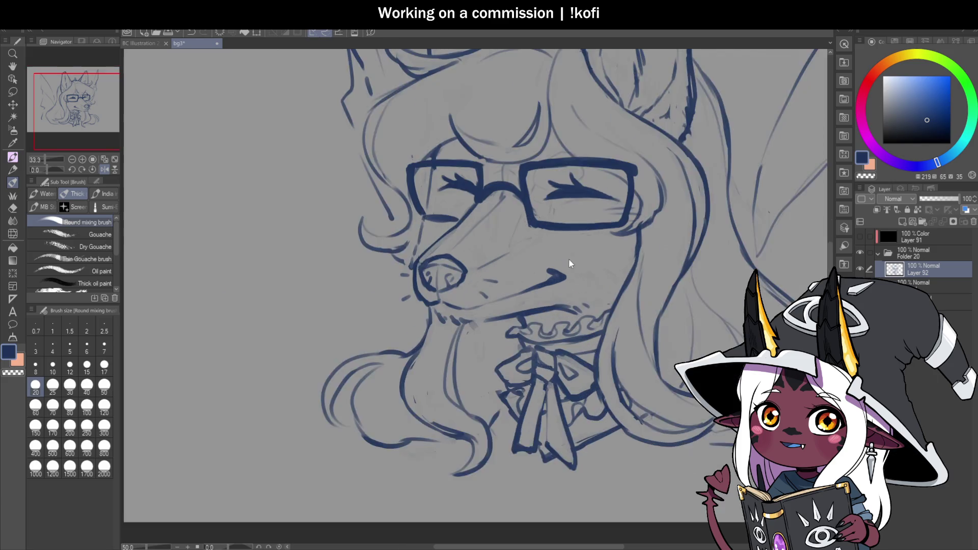
scroll(570, 261, up, 1)
Darken and extend the smiling mouth curve, then restore the unmirrored canvas view.
mouse_move(532, 275)
mouse_down()
mouse_move(568, 284)
mouse_move(558, 275)
mouse_up()
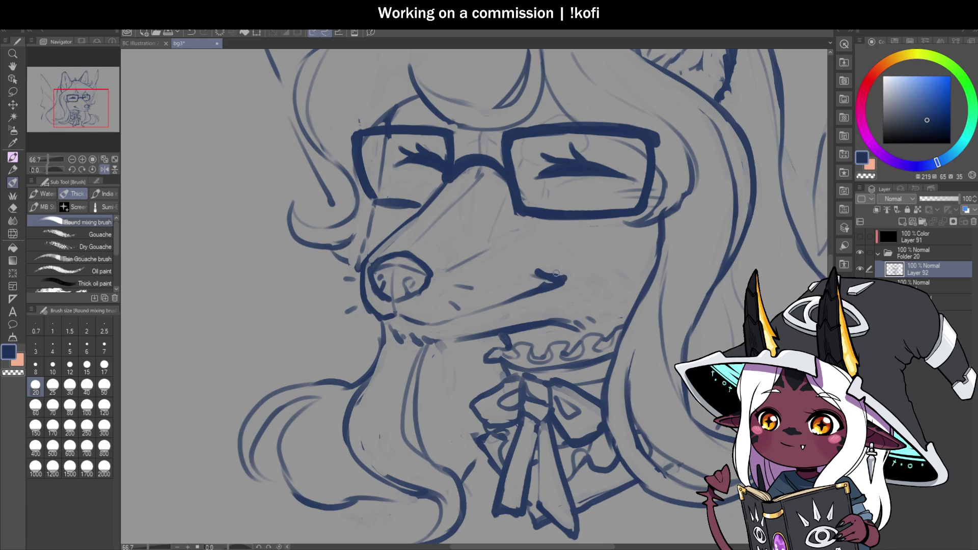
scroll(522, 248, down, 1)
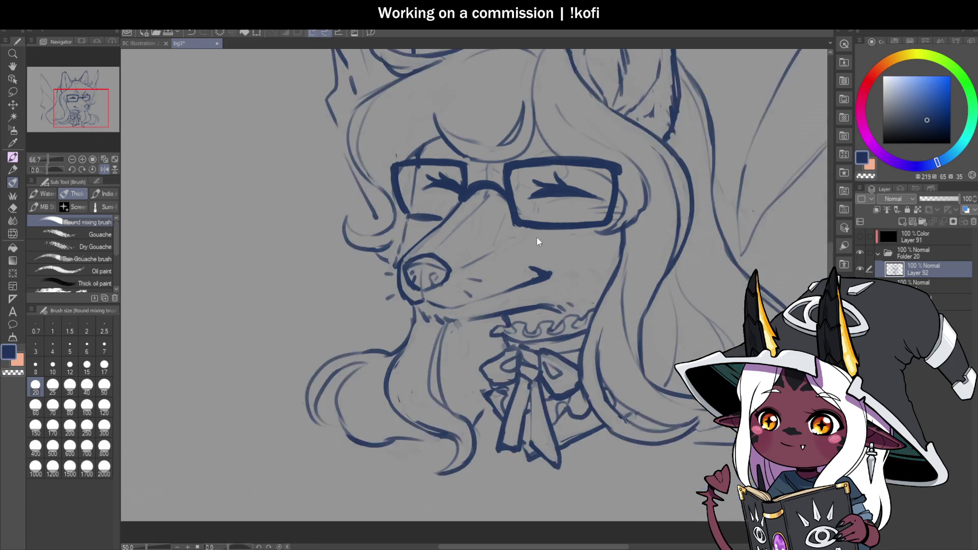
scroll(521, 248, down, 1)
click(105, 169)
scroll(686, 232, down, 1)
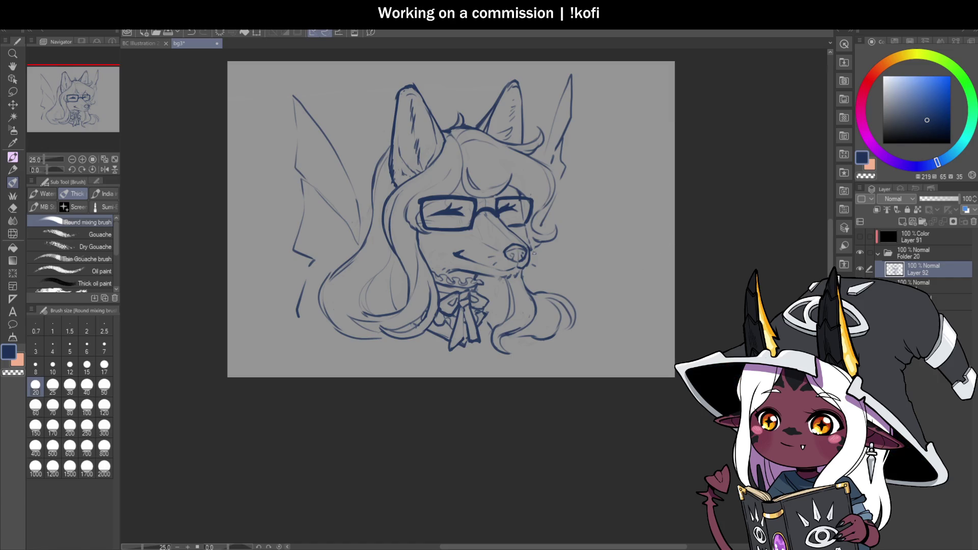
scroll(529, 255, down, 1)
scroll(540, 282, up, 1)
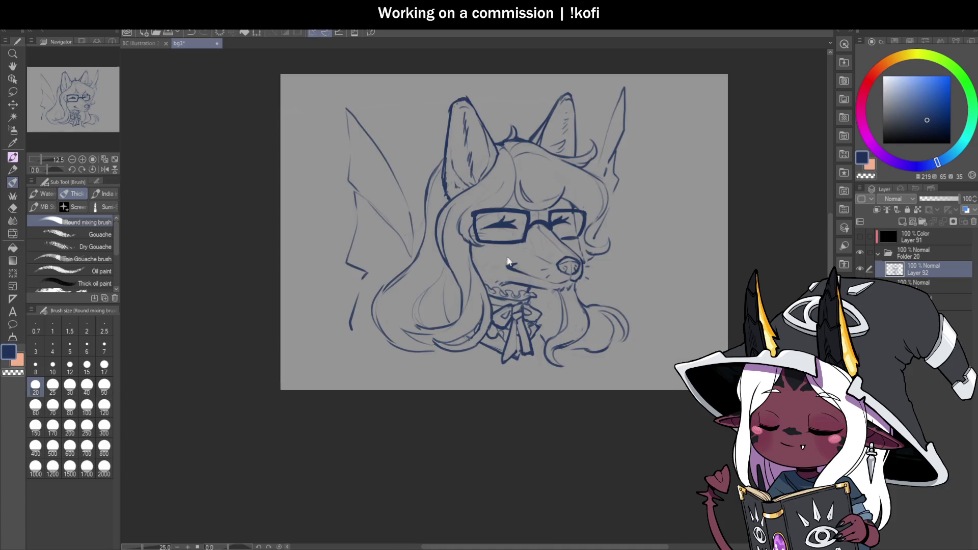
scroll(498, 239, up, 5)
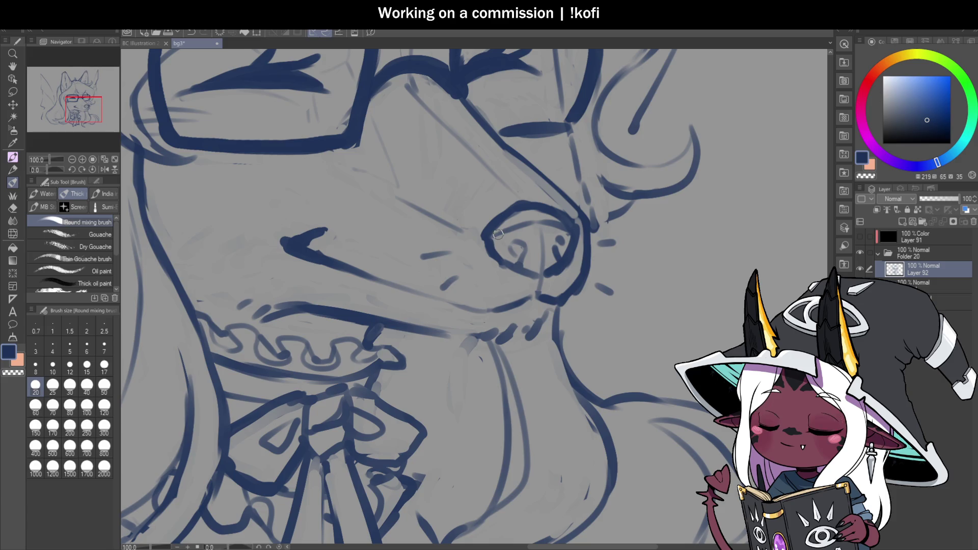
Erase and redraw the nose's outline, adding an inner line on its lower right.
key(c)
mouse_move(495, 243)
mouse_down()
mouse_move(508, 278)
mouse_move(539, 285)
mouse_move(517, 239)
mouse_move(560, 277)
mouse_move(570, 254)
mouse_move(539, 278)
mouse_move(558, 272)
mouse_up()
key(c)
key(c)
mouse_move(531, 227)
mouse_down()
mouse_move(538, 275)
mouse_move(529, 229)
mouse_move(566, 228)
mouse_move(503, 234)
mouse_move(570, 230)
mouse_up()
key(c)
key(c)
key(c)
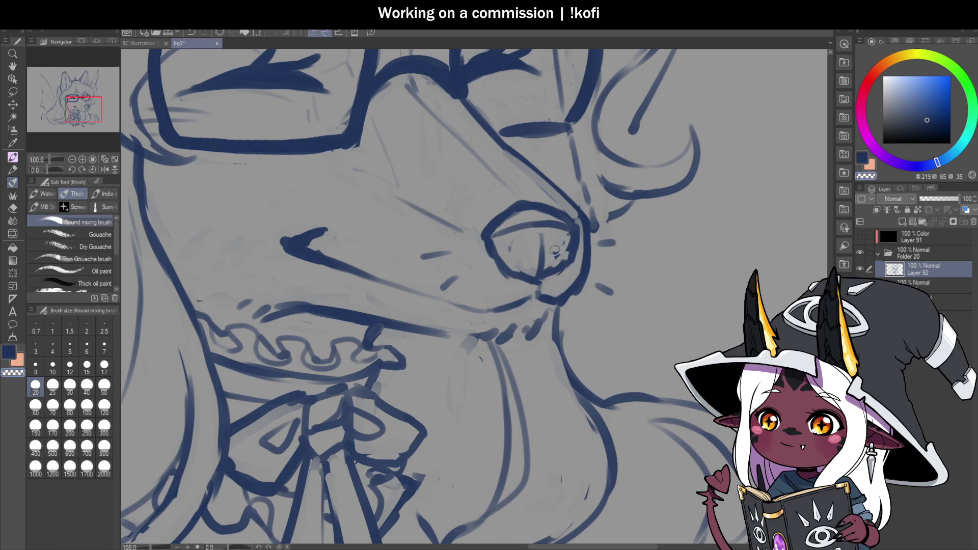
mouse_move(513, 261)
mouse_down()
mouse_move(484, 237)
mouse_move(521, 198)
mouse_up()
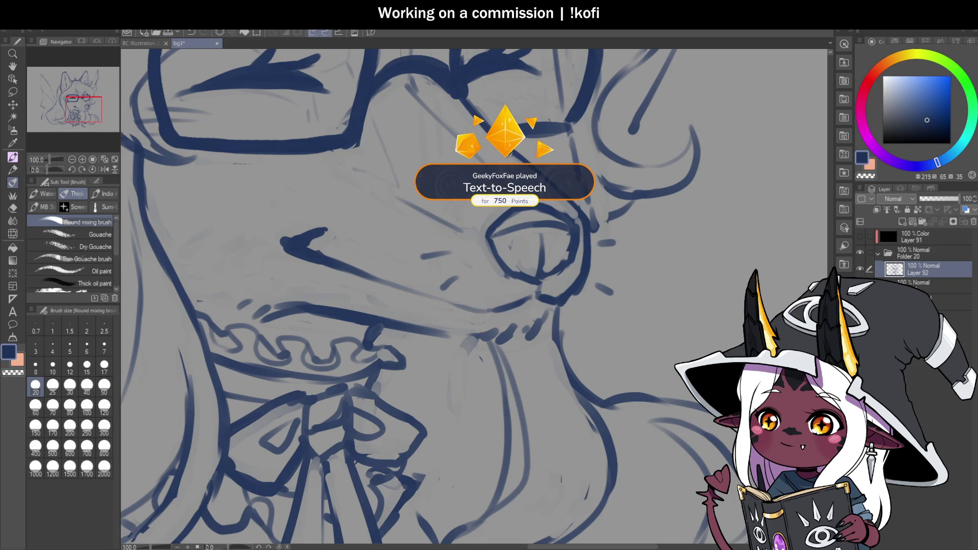
Thicken the jaw line under the muzzle and zoom out to see the whole character.
key(c)
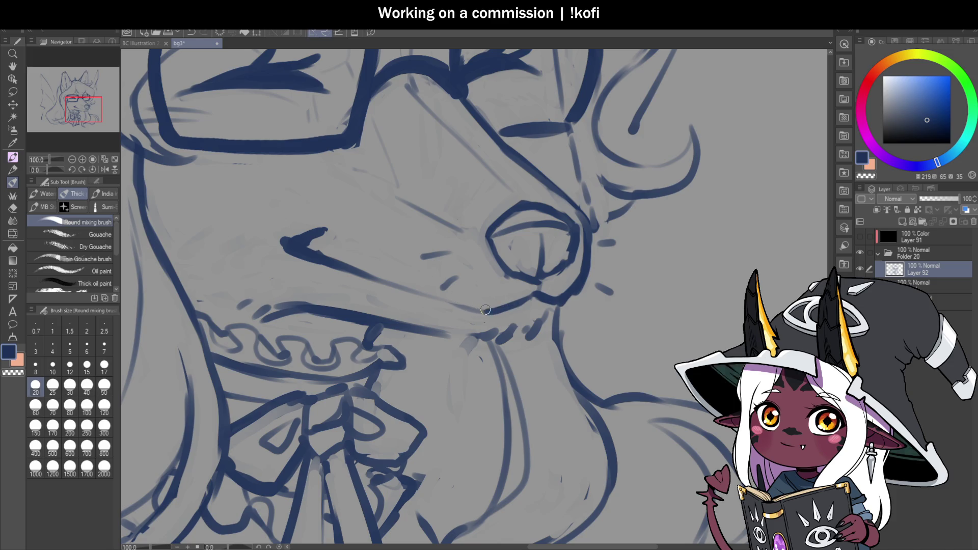
drag(487, 311, 420, 294)
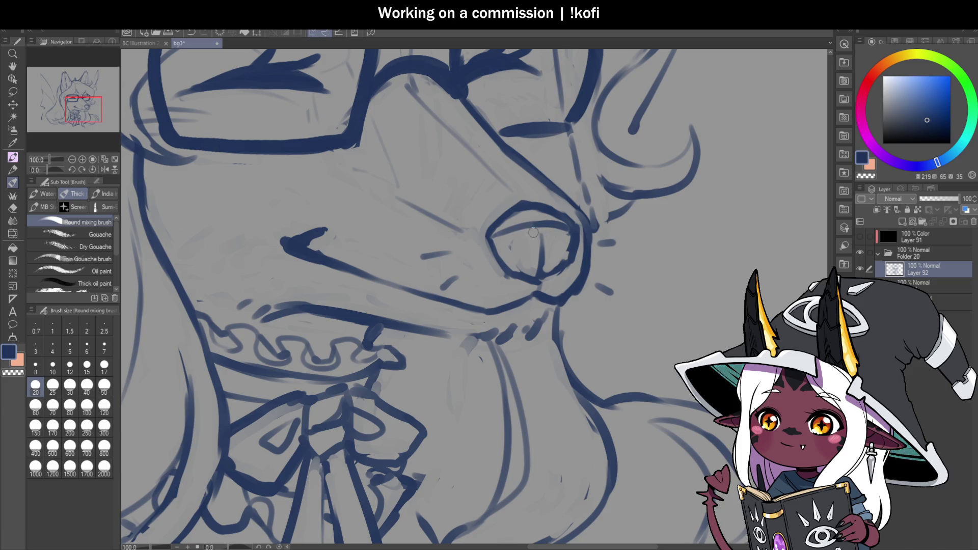
key(ctrl+minus)
key(ctrl+minus)
key(ctrl+minus)
scroll(548, 274, up, 2)
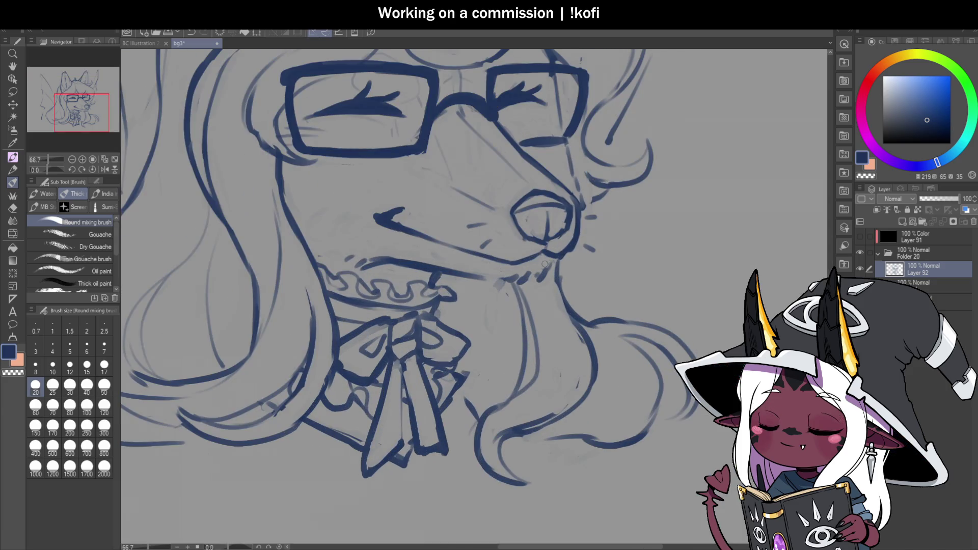
scroll(546, 245, up, 1)
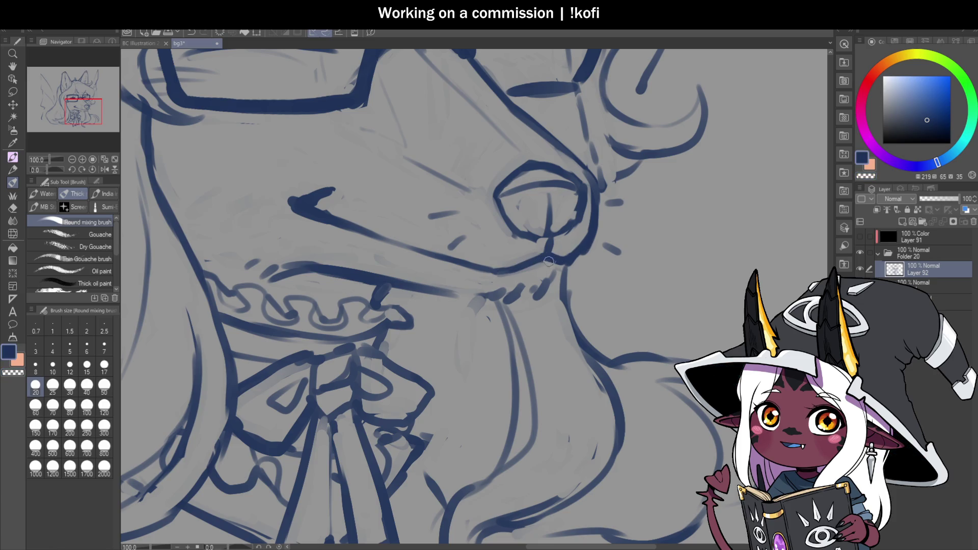
scroll(541, 263, down, 1)
scroll(543, 262, up, 1)
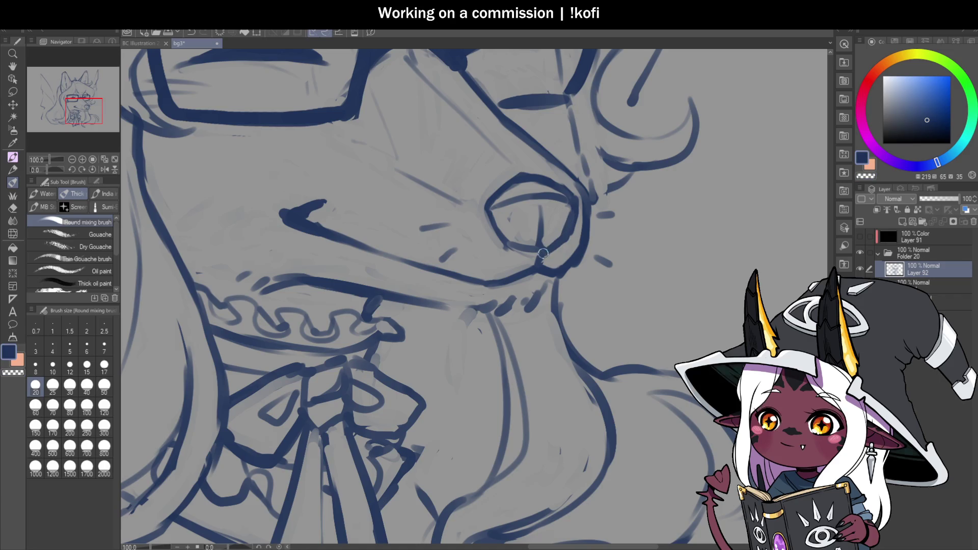
key(c)
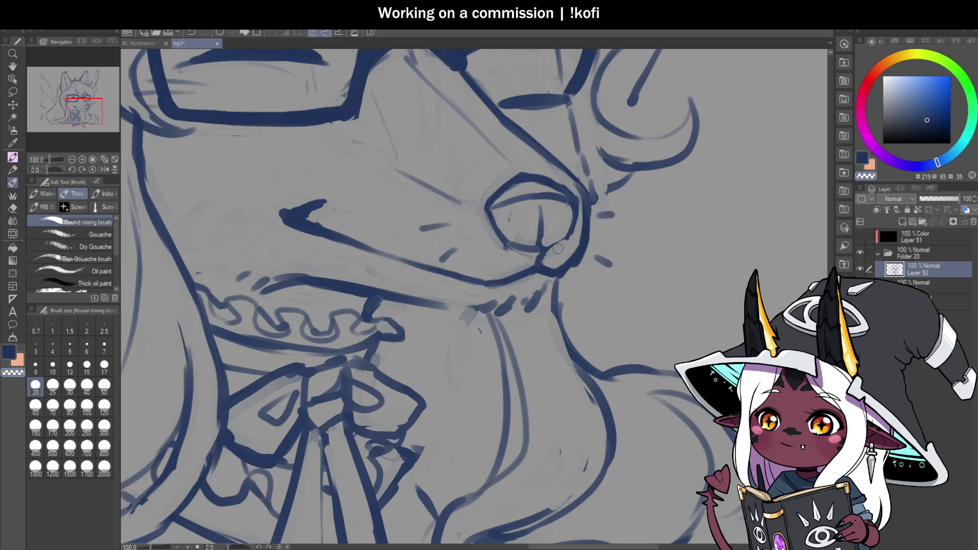
scroll(557, 248, down, 3)
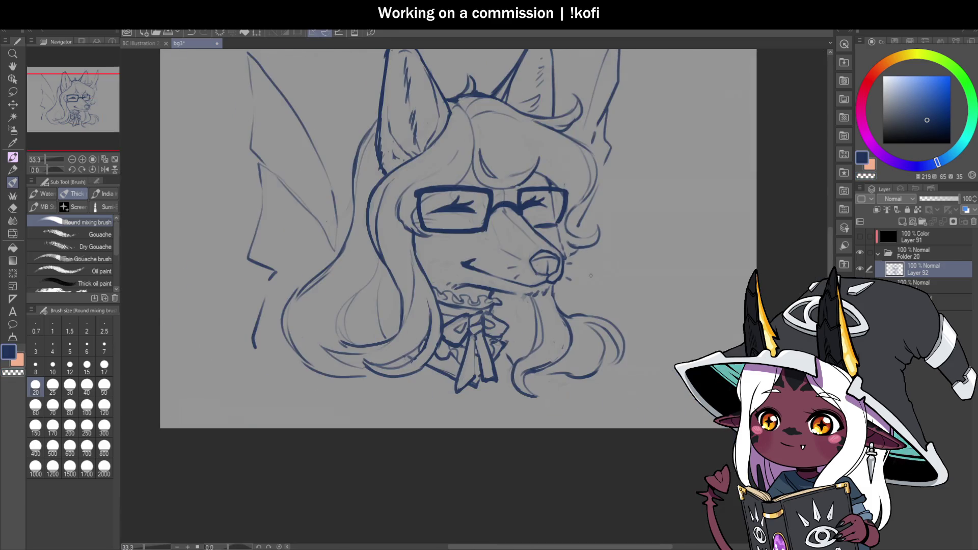
Add a dark stroke inside the nostril and erase faint sketch marks in the nose.
scroll(560, 268, up, 3)
mouse_move(524, 249)
mouse_down()
mouse_move(521, 281)
mouse_move(515, 262)
mouse_move(521, 286)
mouse_move(523, 269)
mouse_up()
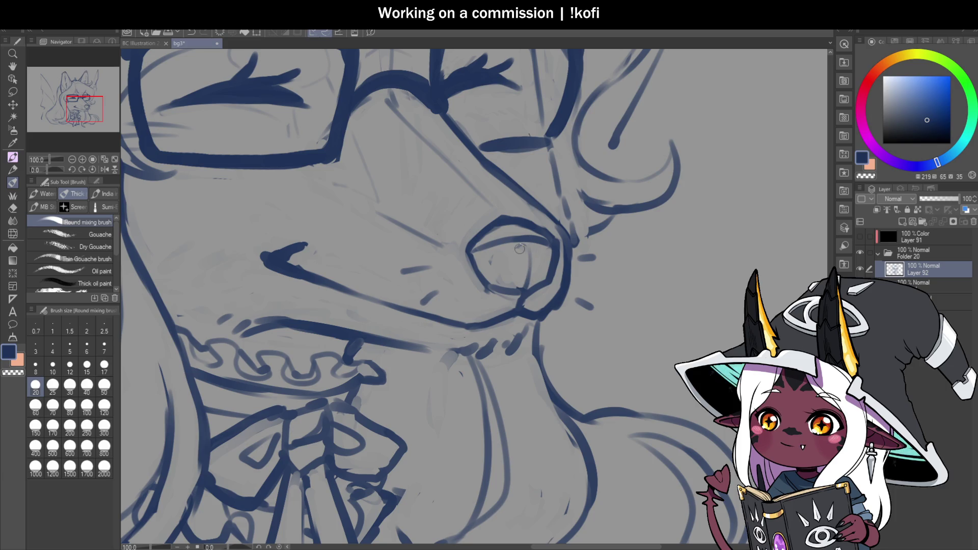
key(c)
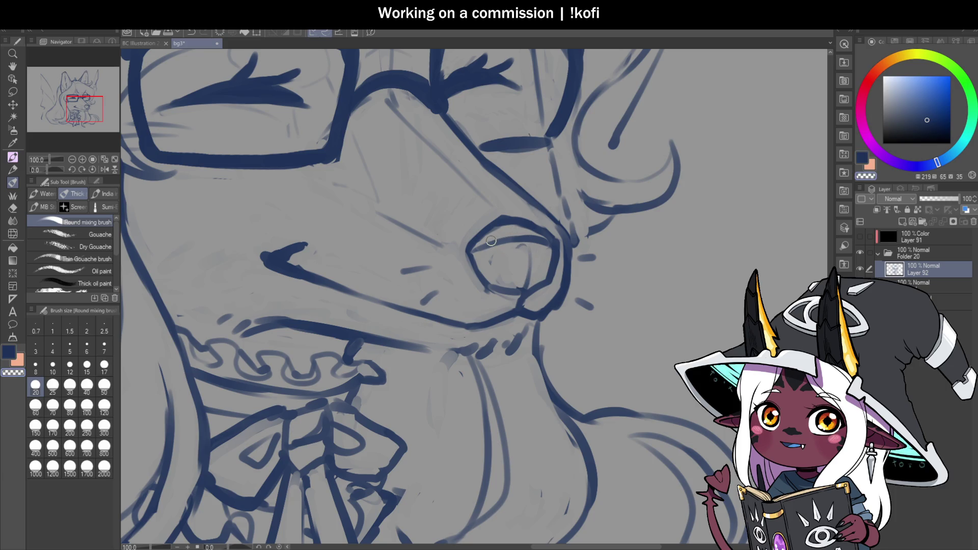
drag(479, 247, 543, 240)
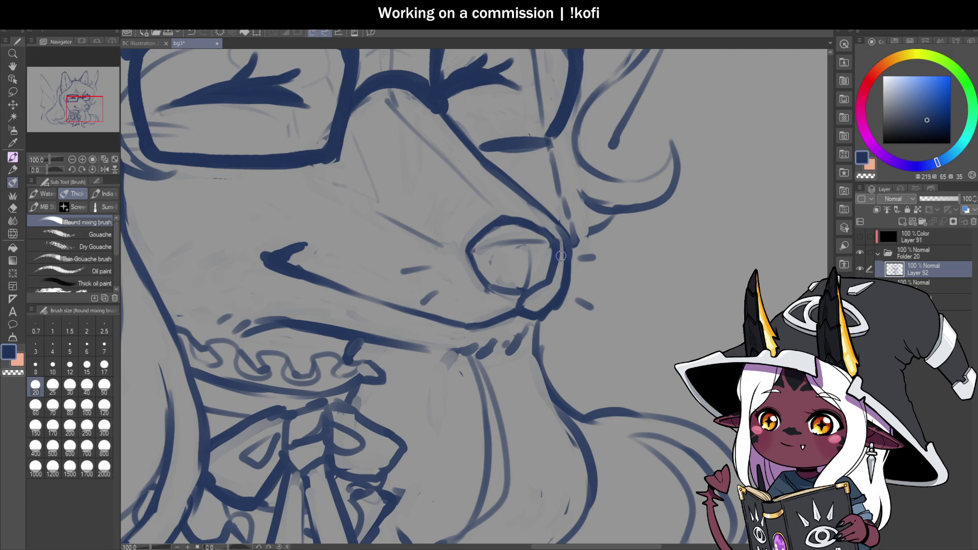
scroll(560, 257, down, 3)
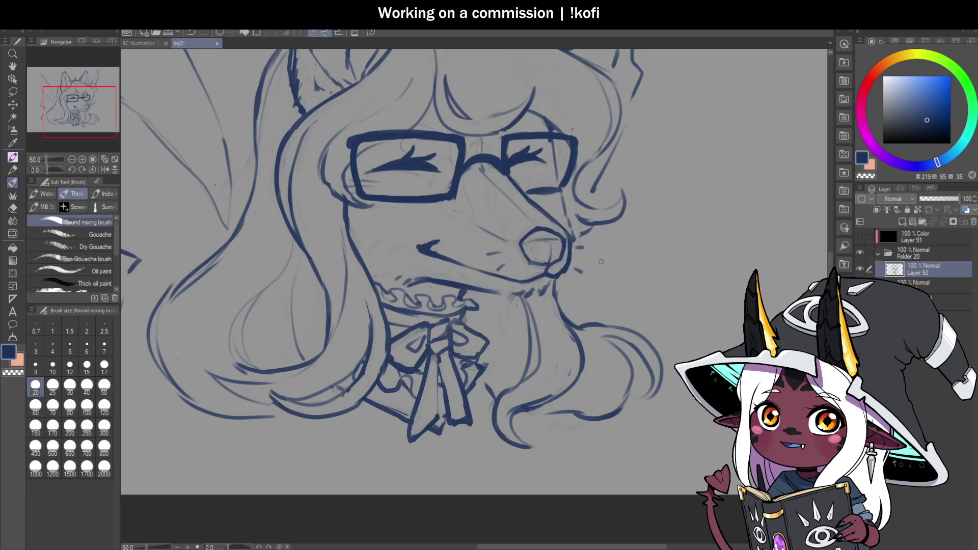
scroll(569, 227, up, 4)
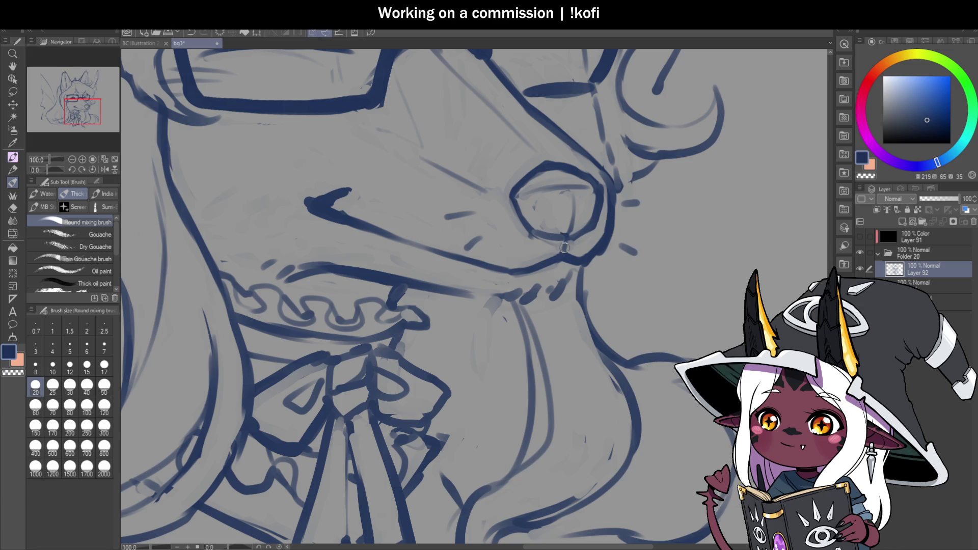
scroll(553, 274, down, 4)
Save the drawing with Ctrl+S, then add a small navy stroke under the nose.
key(ctrl+s)
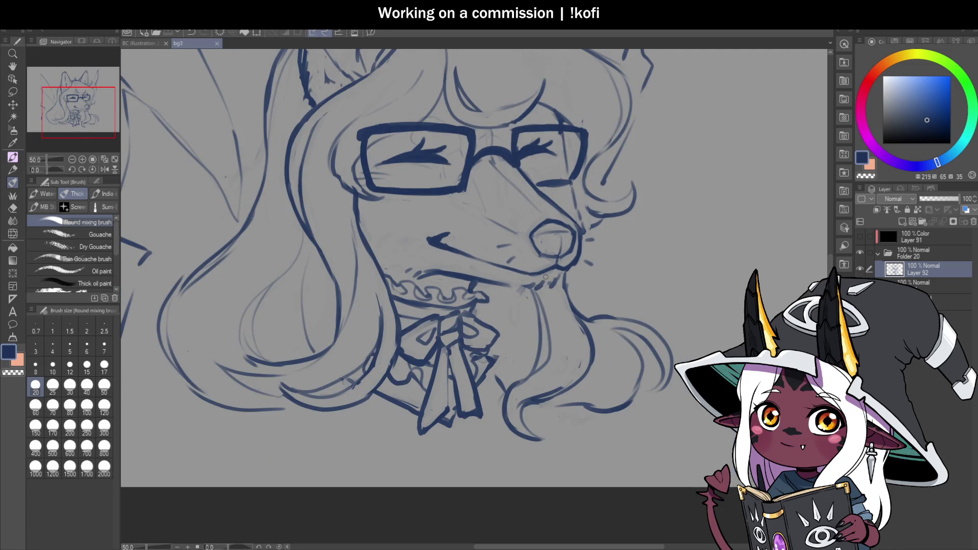
scroll(548, 270, down, 1)
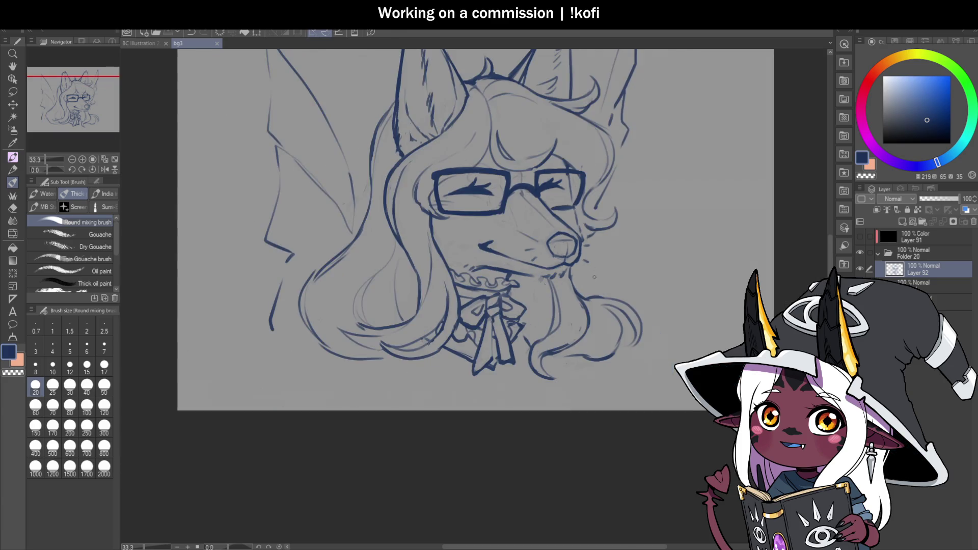
scroll(554, 257, up, 3)
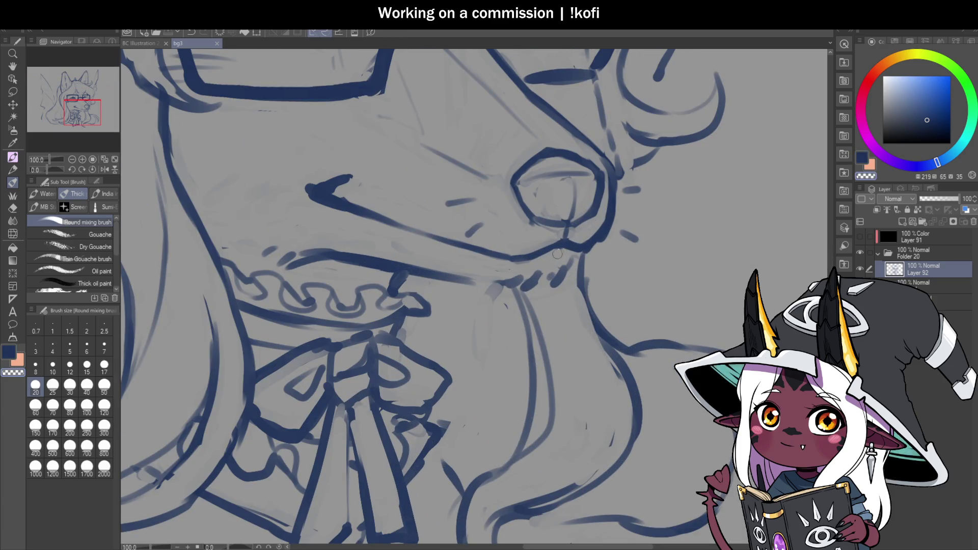
drag(563, 257, 545, 255)
key(c)
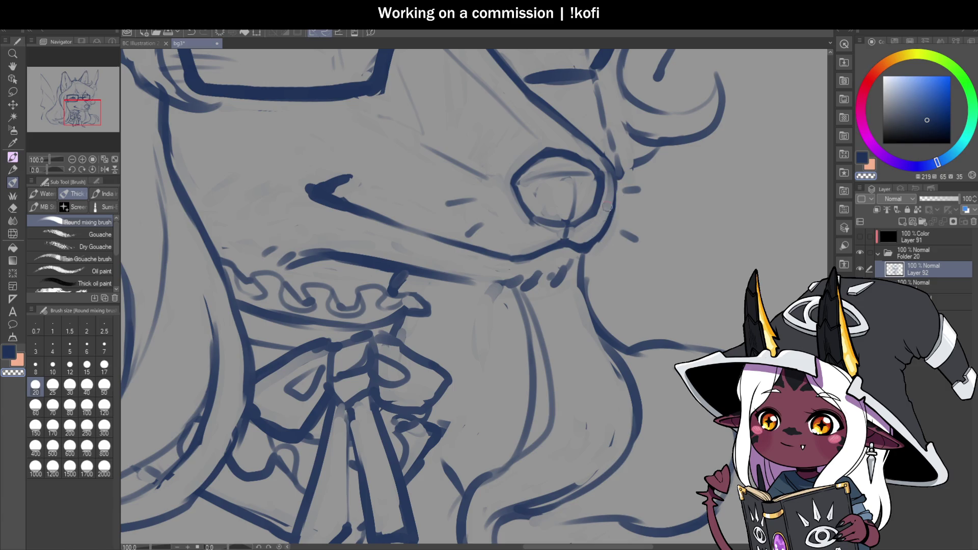
key(c)
scroll(591, 262, down, 4)
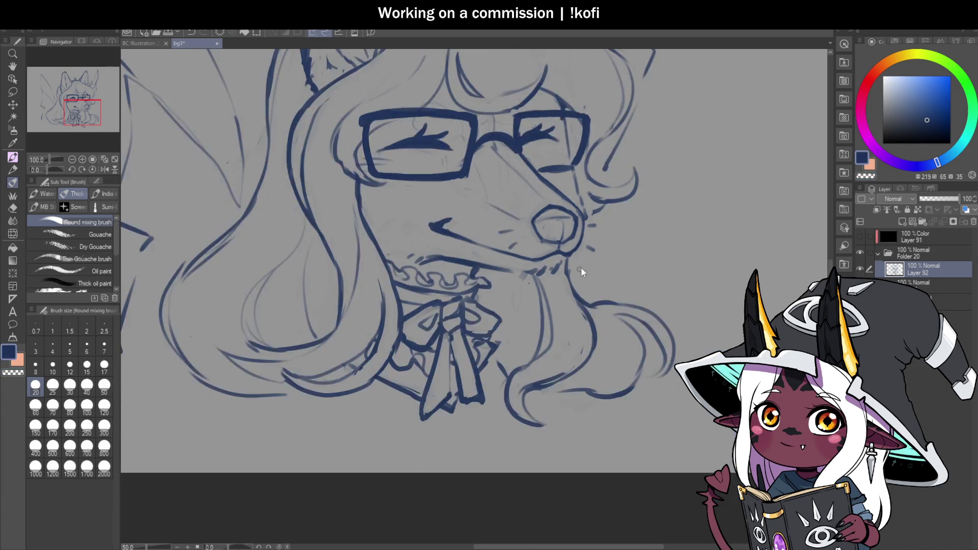
Flip the view horizontally with H to check the drawing.
key(h)
scroll(592, 262, down, 3)
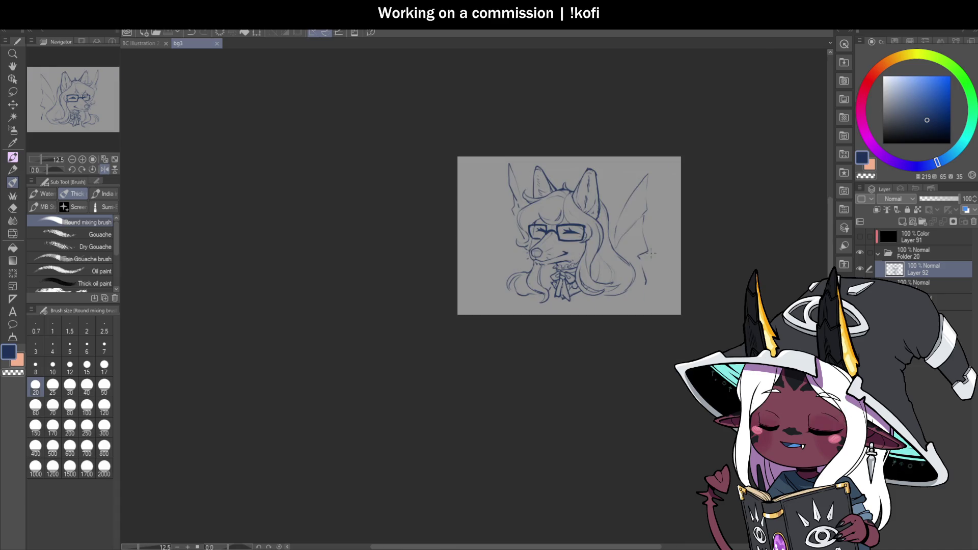
scroll(588, 269, up, 3)
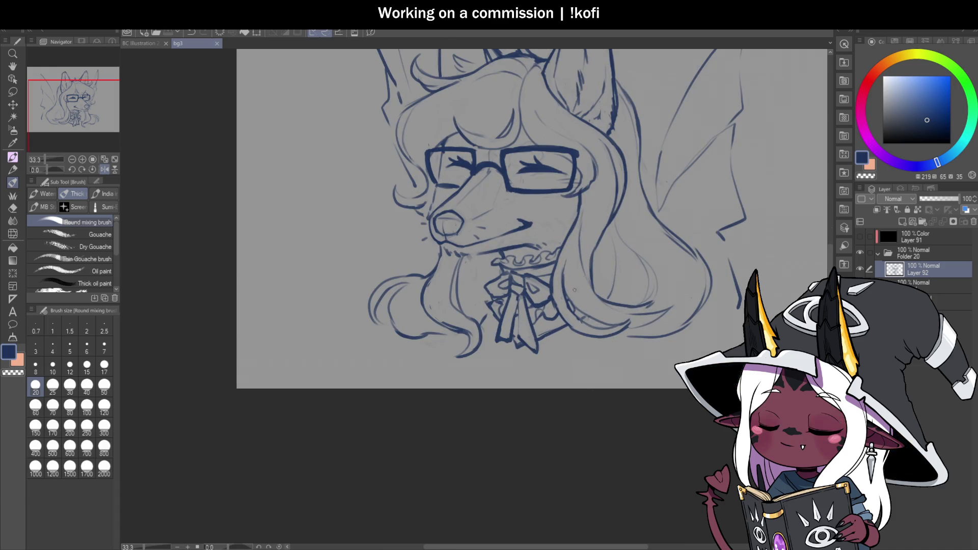
scroll(469, 228, up, 2)
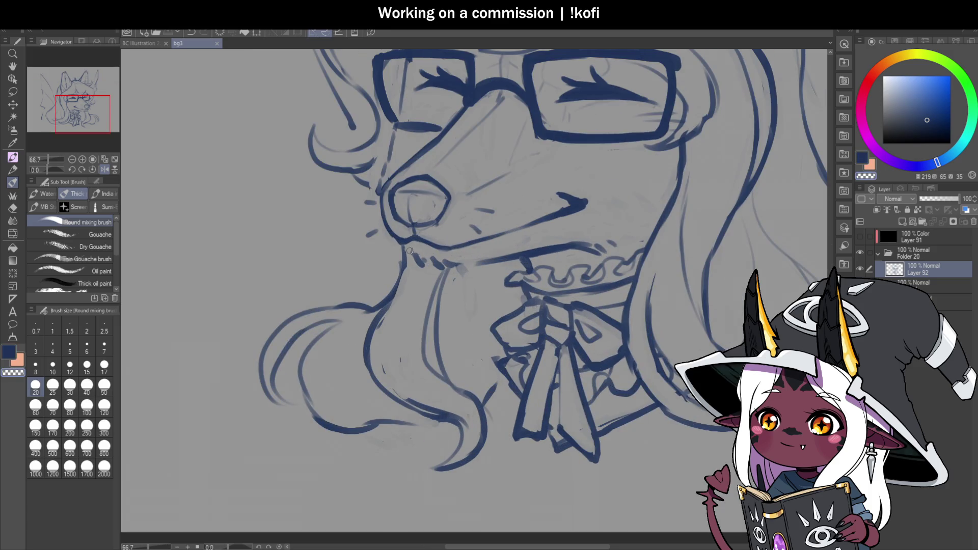
key(c)
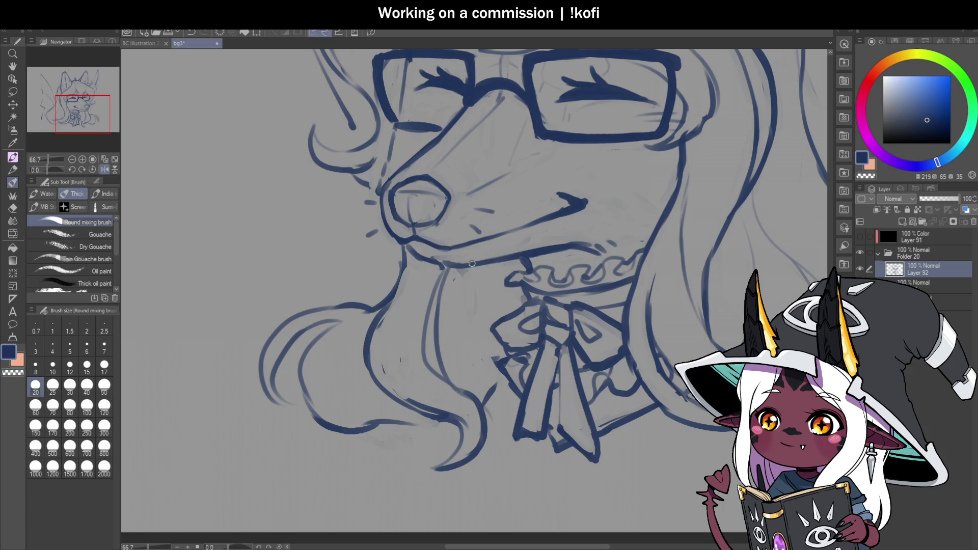
scroll(501, 260, down, 2)
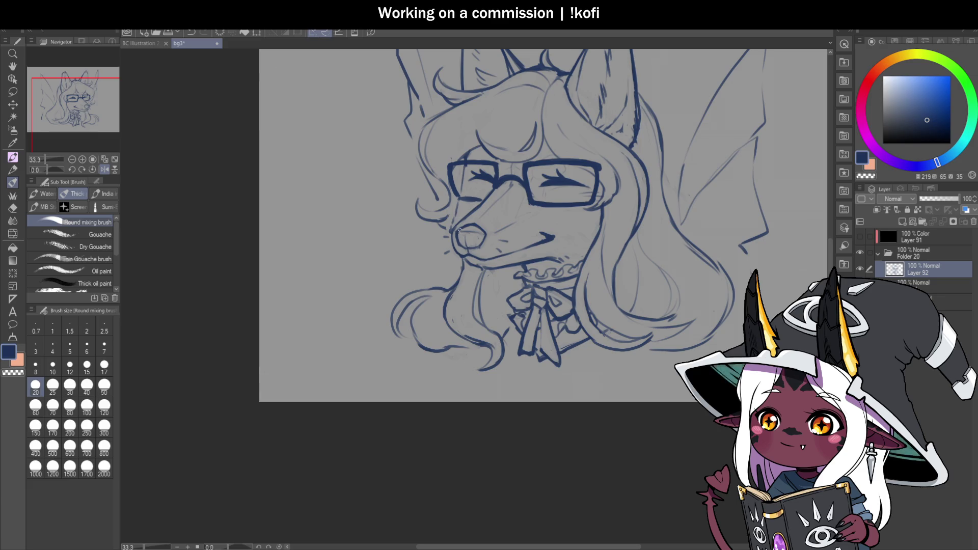
scroll(460, 230, up, 2)
Rework the snout's left outline, darkening the top and erasing part of the lower section.
key(c)
mouse_move(449, 216)
mouse_down()
mouse_move(447, 257)
mouse_move(448, 209)
mouse_up()
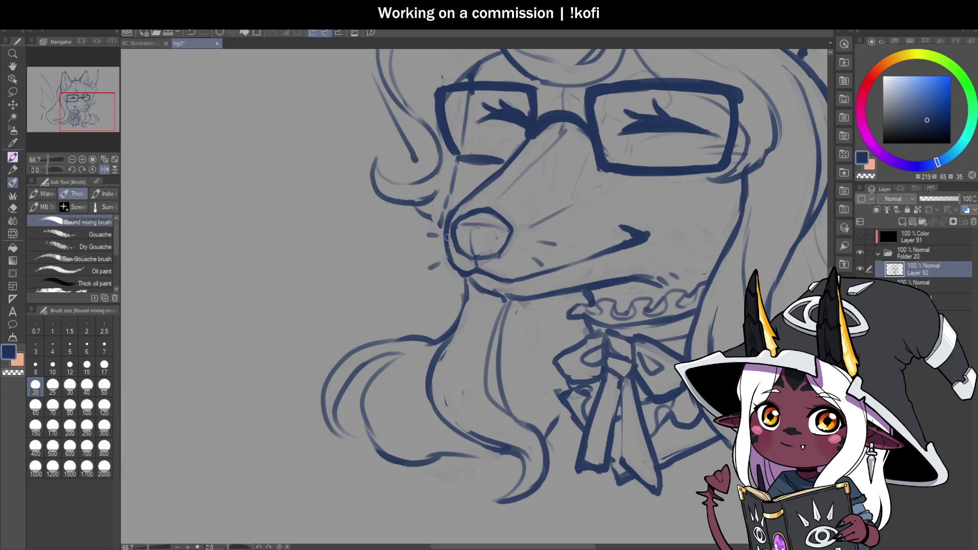
key(c)
mouse_move(446, 243)
mouse_down()
mouse_move(450, 263)
mouse_move(443, 236)
mouse_up()
key(c)
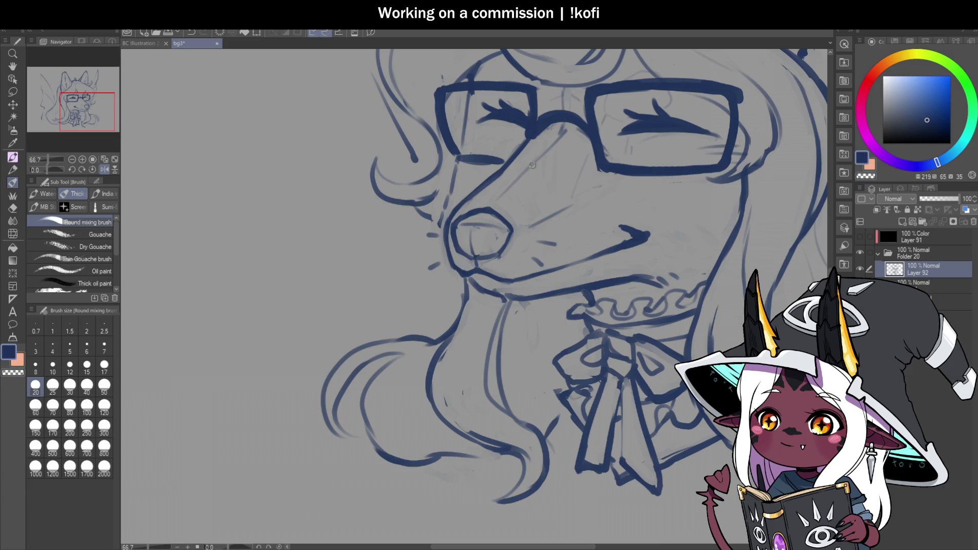
scroll(459, 234, down, 2)
scroll(438, 208, up, 2)
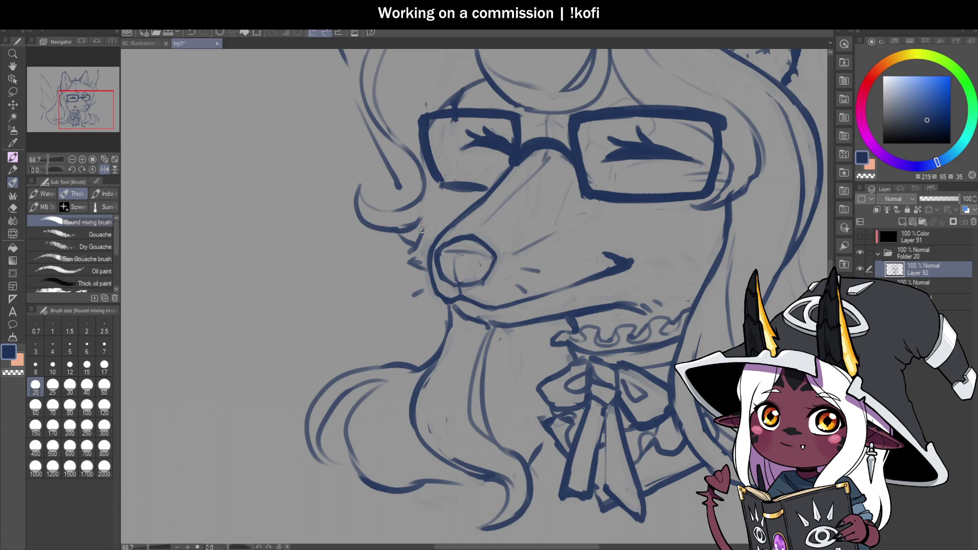
Flip the view back and add a new raster layer above Layer 92.
key(ctrl+minus)
key(ctrl+minus)
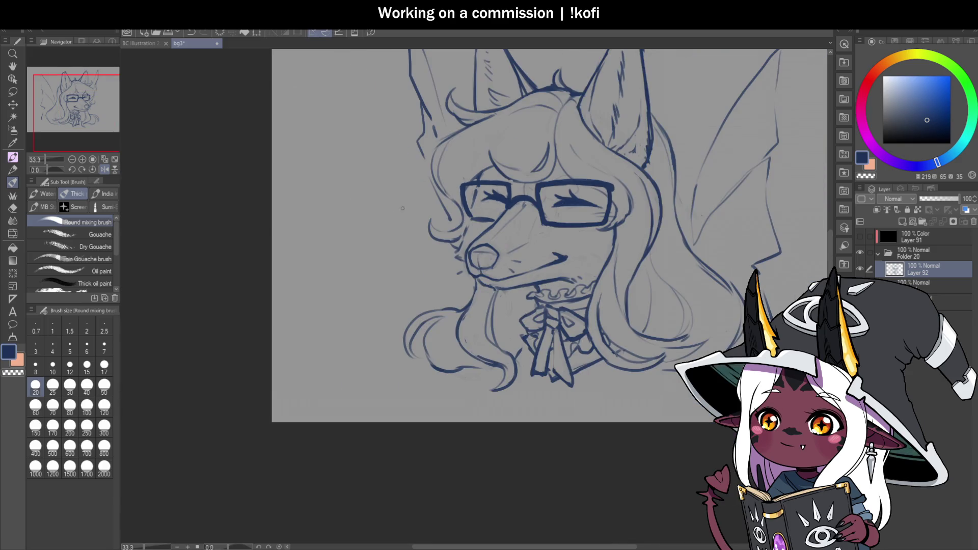
click(104, 169)
key(ctrl+minus)
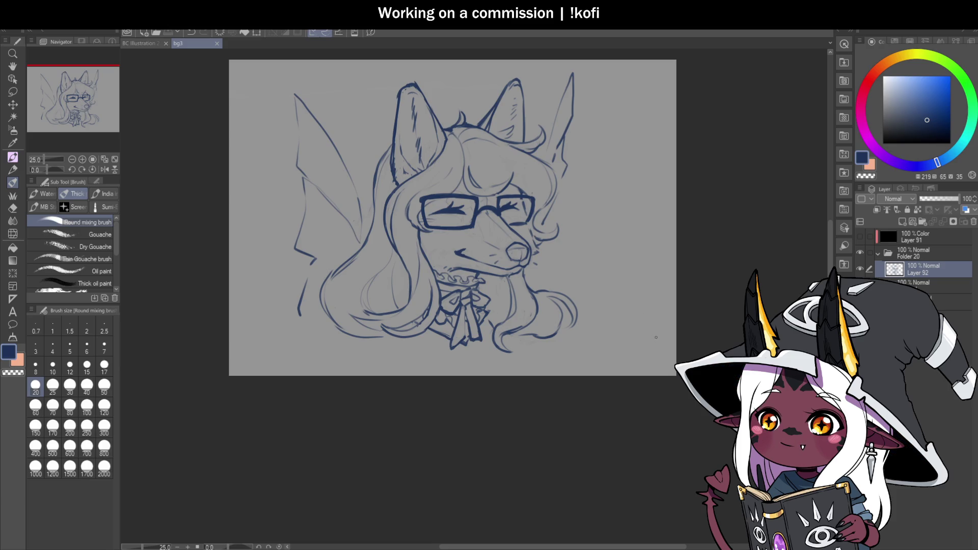
click(902, 222)
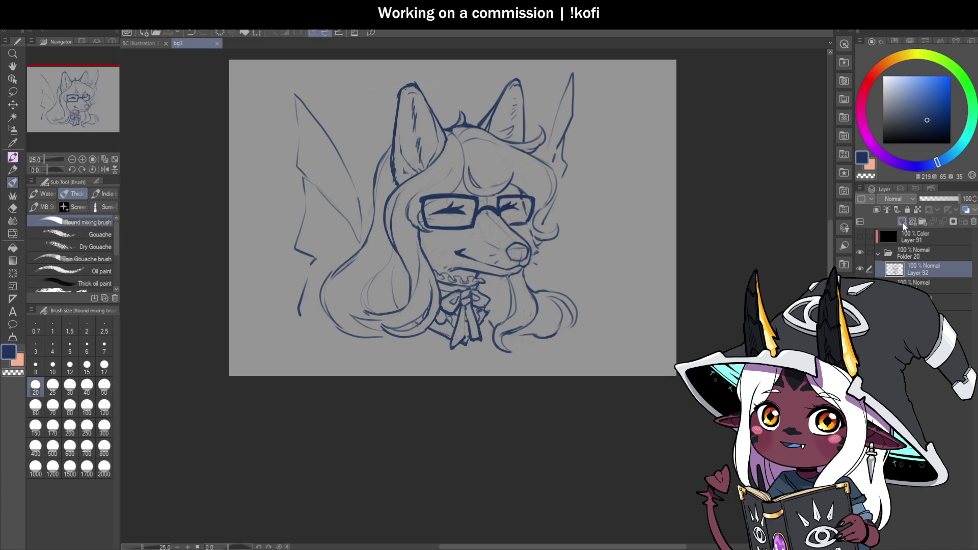
Redraw the curve from the hair across the right ear and add short strands to its tuft.
scroll(464, 163, up, 1)
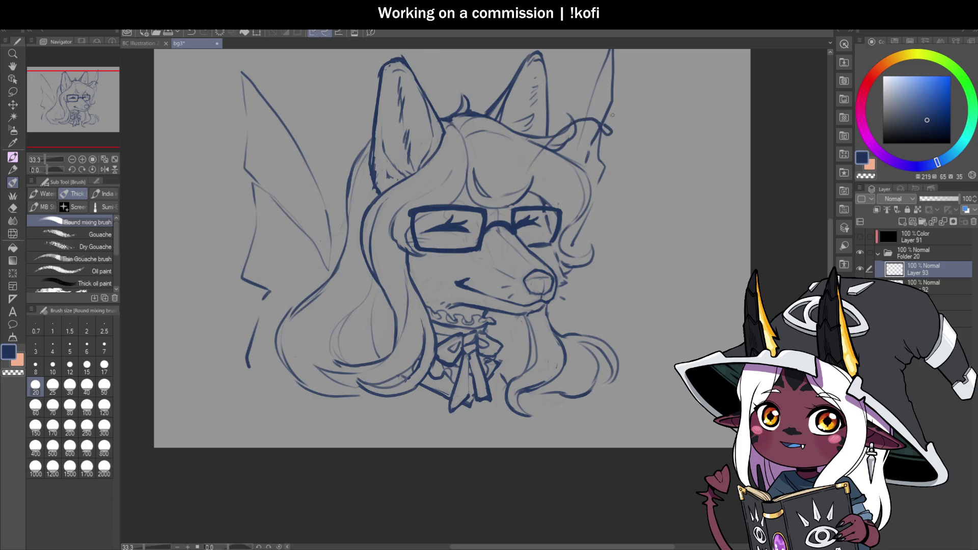
key(ctrl+z)
mouse_move(527, 175)
mouse_down()
mouse_move(594, 134)
mouse_move(613, 147)
mouse_up()
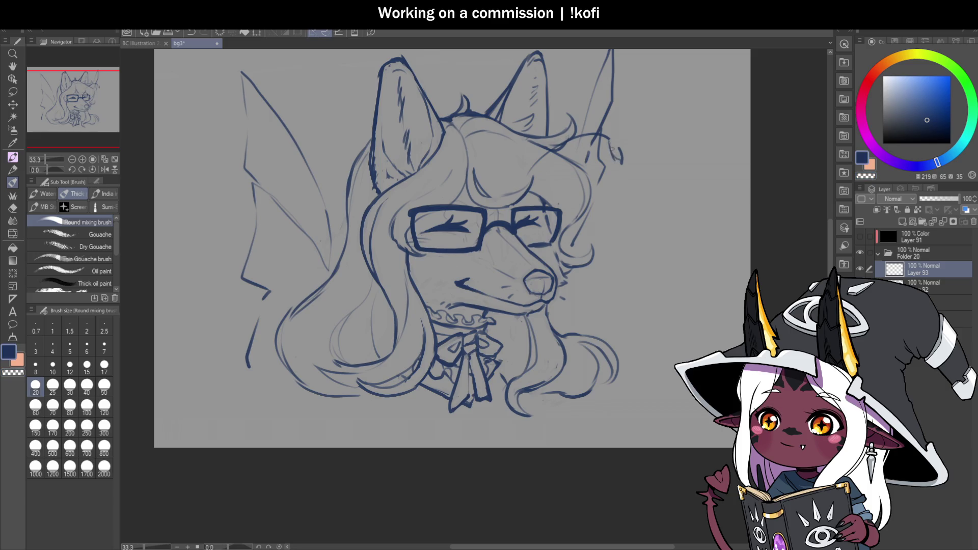
drag(618, 147, 626, 153)
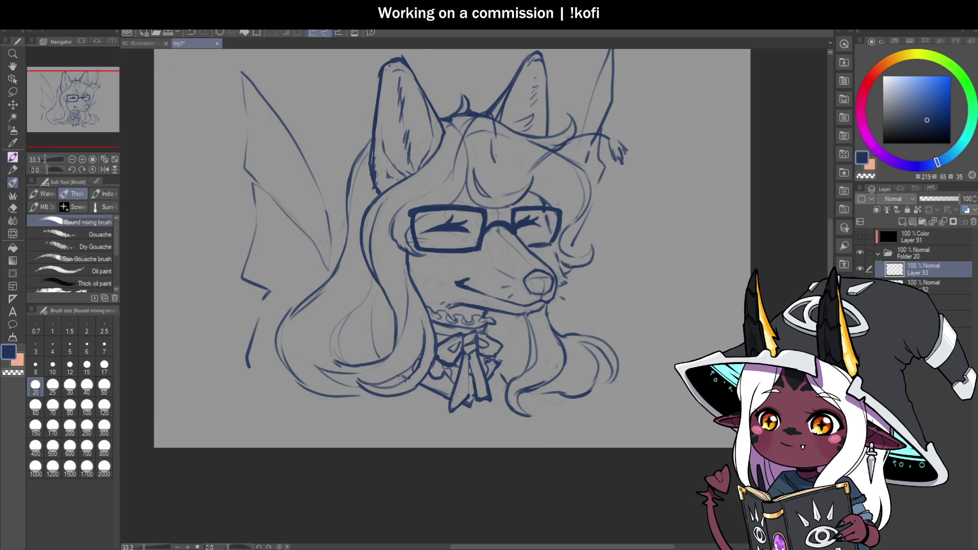
scroll(565, 211, down, 3)
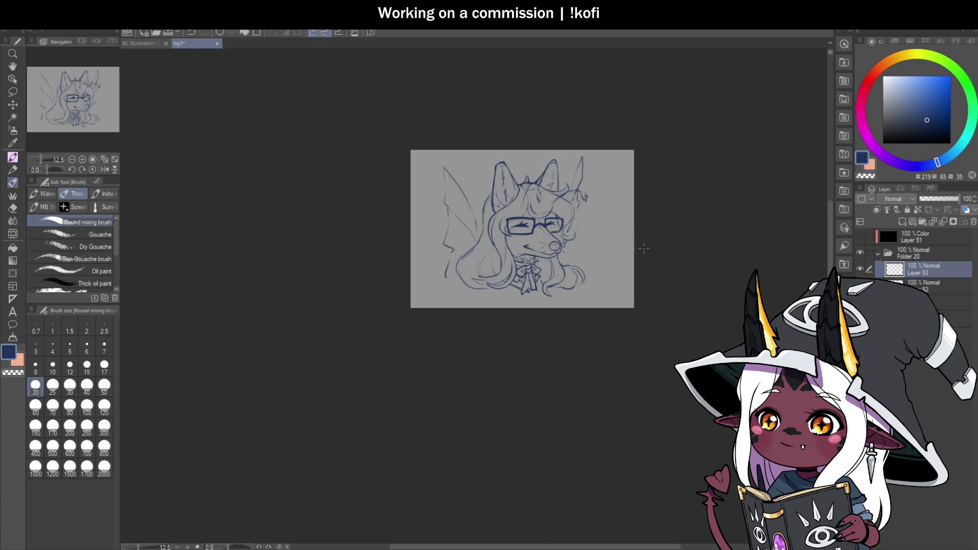
scroll(622, 196, up, 3)
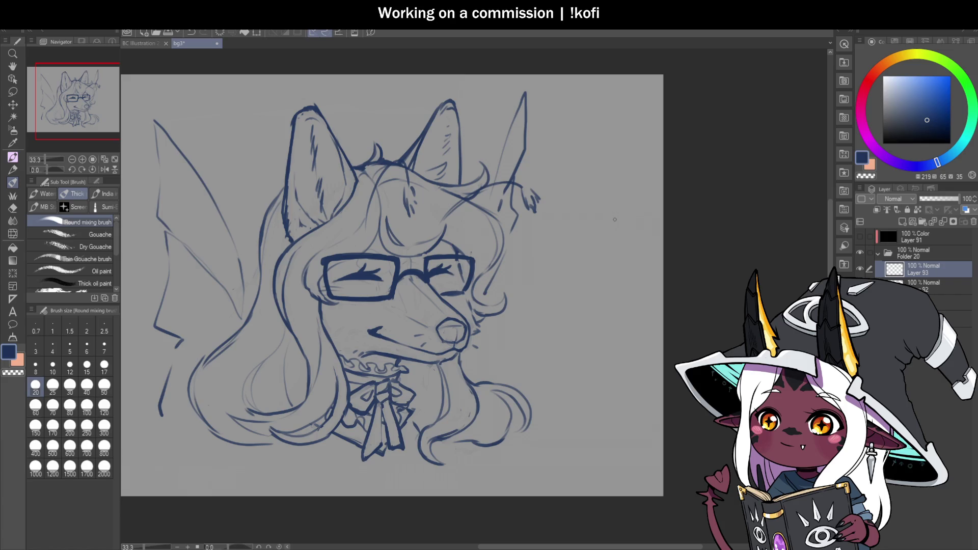
Fade Layer 92 to 58% opacity and go back to drawing on Layer 93.
click(924, 285)
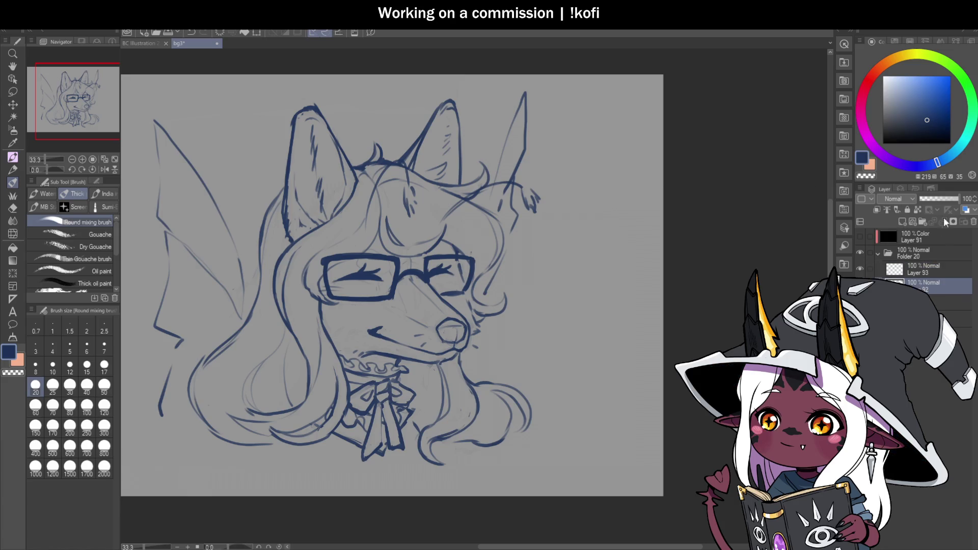
click(942, 199)
click(924, 267)
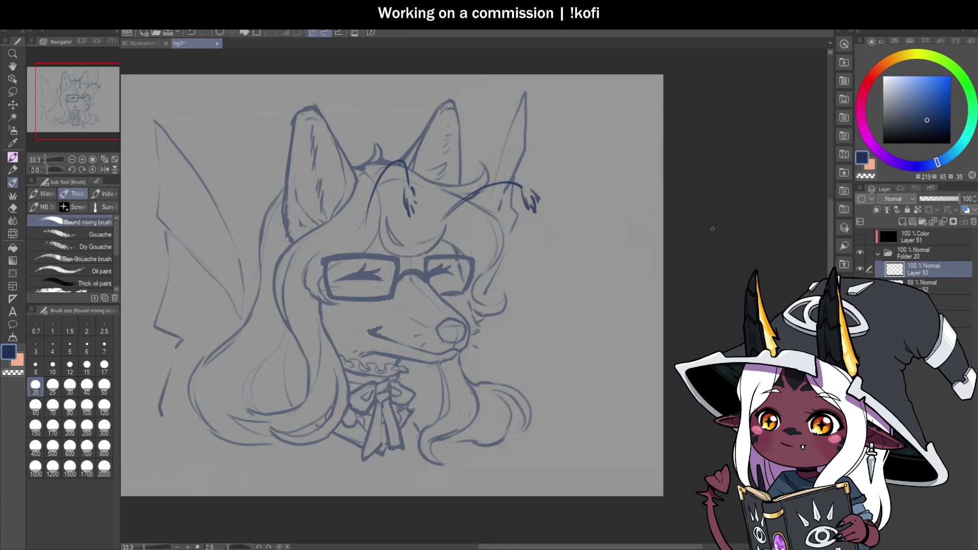
drag(469, 202, 518, 203)
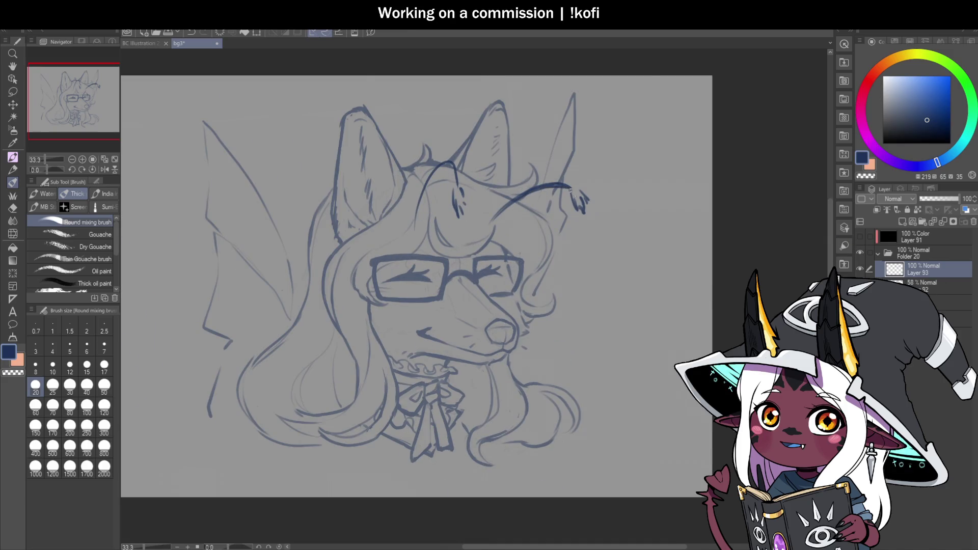
scroll(570, 191, up, 1)
Brush hair-like strands onto the antenna tip and extend the left antenna with a down-curled tip.
mouse_move(565, 217)
mouse_down()
mouse_move(559, 198)
mouse_move(587, 196)
mouse_move(598, 218)
mouse_up()
scroll(652, 188, down, 1)
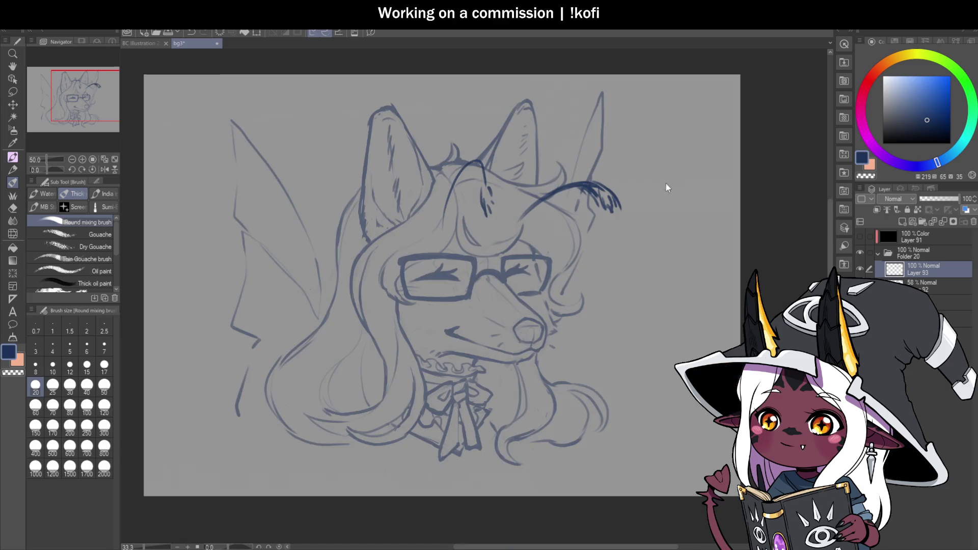
scroll(474, 186, up, 1)
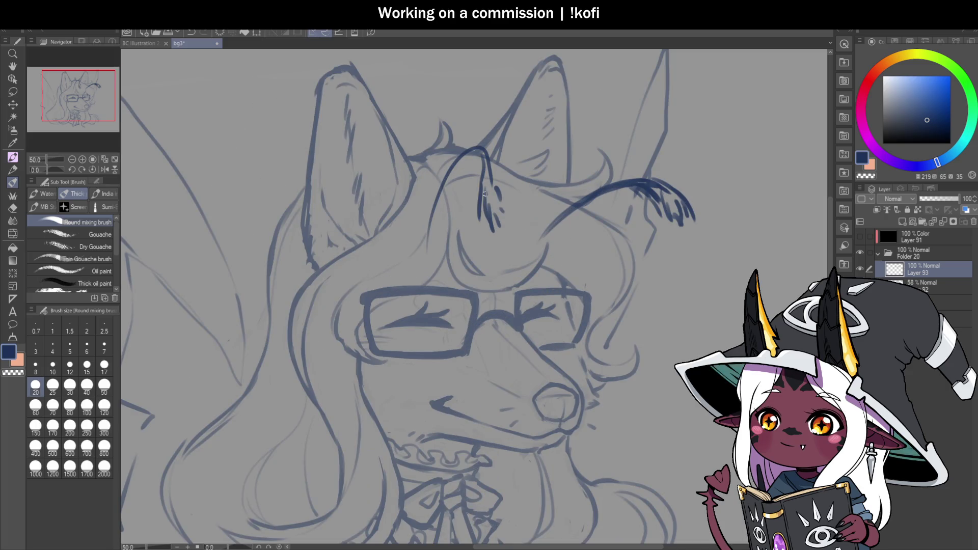
key(ctrl+z)
key(ctrl+z)
key(ctrl+z)
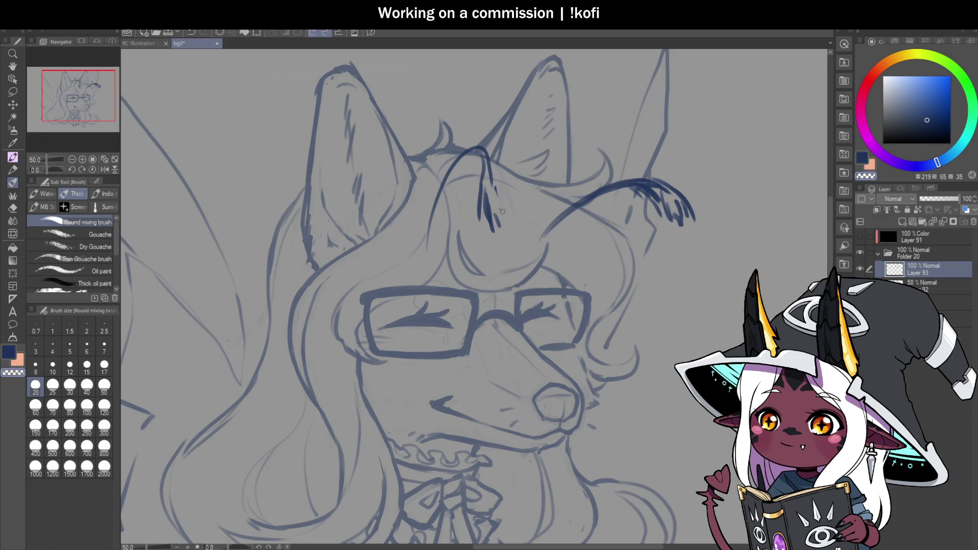
drag(483, 159, 488, 224)
mouse_move(489, 168)
mouse_down()
mouse_move(493, 226)
mouse_move(504, 204)
mouse_up()
drag(425, 248, 455, 166)
drag(429, 233, 416, 249)
Redraw the right antenna to its tufted tip, then hide Layer 93 and select the sketch layer.
key(ctrl+z)
key(ctrl+z)
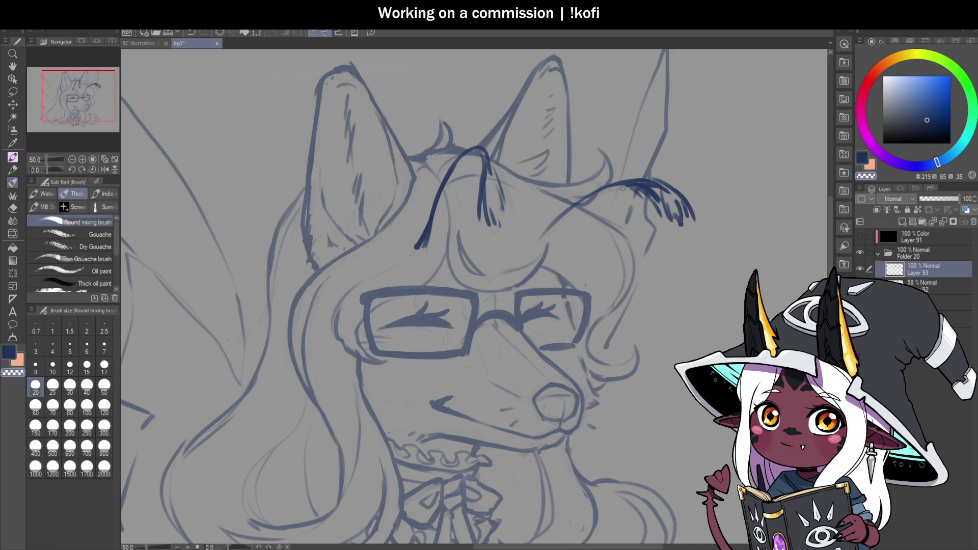
drag(639, 181, 586, 193)
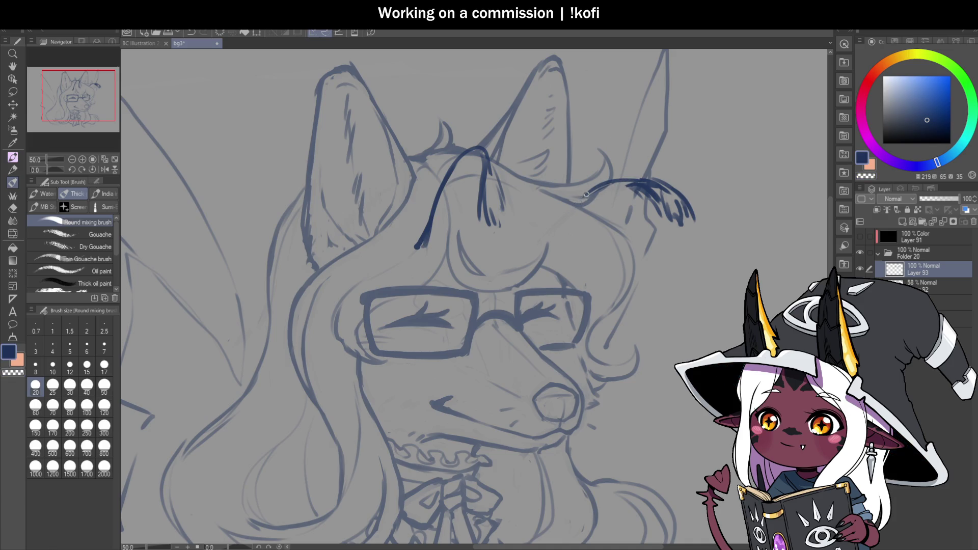
mouse_move(560, 227)
mouse_down()
mouse_move(553, 235)
mouse_move(596, 191)
mouse_move(652, 184)
mouse_up()
scroll(651, 184, down, 2)
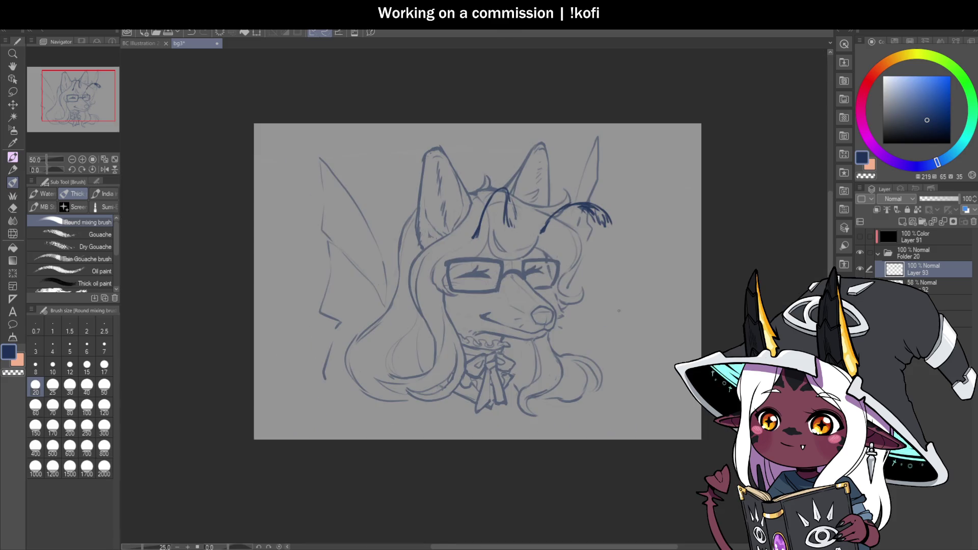
scroll(647, 289, up, 1)
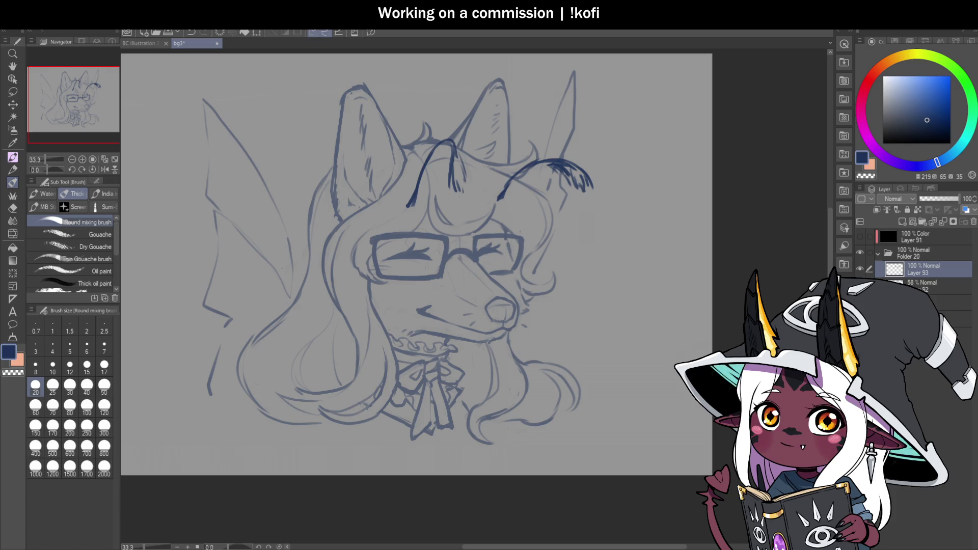
click(860, 268)
click(927, 286)
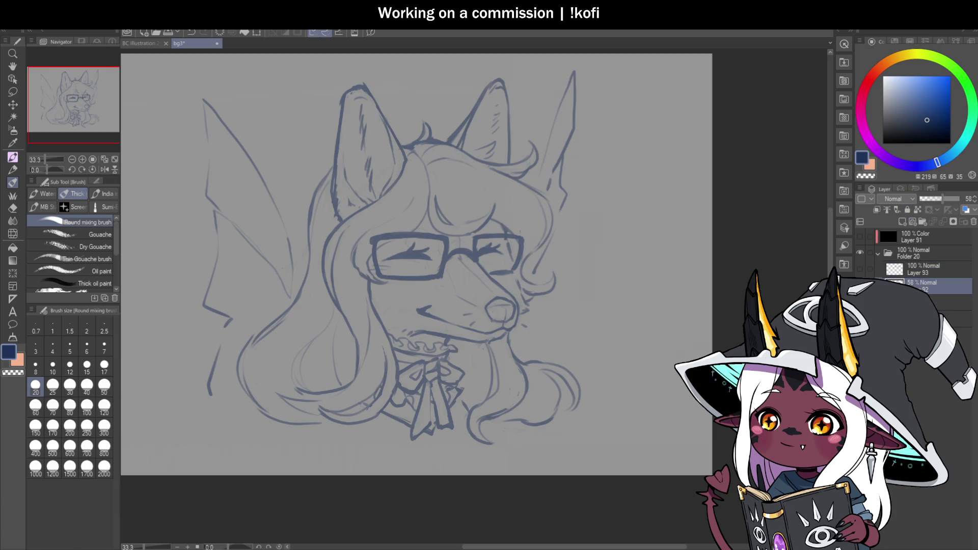
Draw two small square earrings, one above the other, on the right ear.
scroll(504, 114, up, 2)
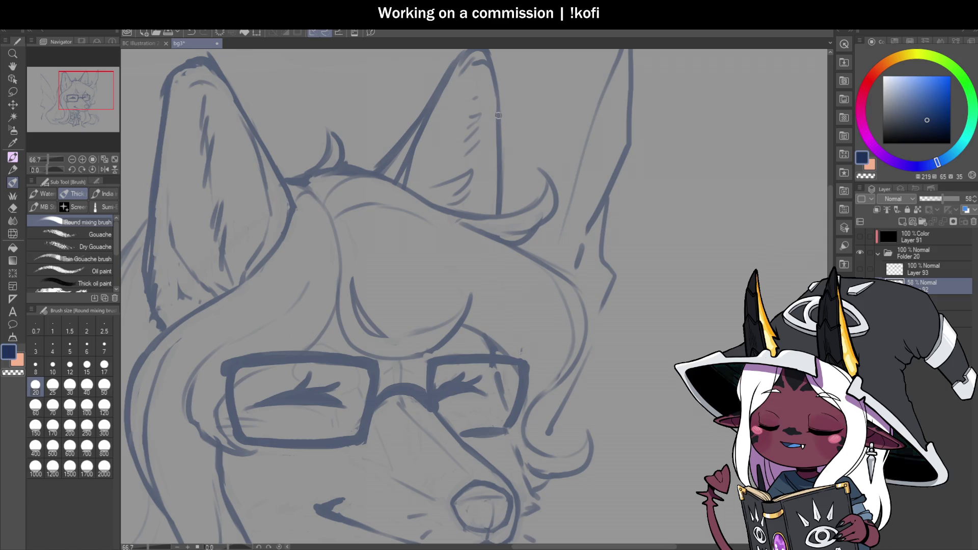
mouse_move(505, 111)
mouse_down()
mouse_move(511, 133)
mouse_move(497, 114)
mouse_up()
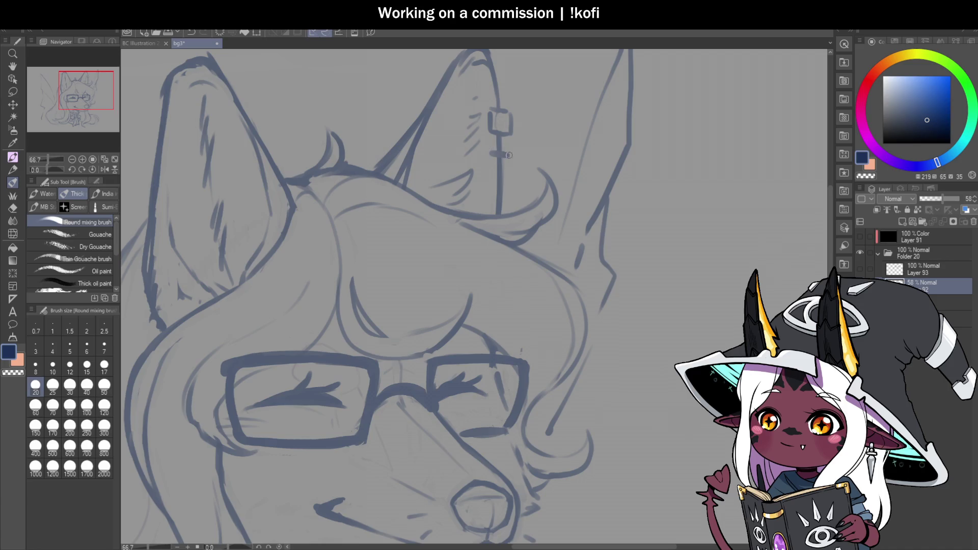
drag(508, 176, 491, 153)
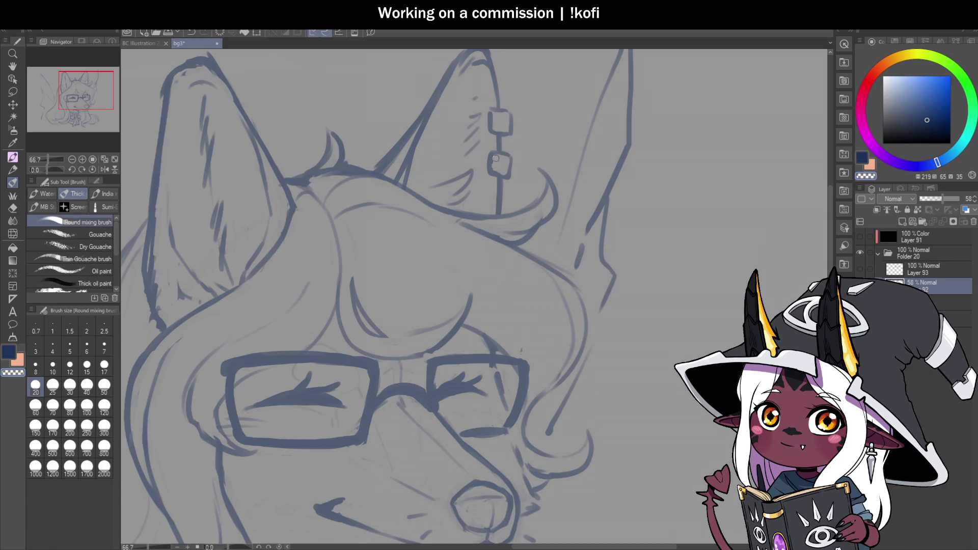
key(ctrl+minus)
key(ctrl+minus)
key(ctrl+minus)
key(ctrl+plus)
Show and select Layer 93 again, then undo the antenna strokes, including two trial replacements.
click(859, 269)
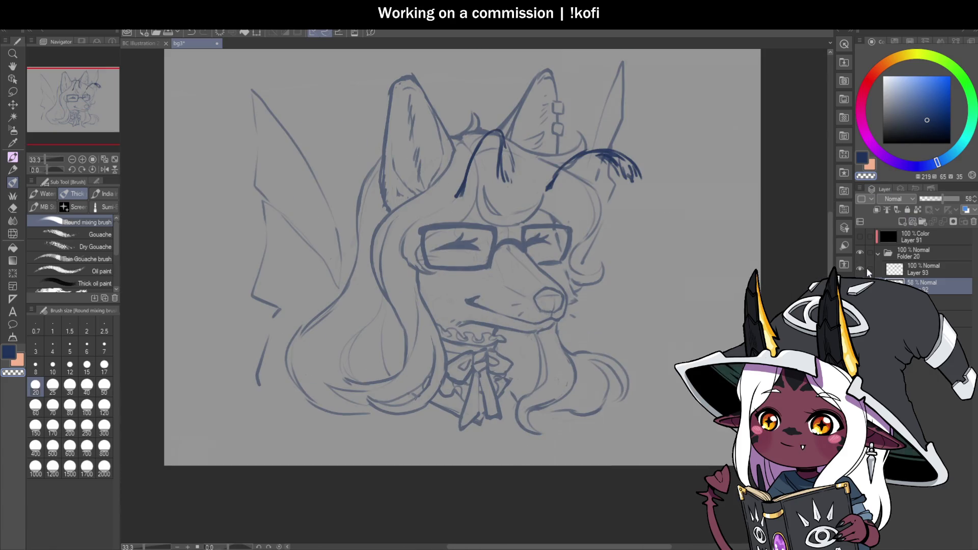
click(922, 270)
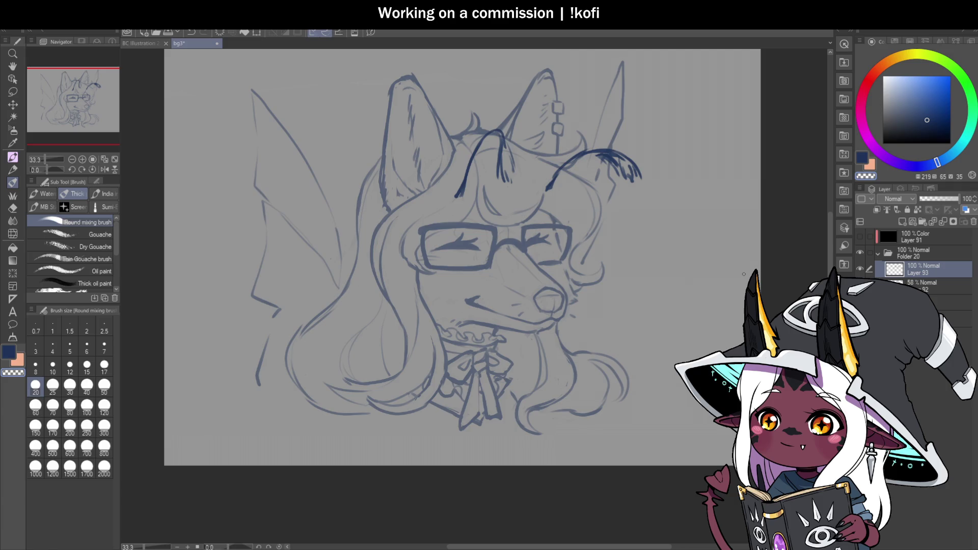
key(ctrl+z)
key(ctrl+minus)
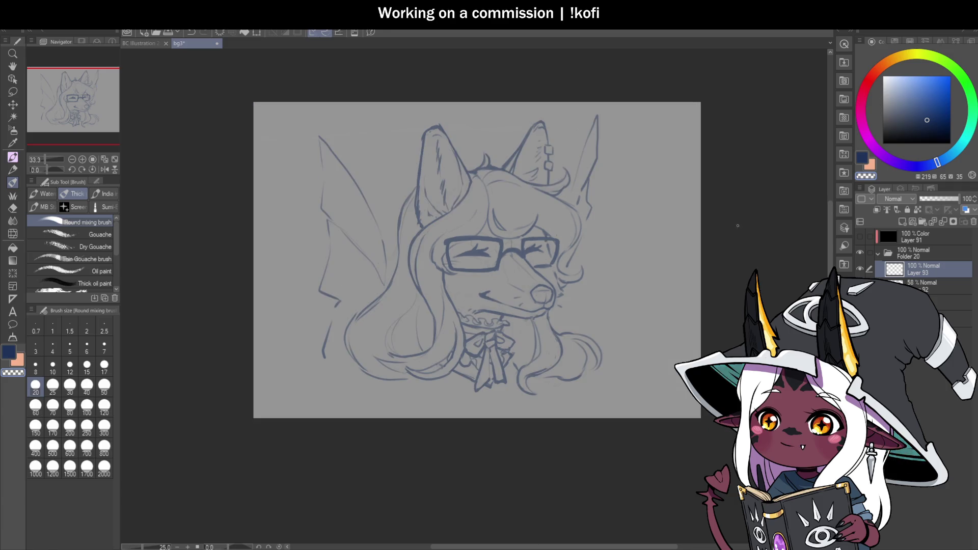
scroll(519, 220, up, 2)
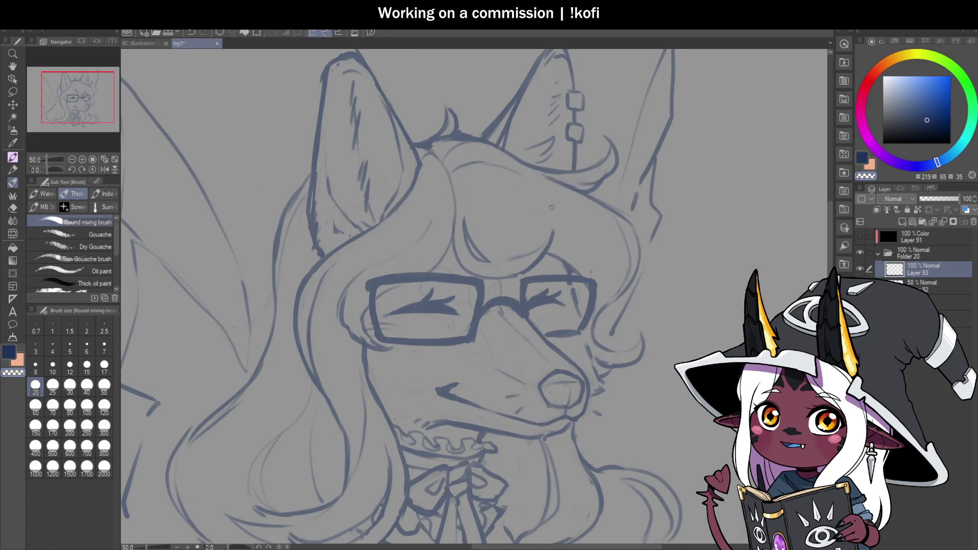
mouse_move(537, 222)
mouse_down()
mouse_move(565, 125)
mouse_move(568, 225)
mouse_up()
mouse_move(442, 209)
mouse_down()
mouse_move(400, 129)
mouse_move(387, 205)
mouse_up()
key(ctrl+minus)
key(ctrl+minus)
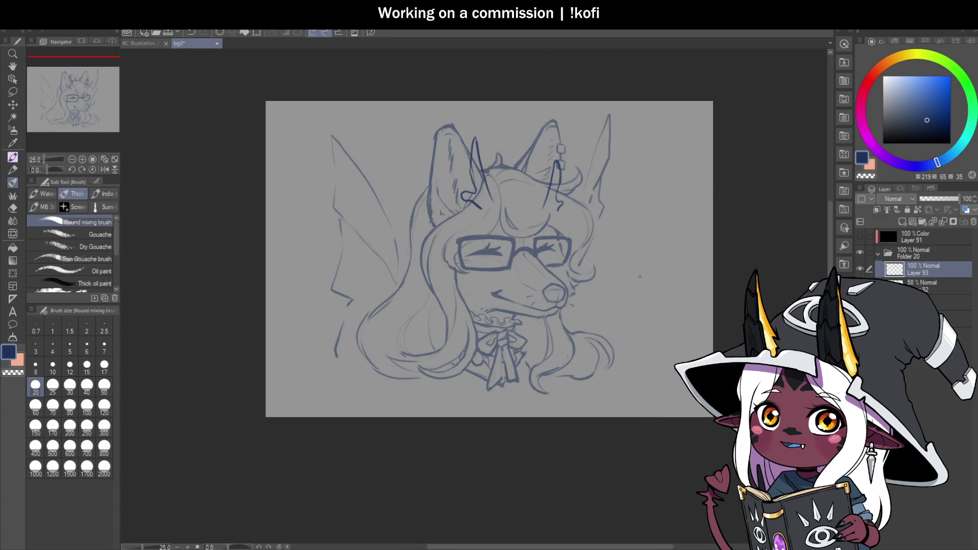
key(ctrl+z)
key(ctrl+z)
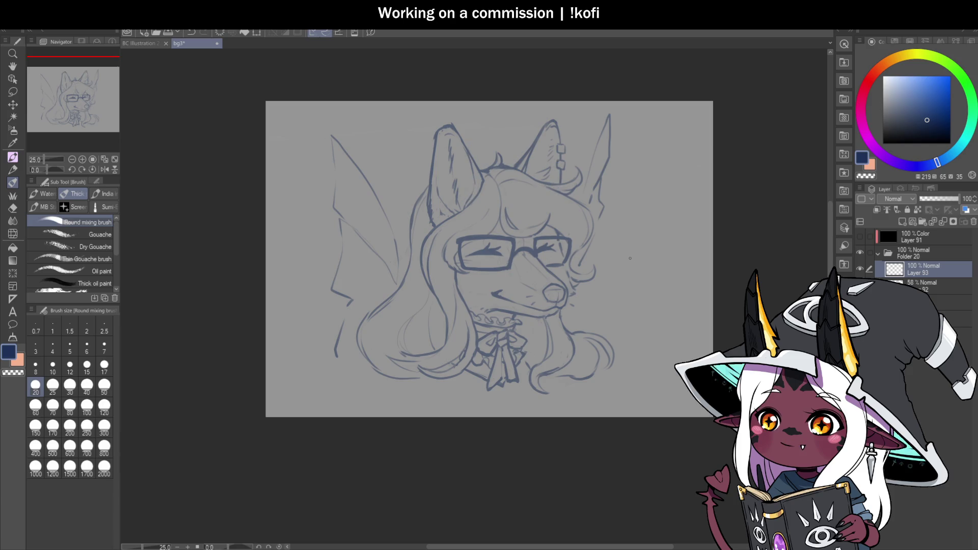
Brush spiky fur tufts onto the left and right ear tips, then zoom out.
scroll(448, 129, up, 2)
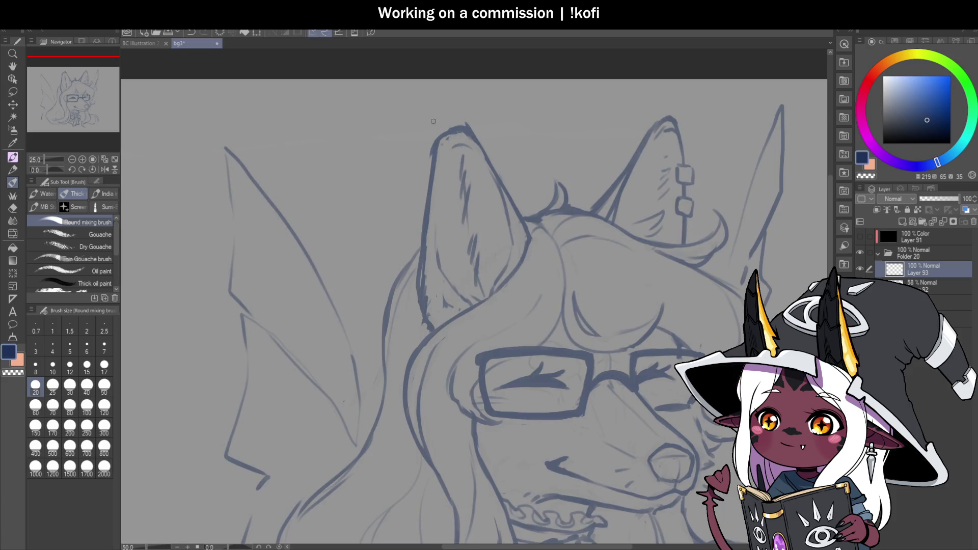
mouse_move(441, 121)
mouse_down()
mouse_move(421, 106)
mouse_move(425, 127)
mouse_move(465, 121)
mouse_up()
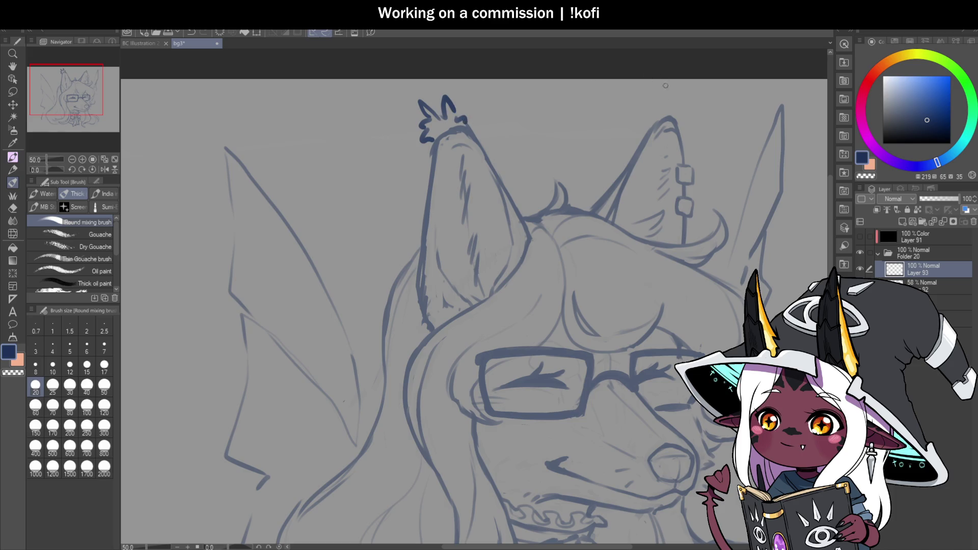
mouse_move(663, 112)
mouse_down()
mouse_move(683, 89)
mouse_move(692, 115)
mouse_up()
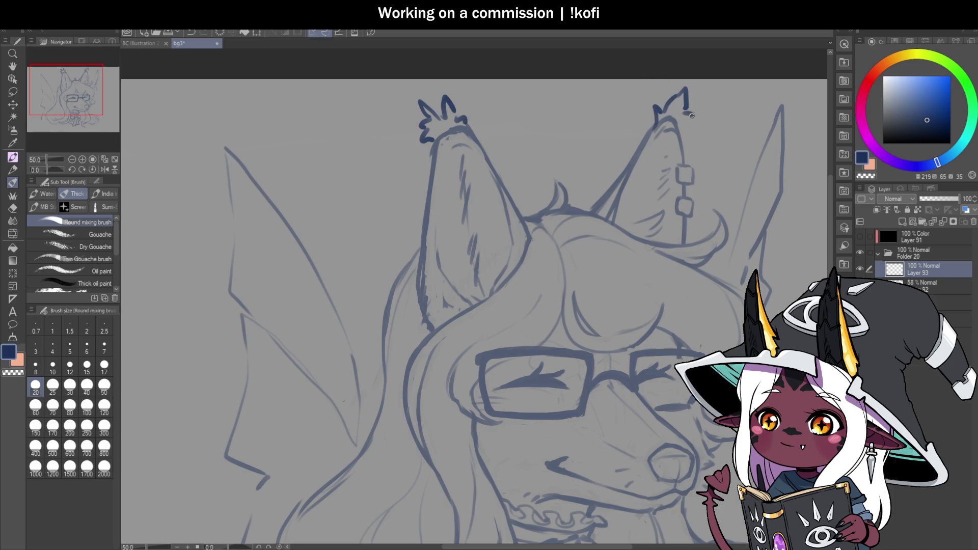
key(ctrl+minus)
key(ctrl+minus)
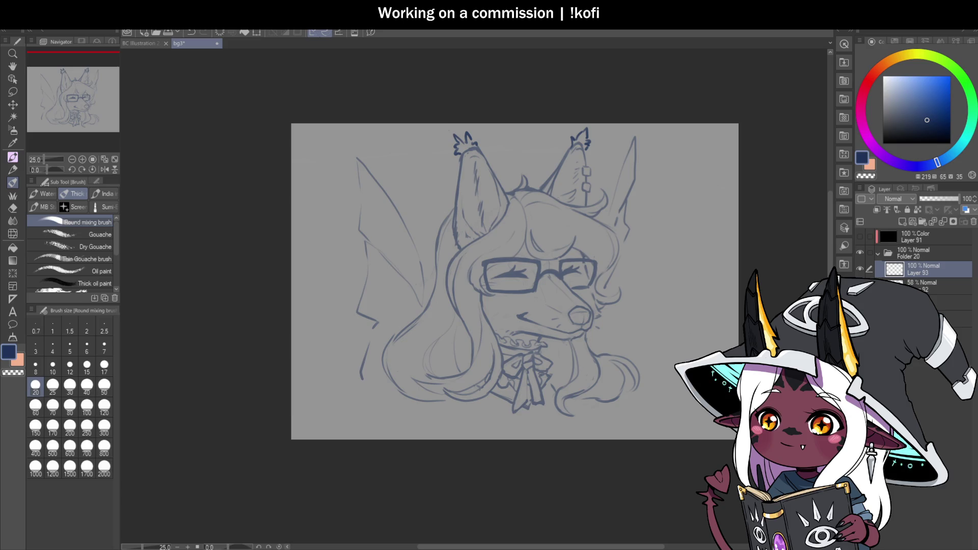
scroll(690, 329, up, 1)
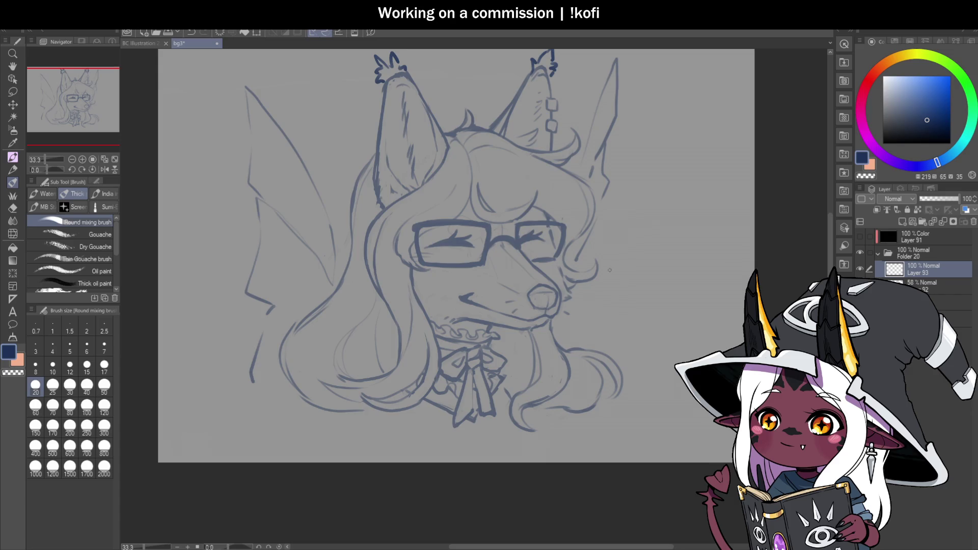
scroll(619, 268, down, 1)
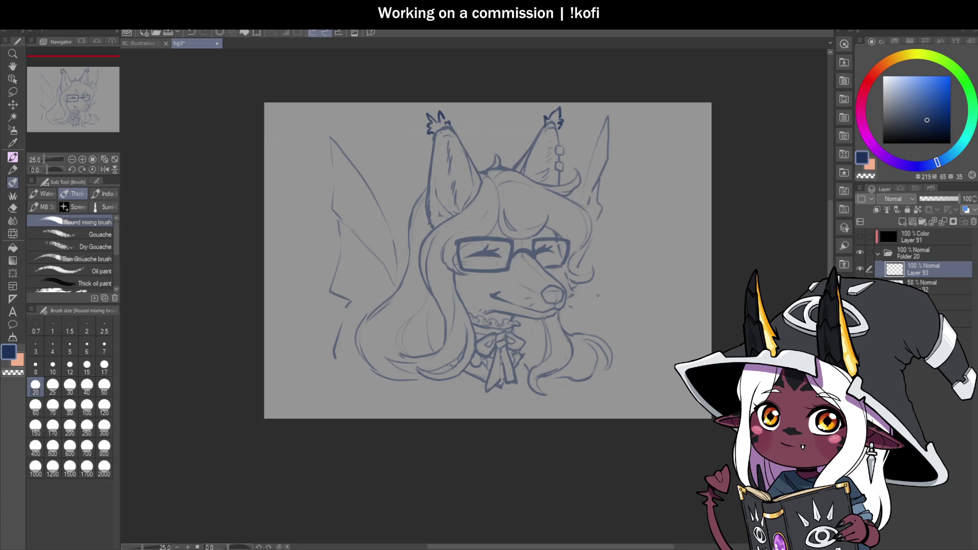
Sketch a trial stroke along the left hair and a line beside the nose, then undo the nose line.
scroll(659, 204, down, 1)
scroll(542, 247, up, 1)
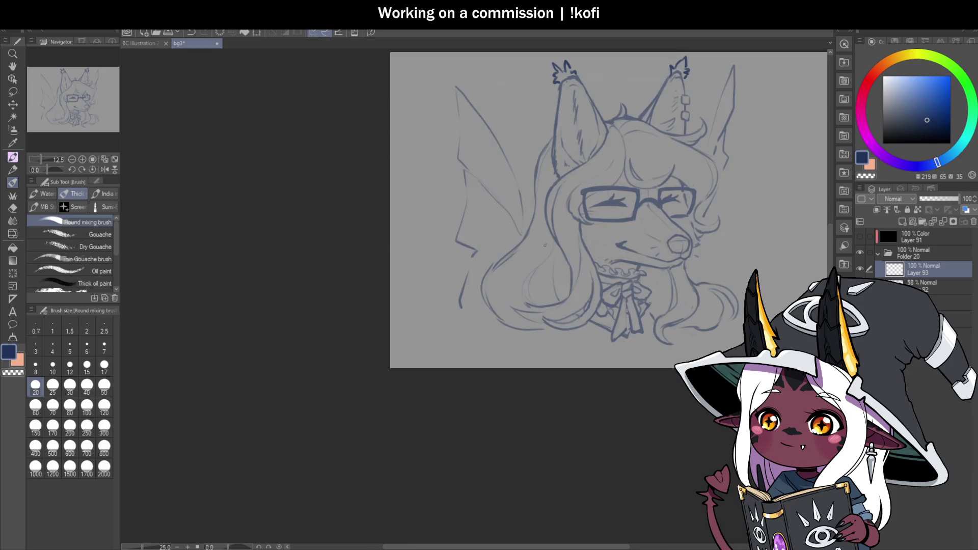
drag(548, 236, 509, 276)
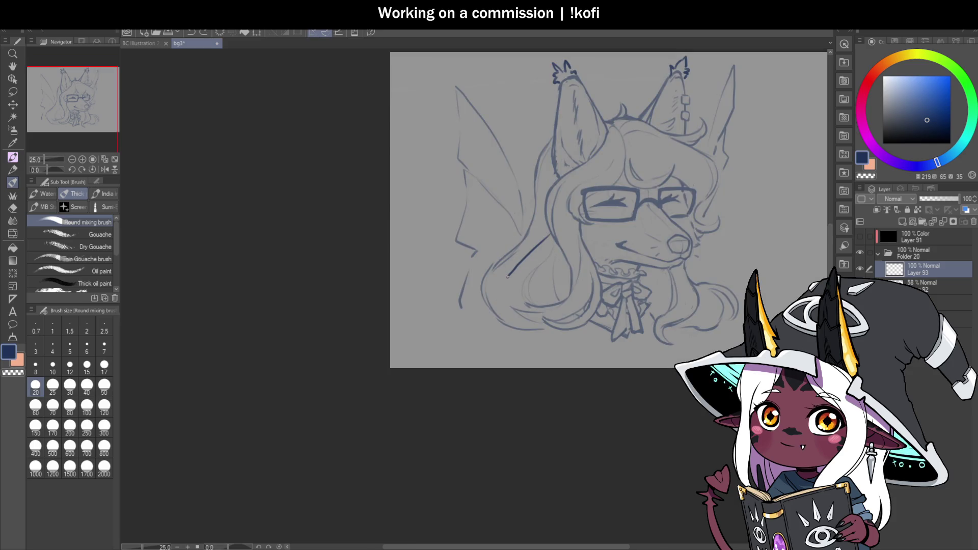
drag(710, 234, 763, 254)
scroll(484, 297, down, 2)
scroll(600, 301, up, 3)
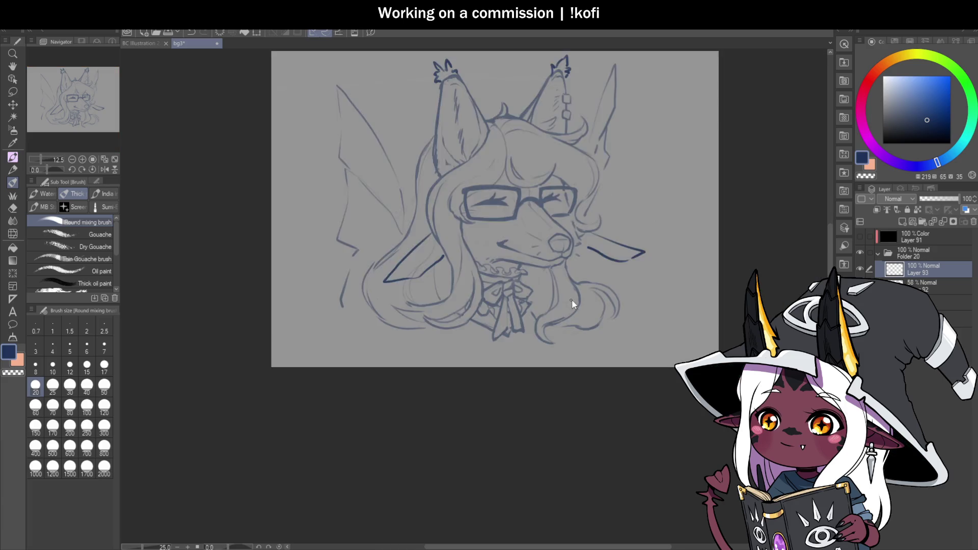
key(ctrl+z)
key(ctrl+z)
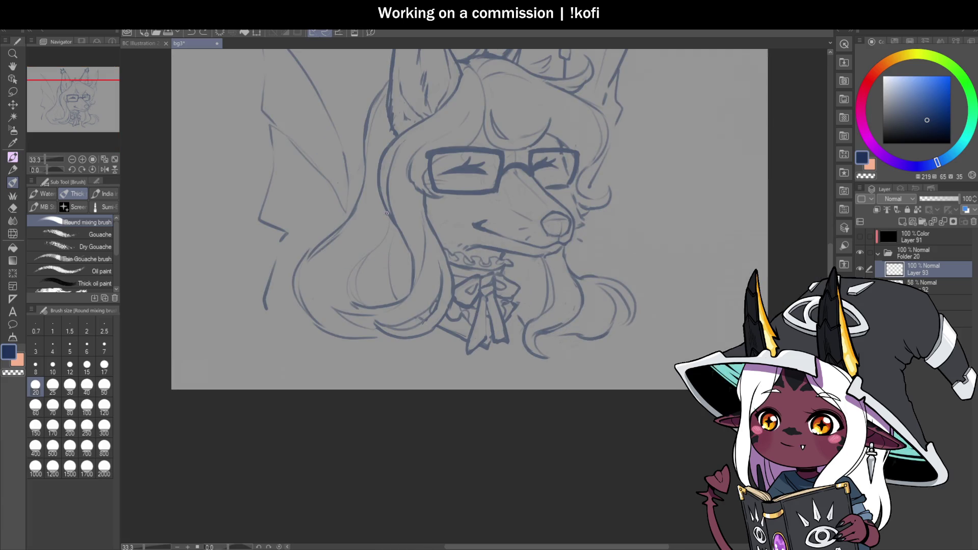
Try curving hair strokes and a hooked curve right of the snout, undo them, and frame the head top.
mouse_move(359, 237)
mouse_down()
mouse_move(330, 264)
mouse_move(342, 288)
mouse_up()
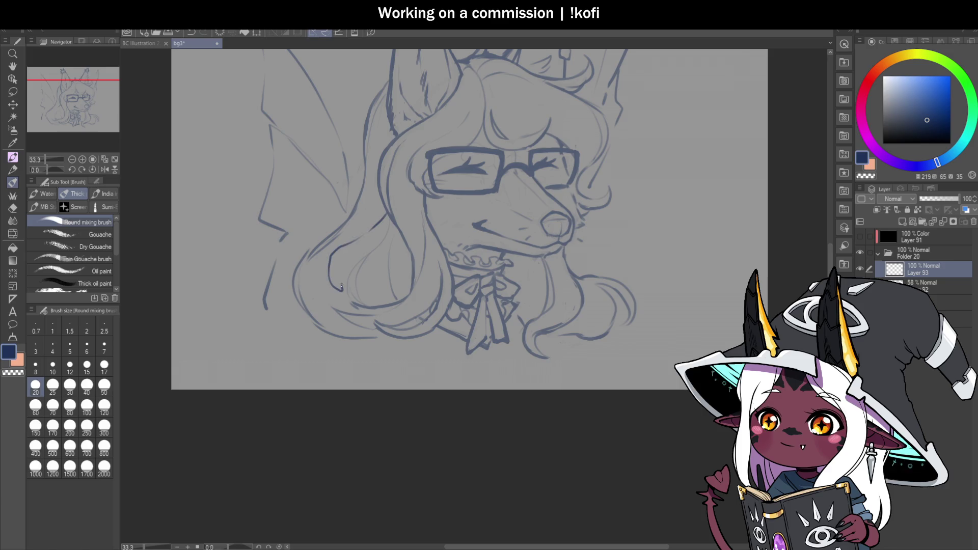
mouse_move(376, 240)
mouse_down()
mouse_move(371, 248)
mouse_move(395, 229)
mouse_up()
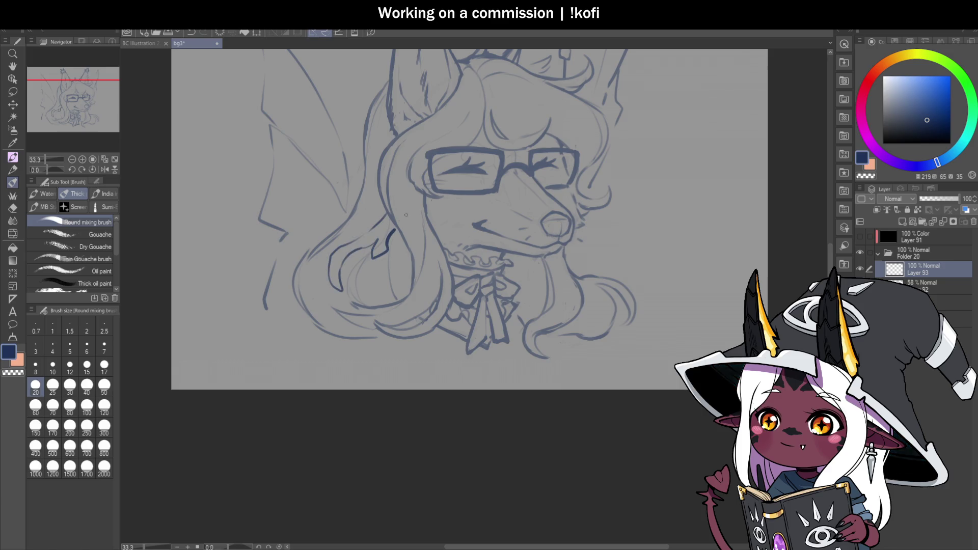
mouse_move(586, 214)
mouse_down()
mouse_move(628, 224)
mouse_move(652, 244)
mouse_move(643, 251)
mouse_up()
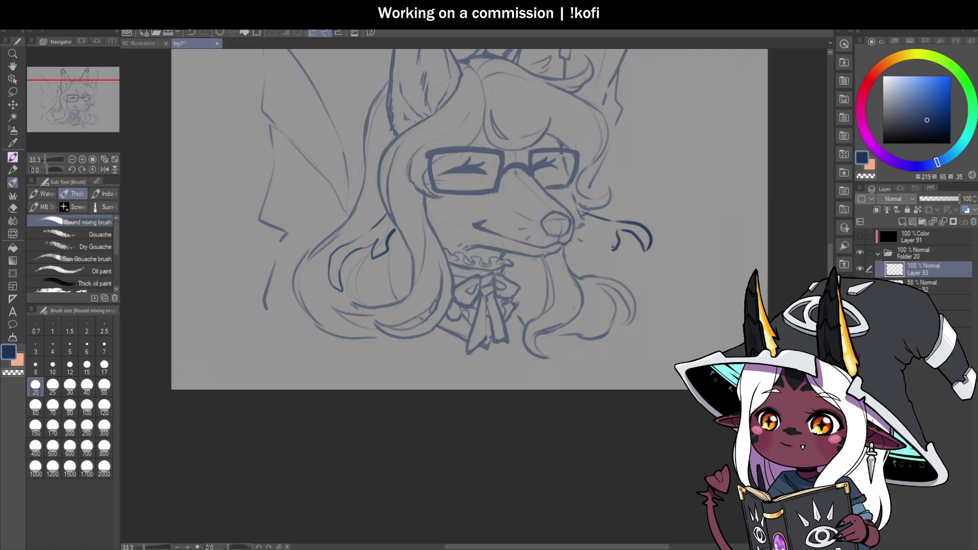
key(ctrl+minus)
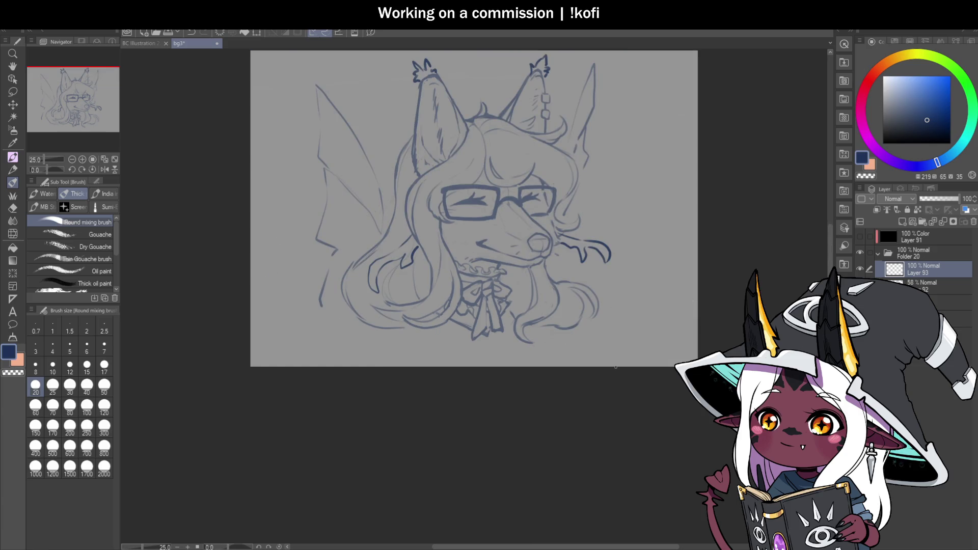
key(ctrl+z)
key(ctrl+z)
key(ctrl+z)
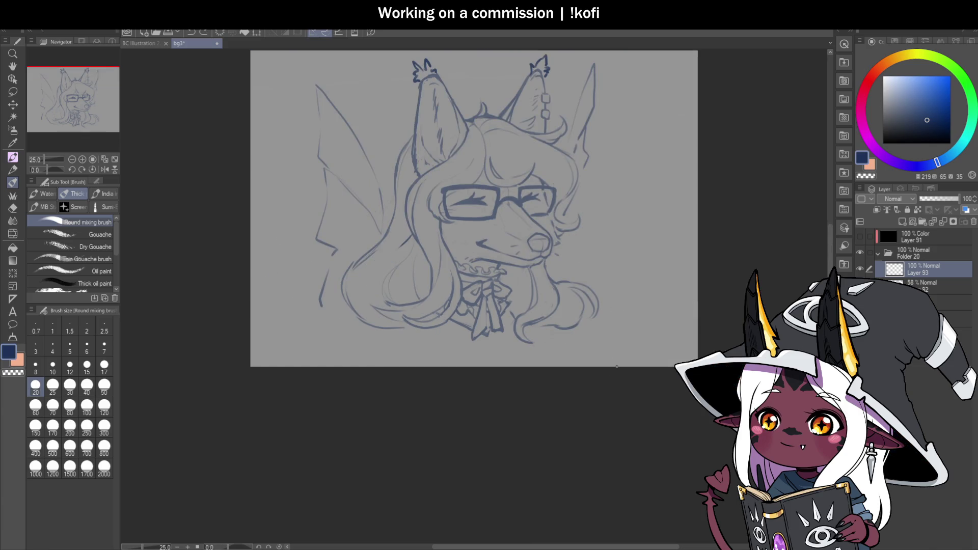
mouse_move(464, 123)
mouse_down()
mouse_move(481, 234)
mouse_move(496, 243)
mouse_move(485, 158)
mouse_move(482, 249)
mouse_up()
scroll(484, 242, up, 3)
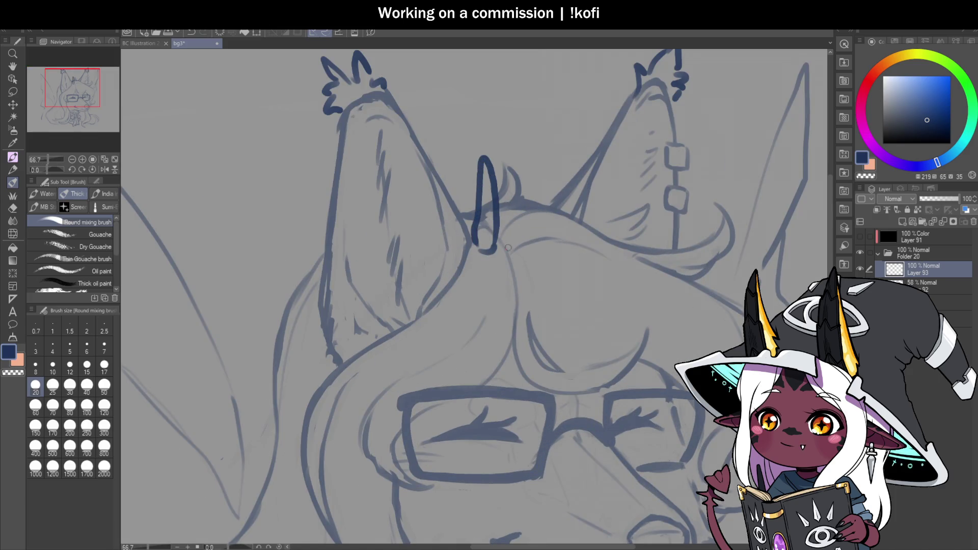
Sketch two oval eyebrow marks above the head, undoing the stray trial strokes.
mouse_move(542, 244)
mouse_down()
mouse_move(561, 246)
mouse_move(573, 162)
mouse_up()
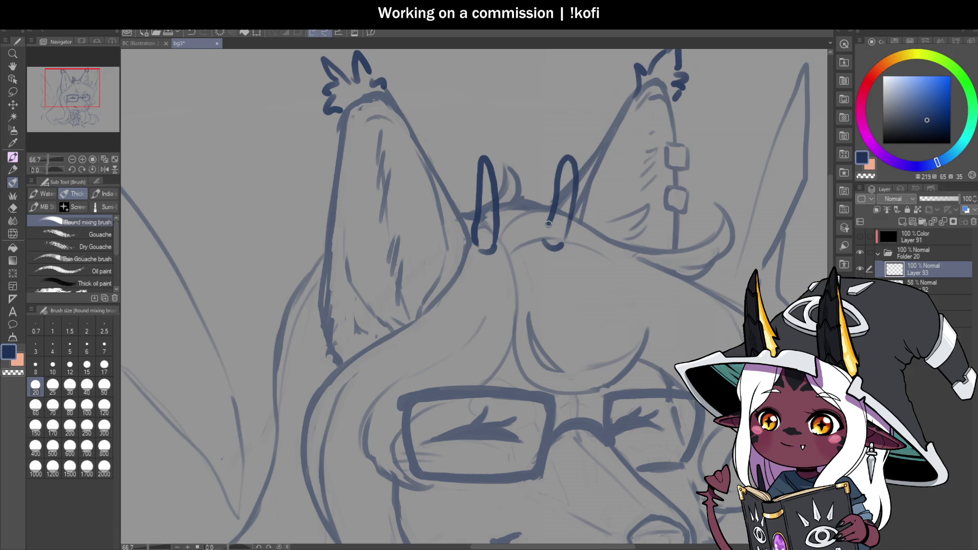
key(ctrl+z)
mouse_move(543, 237)
mouse_down()
mouse_move(569, 168)
mouse_move(570, 213)
mouse_up()
key(ctrl+z)
key(ctrl+z)
mouse_move(557, 248)
mouse_down()
mouse_move(573, 186)
mouse_move(544, 221)
mouse_move(548, 247)
mouse_up()
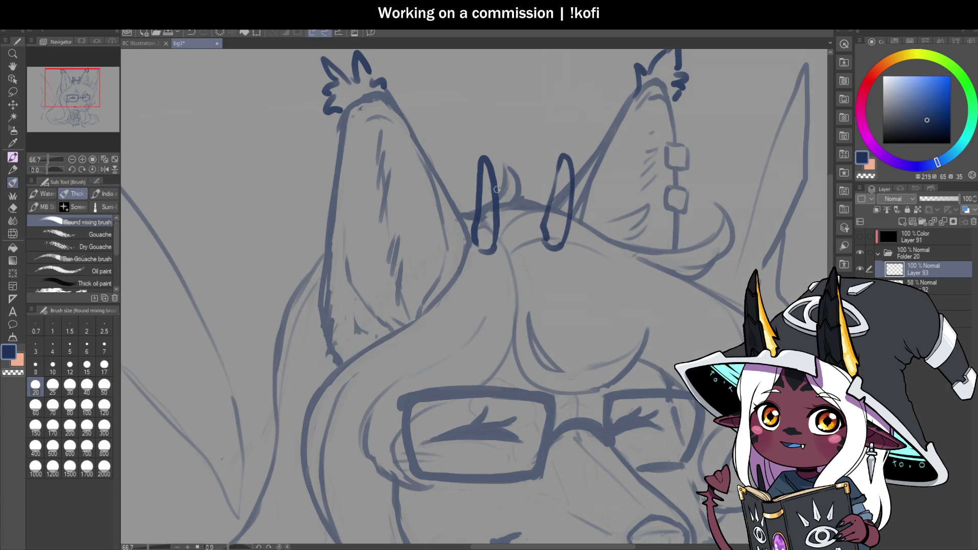
drag(468, 174, 478, 222)
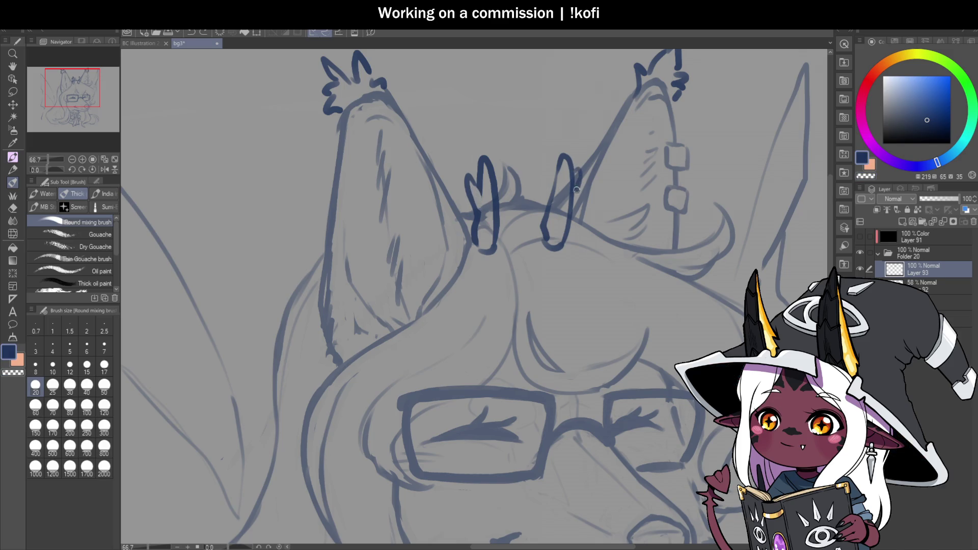
Undo the oval marks above the head and review the remaining ear and hair lineart.
scroll(510, 229, down, 3)
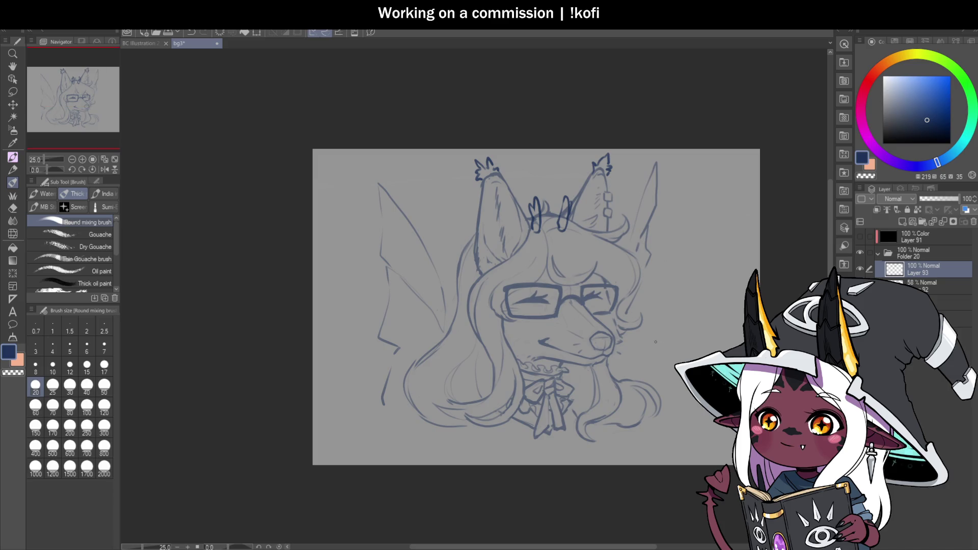
scroll(649, 270, up, 1)
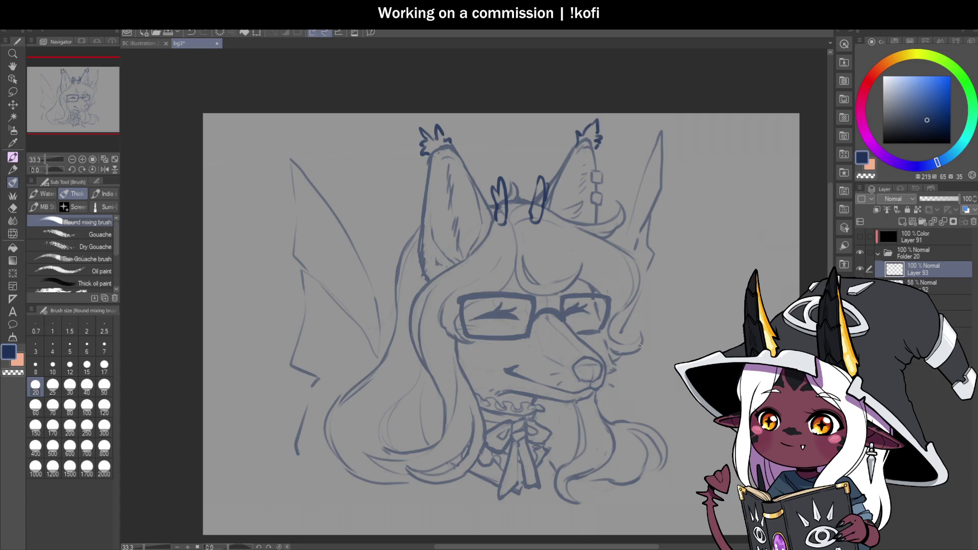
scroll(639, 346, down, 3)
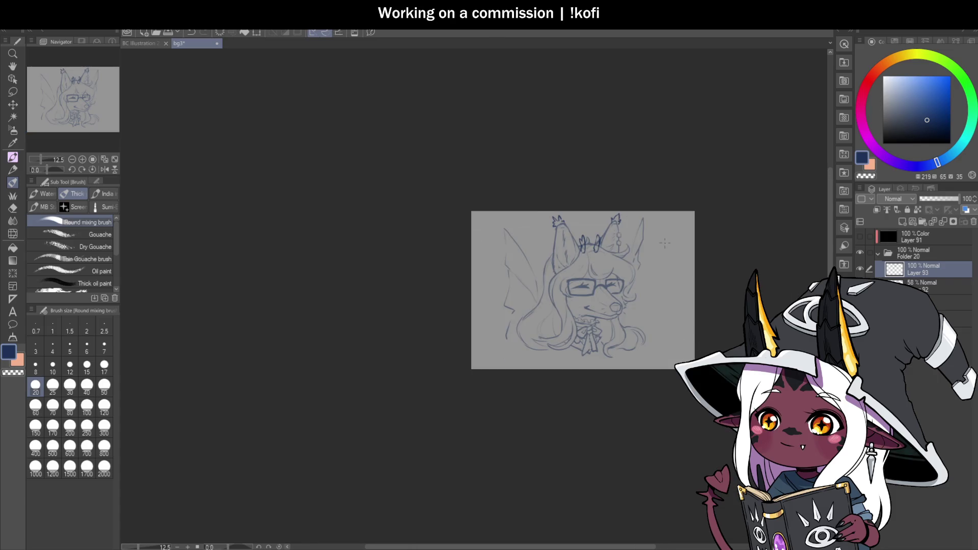
scroll(667, 244, up, 3)
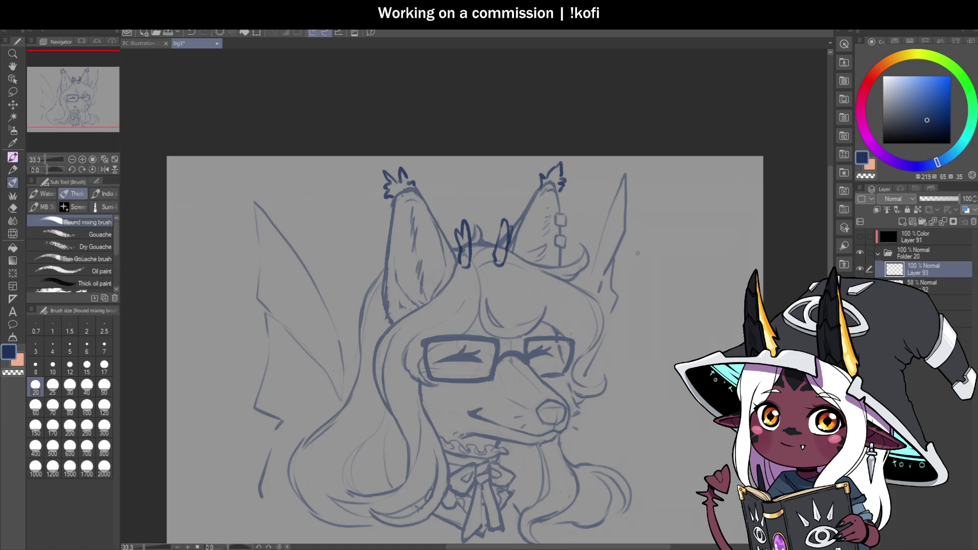
key(ctrl+z)
scroll(669, 309, down, 3)
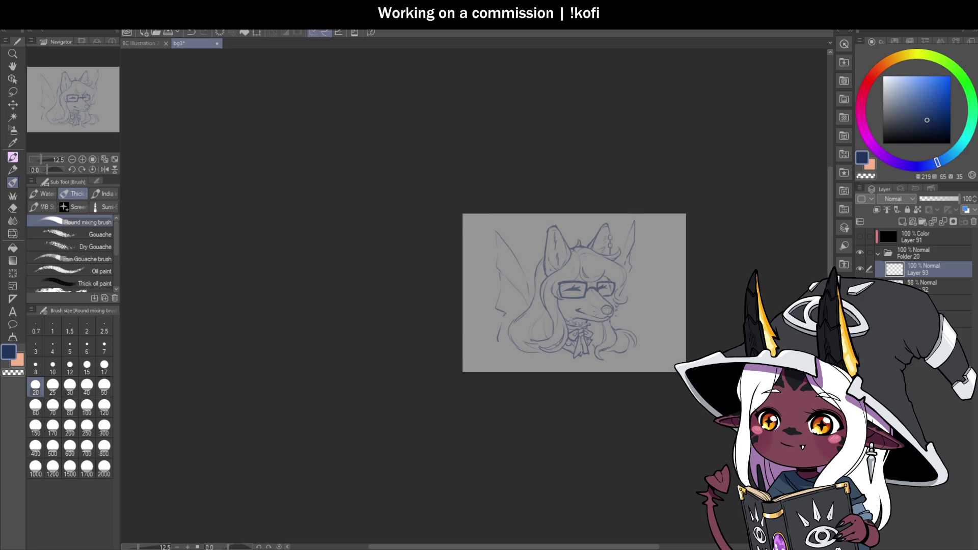
scroll(685, 355, up, 2)
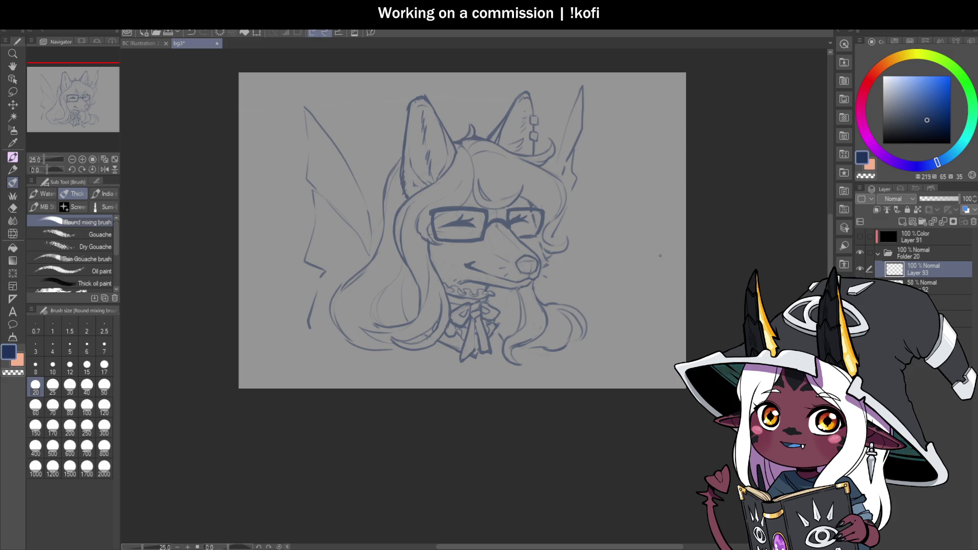
Raise Layer 92's opacity to 100% and save the file.
click(922, 286)
drag(944, 198, 960, 198)
scroll(599, 266, down, 2)
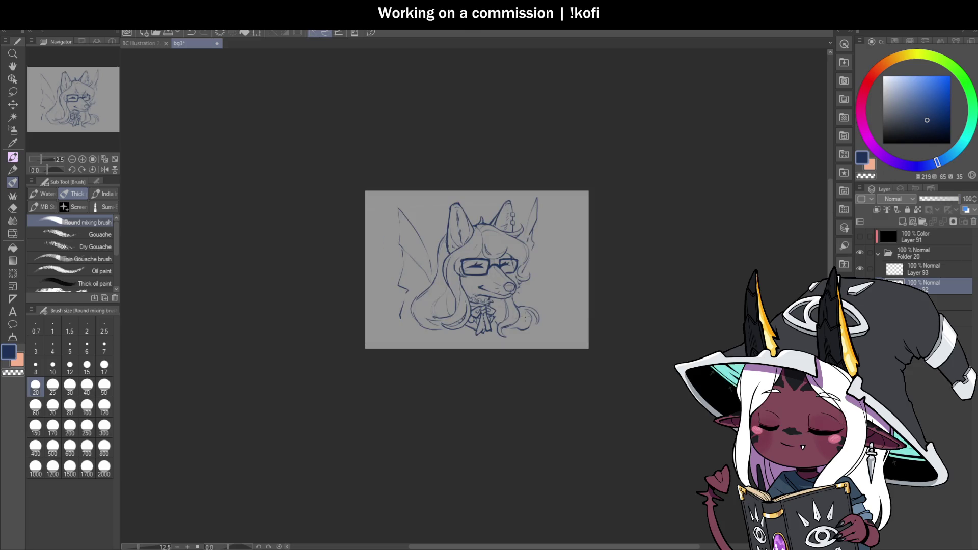
scroll(529, 318, up, 2)
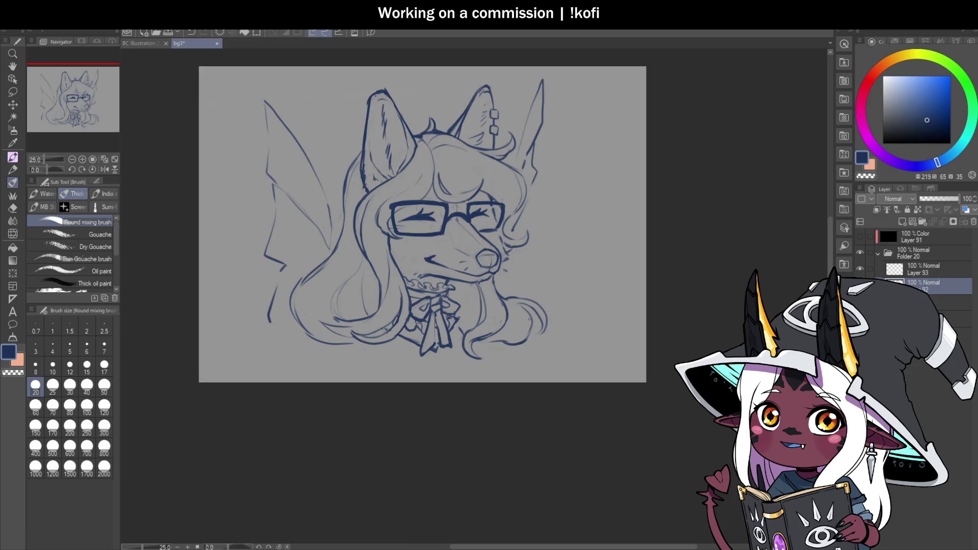
key(ctrl+s)
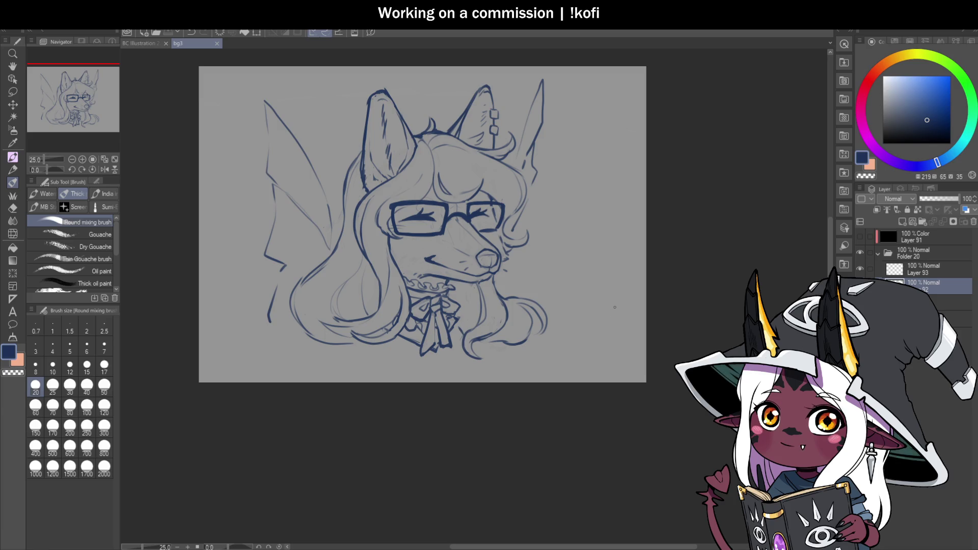
Draw curls beside the left and right glasses rims, undoing a misplaced hook at the top-left corner.
scroll(401, 195, up, 3)
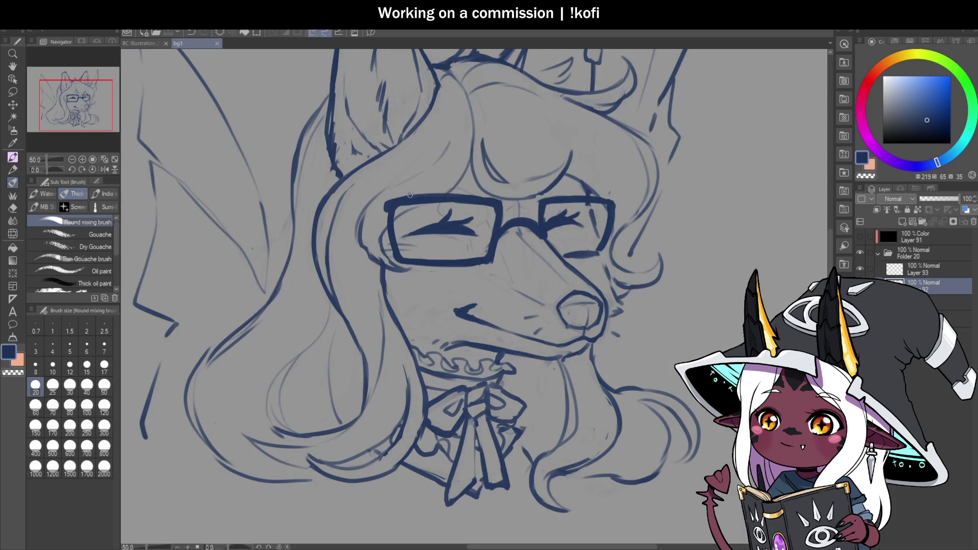
mouse_move(365, 182)
mouse_down()
mouse_move(375, 203)
mouse_move(390, 204)
mouse_up()
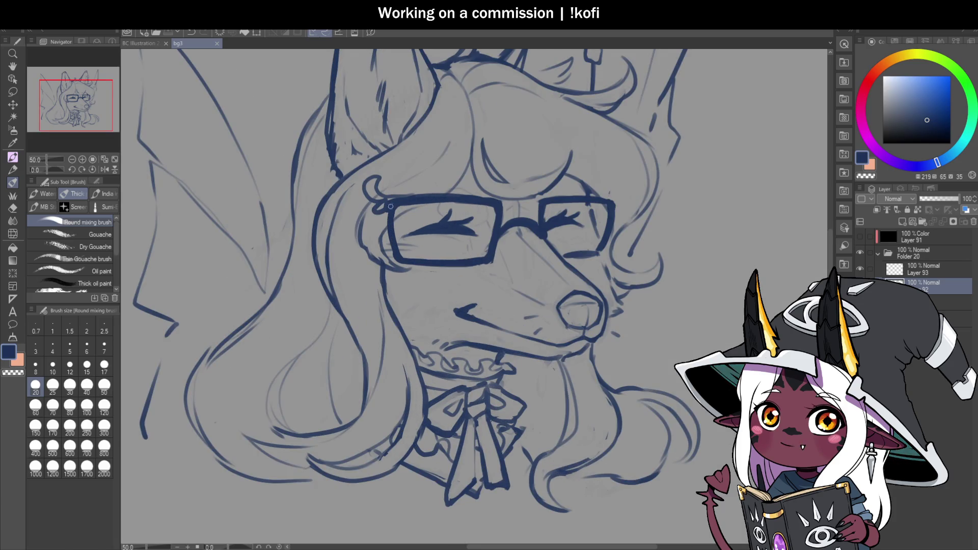
mouse_move(625, 204)
mouse_down()
mouse_move(625, 187)
mouse_move(643, 202)
mouse_move(634, 205)
mouse_up()
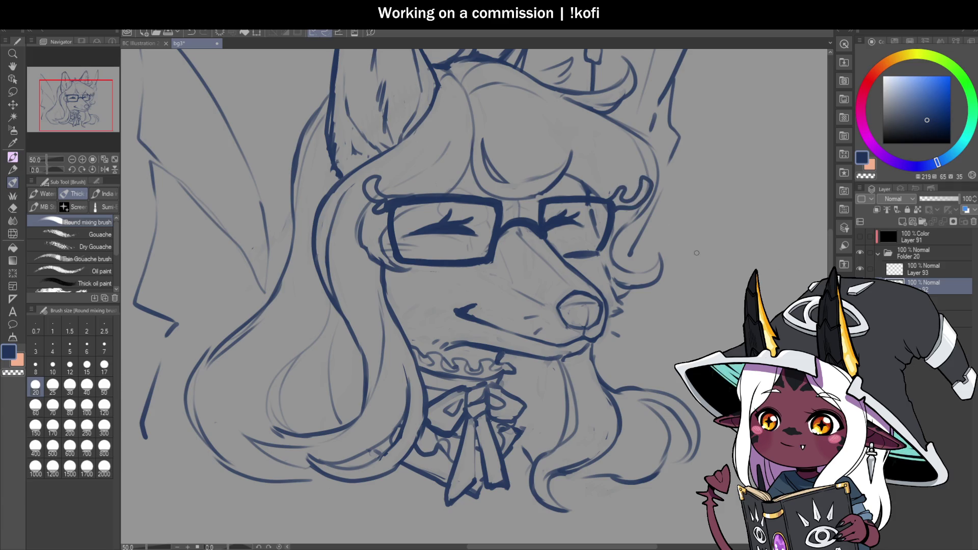
scroll(509, 239, down, 3)
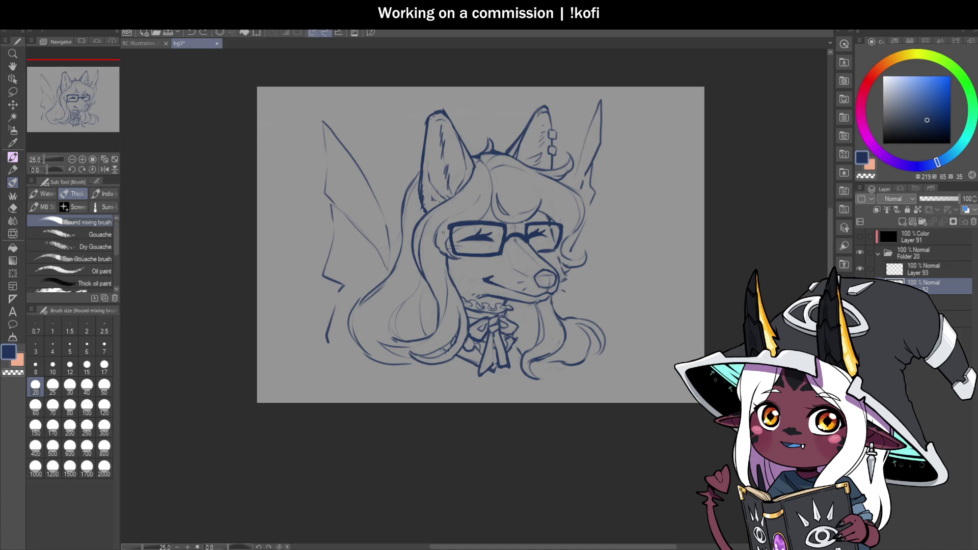
scroll(447, 234, up, 3)
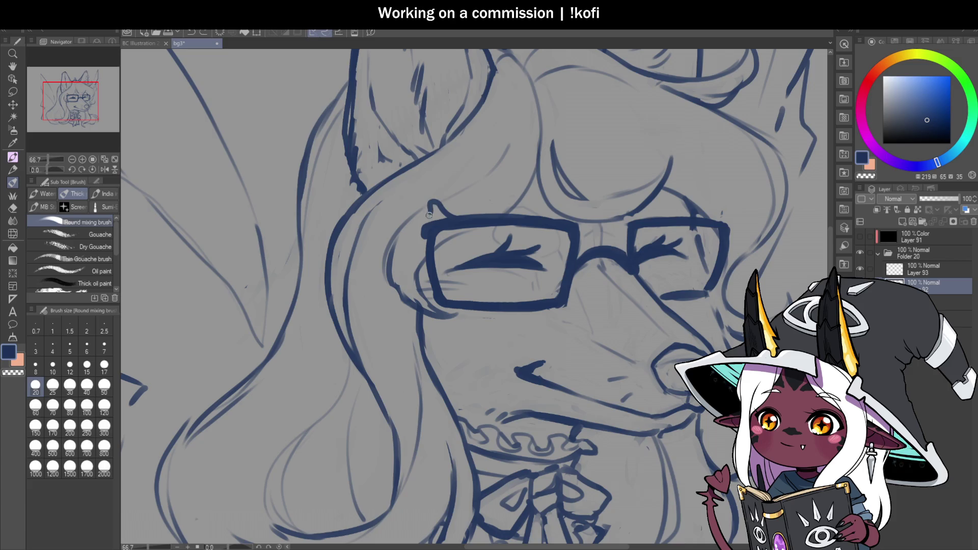
drag(428, 214, 392, 203)
key(ctrl+z)
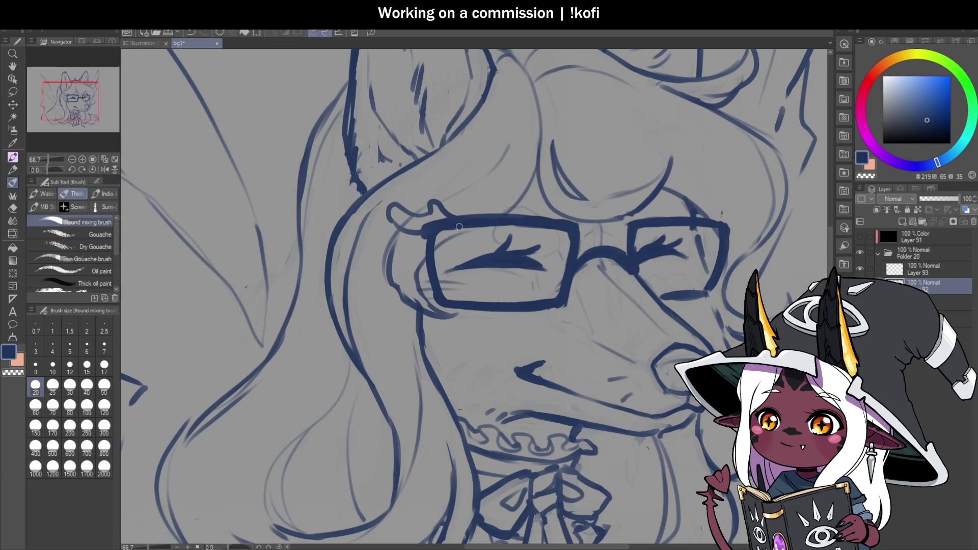
scroll(484, 215, down, 2)
Add wavy eyebrow strokes above the right lens and thicken the mark at the left frame corner.
mouse_move(656, 213)
mouse_down()
mouse_move(699, 201)
mouse_move(698, 214)
mouse_up()
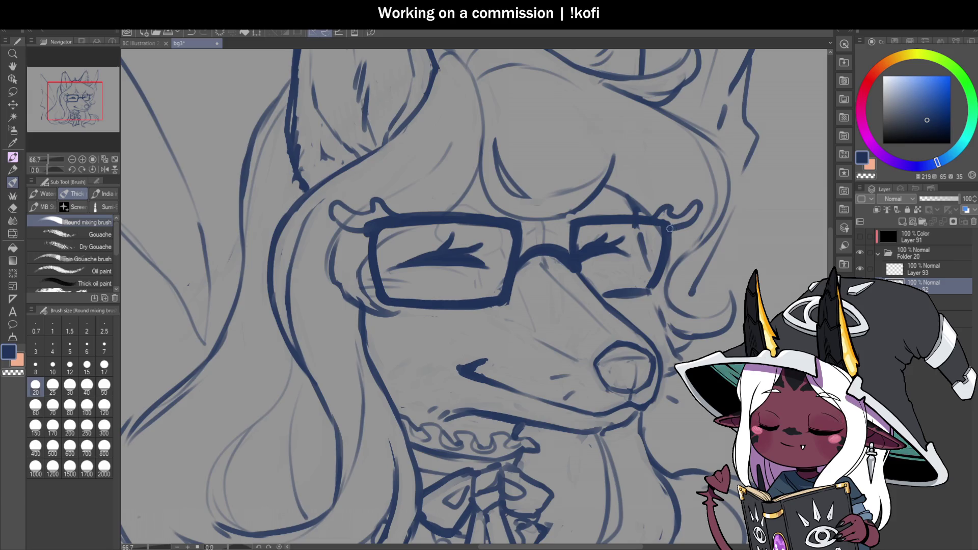
key(ctrl+minus)
key(ctrl+minus)
key(ctrl+minus)
scroll(609, 250, up, 3)
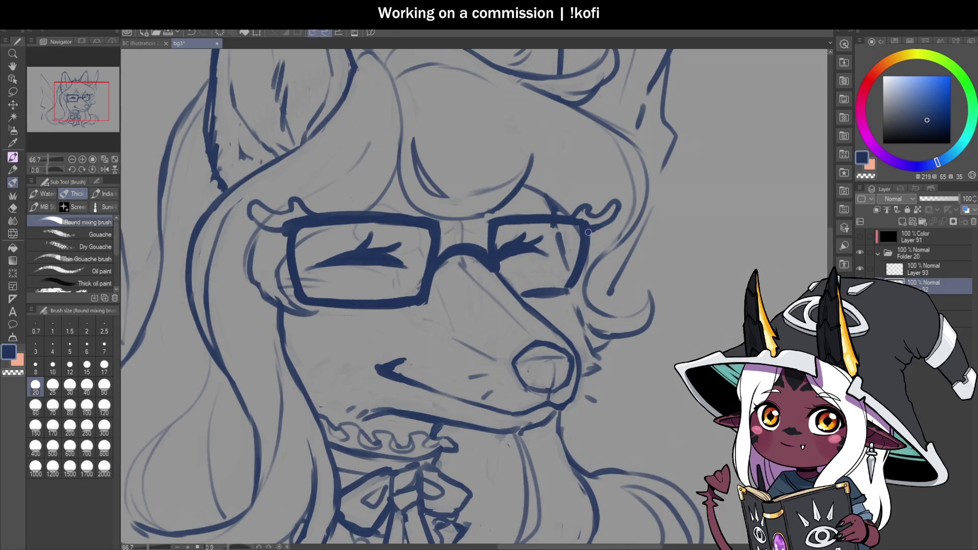
scroll(668, 260, down, 1)
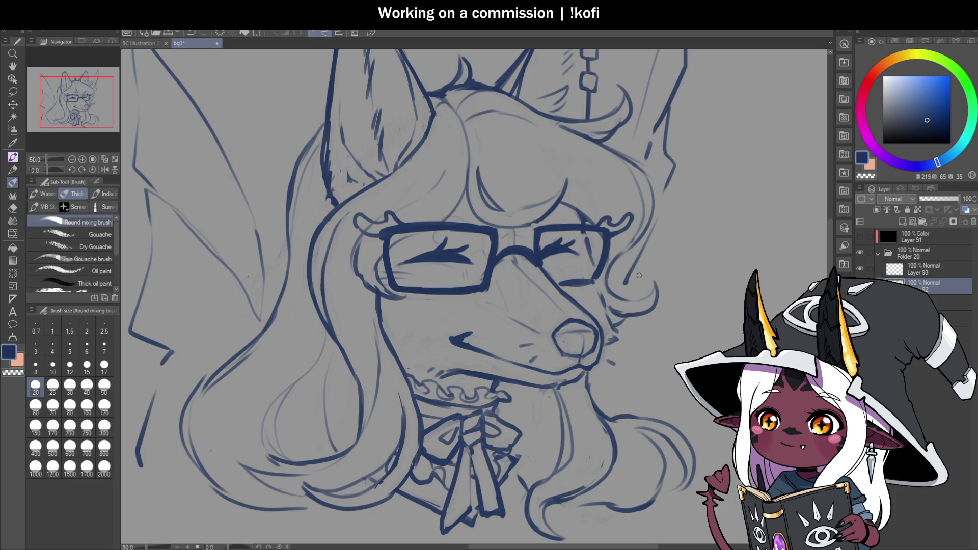
scroll(382, 234, up, 2)
mouse_move(329, 212)
mouse_down()
mouse_move(381, 232)
mouse_move(406, 206)
mouse_up()
drag(334, 203, 391, 225)
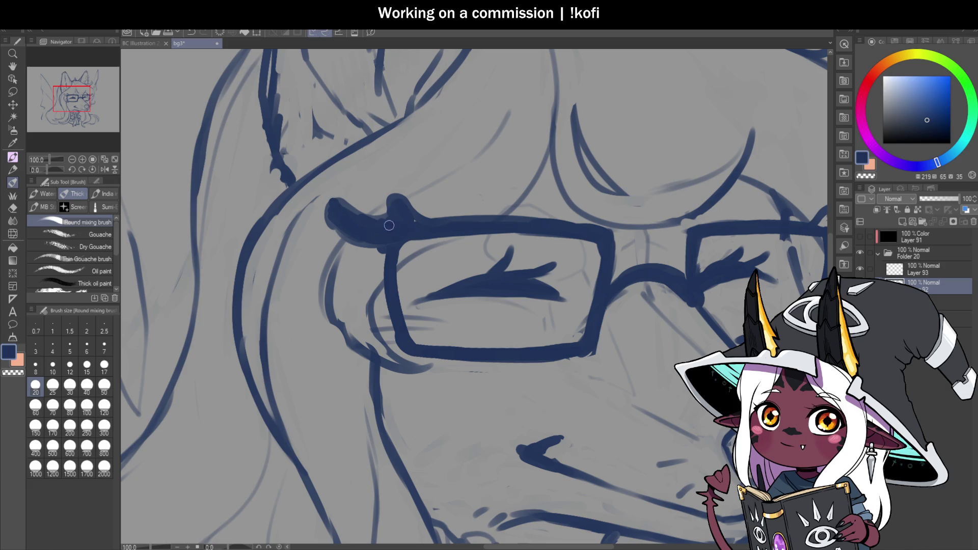
scroll(509, 229, down, 2)
scroll(558, 214, up, 2)
Start the eyebrow mark over the right lens corner and review the brows.
mouse_move(769, 244)
mouse_down()
mouse_move(787, 231)
mouse_move(748, 242)
mouse_up()
scroll(773, 240, down, 1)
scroll(507, 238, down, 2)
scroll(506, 239, down, 1)
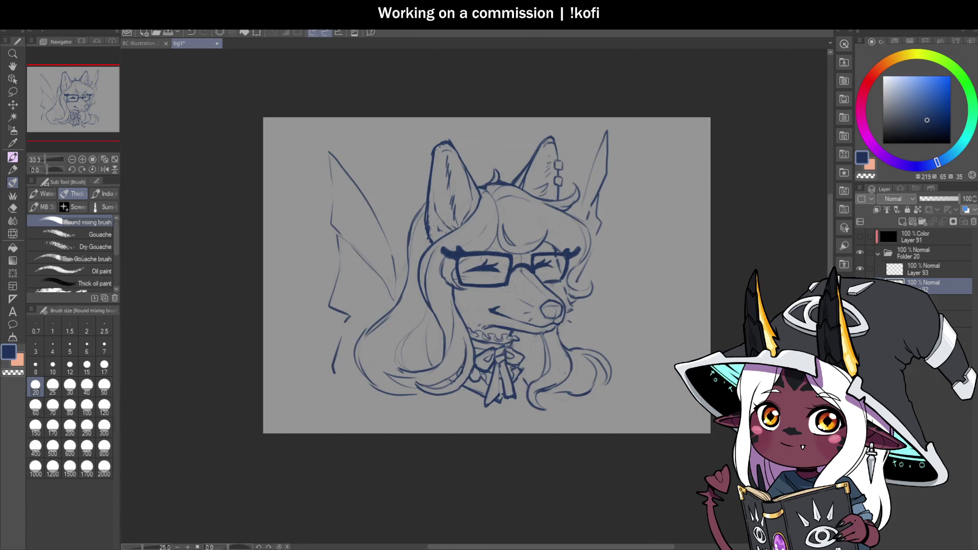
scroll(615, 303, up, 1)
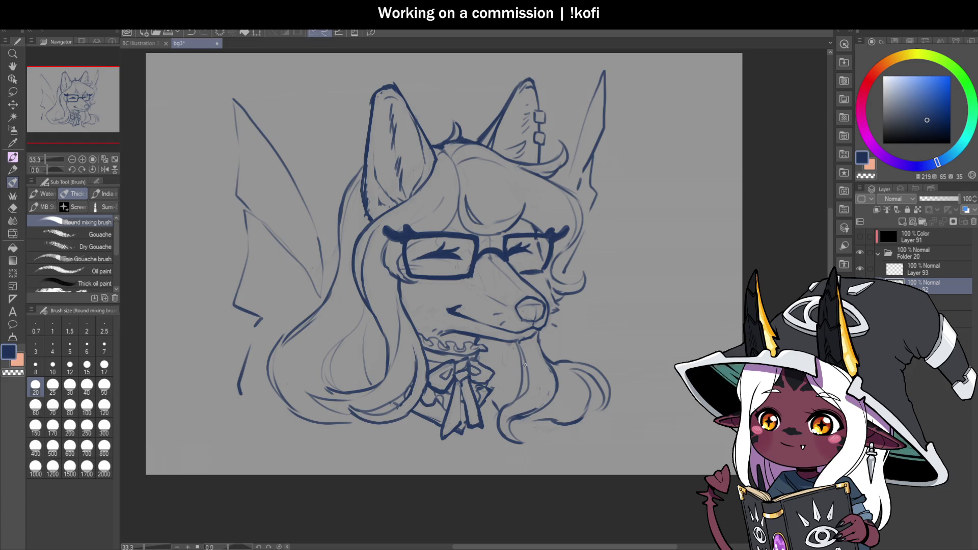
scroll(475, 234, up, 2)
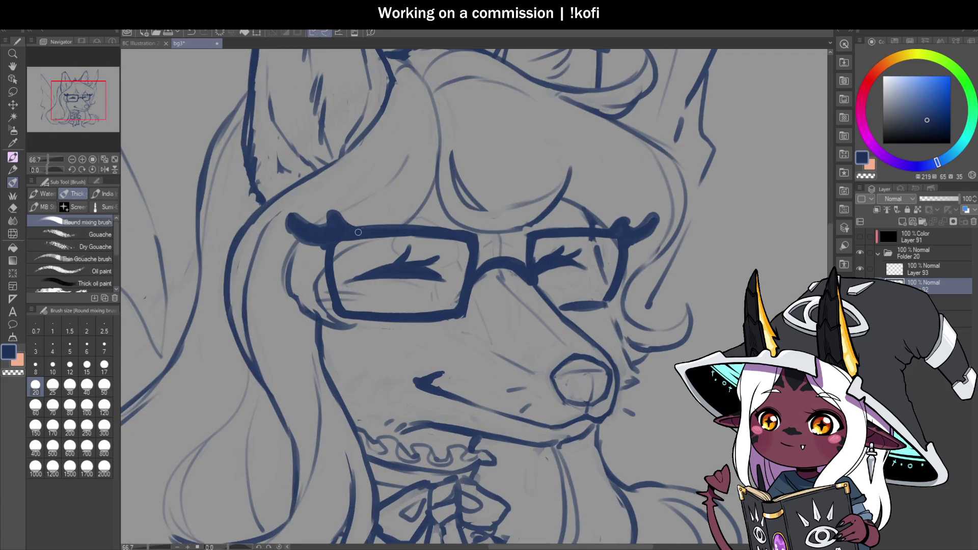
scroll(513, 321, down, 2)
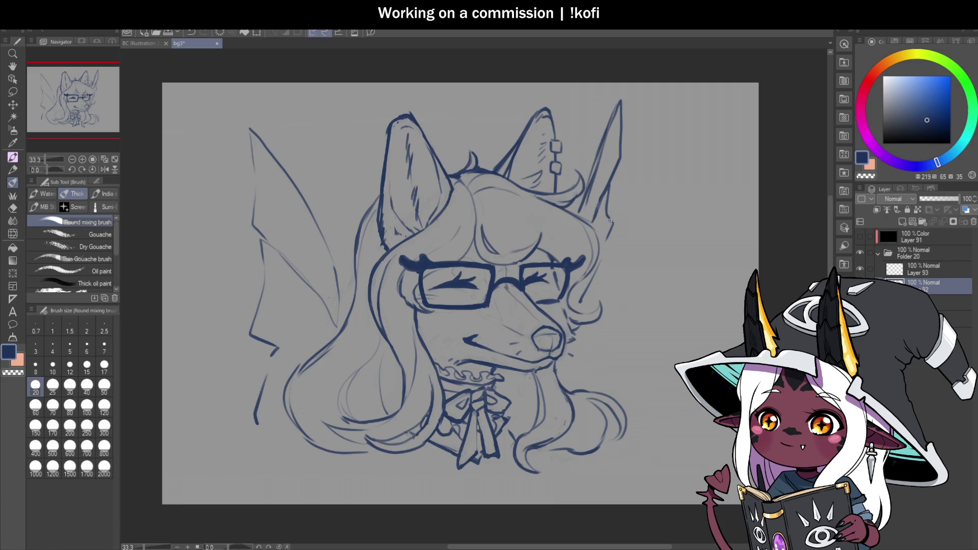
Save bg3 with the new curly brow marks and zoom around to review the lineart.
scroll(609, 220, down, 2)
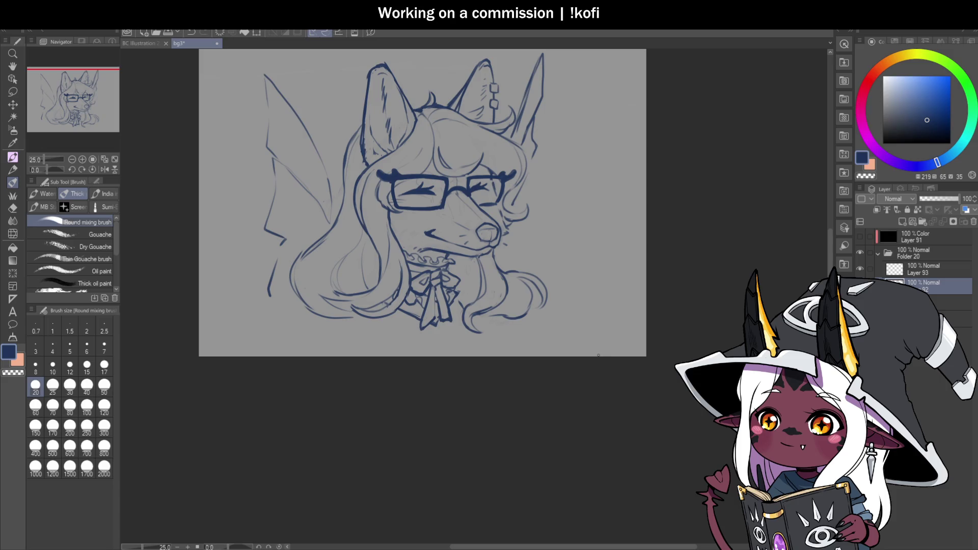
key(ctrl+s)
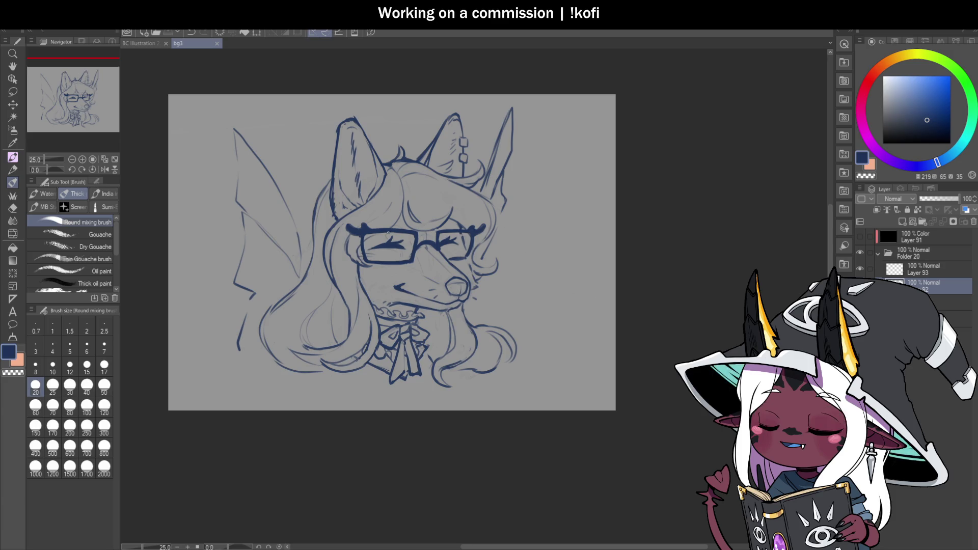
scroll(383, 239, up, 2)
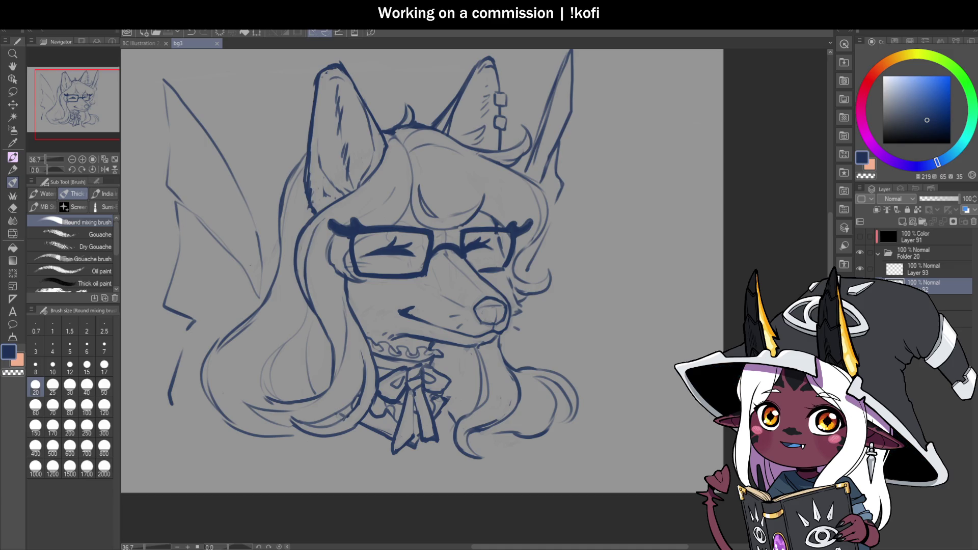
scroll(420, 324, down, 3)
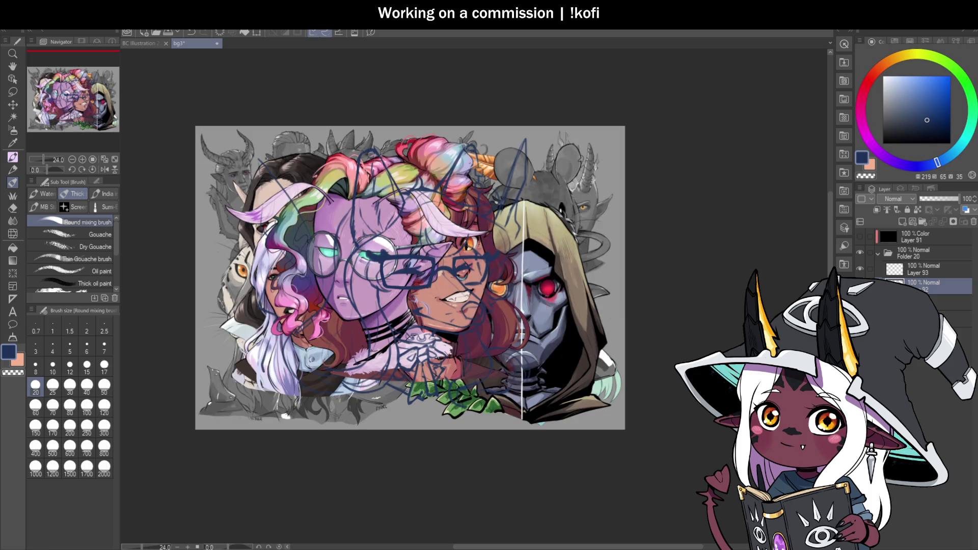
scroll(412, 270, up, 1)
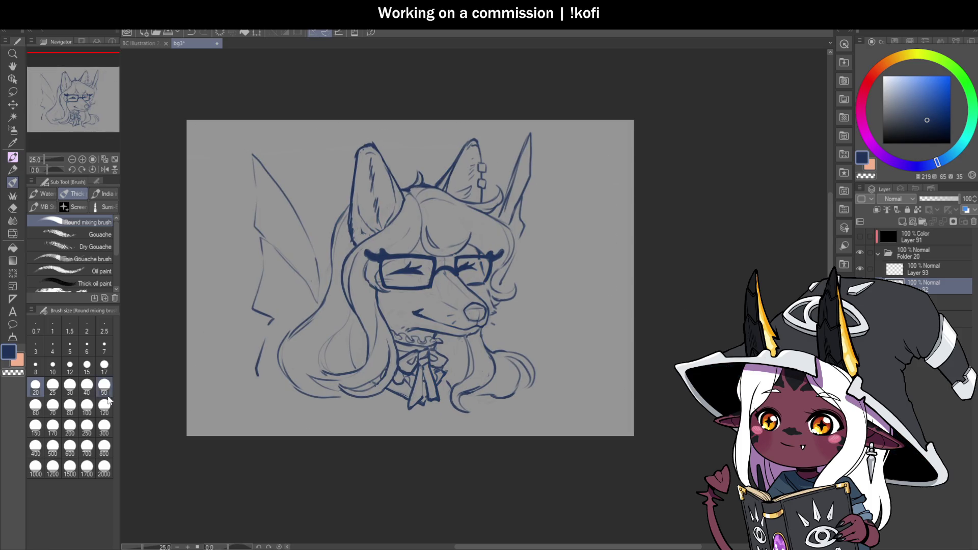